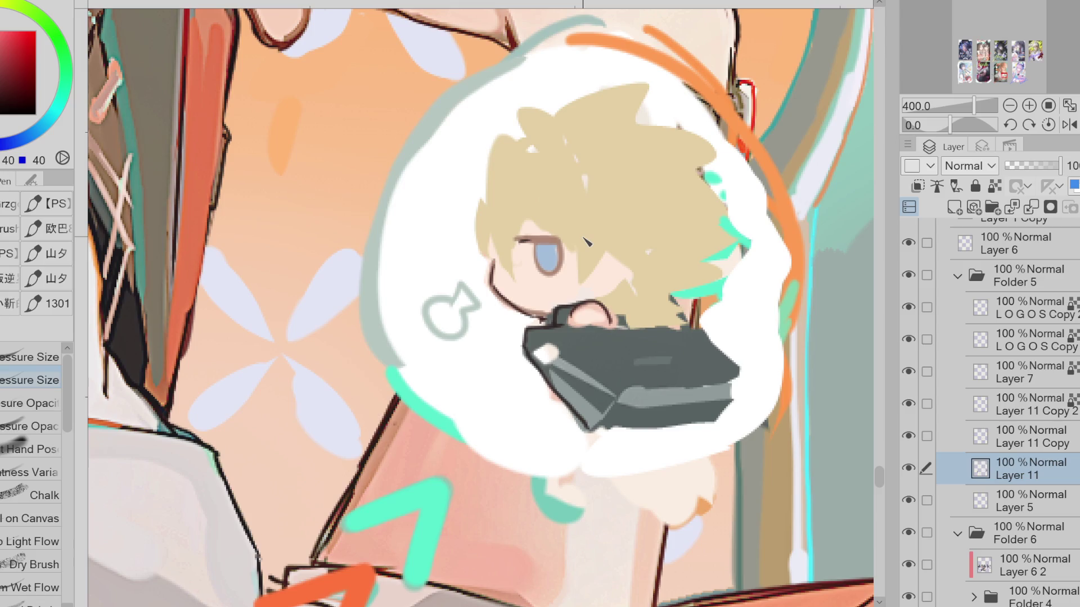
Outline the left edge of the chibi's face and paint white over the teal hair edges
{"action": "left_click_drag", "start_coordinate": [588, 242], "coordinate": [620, 226]}
{"action": "left_click_drag", "start_coordinate": [490, 223], "coordinate": [510, 275]}
{"action": "left_click", "coordinate": [759, 233], "text": "alt"}
{"action": "left_click_drag", "start_coordinate": [747, 249], "coordinate": [711, 315]}
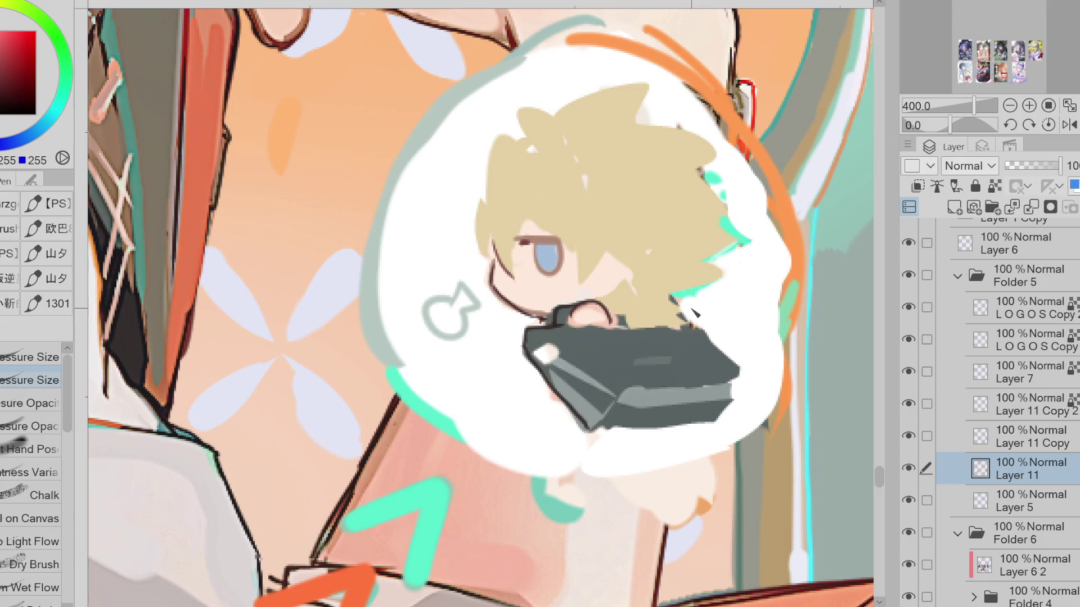
With Lasso Fill, add a beige spike atop the hair and trim the top-right spike back to white
{"action": "left_click", "coordinate": [548, 146], "text": "alt"}
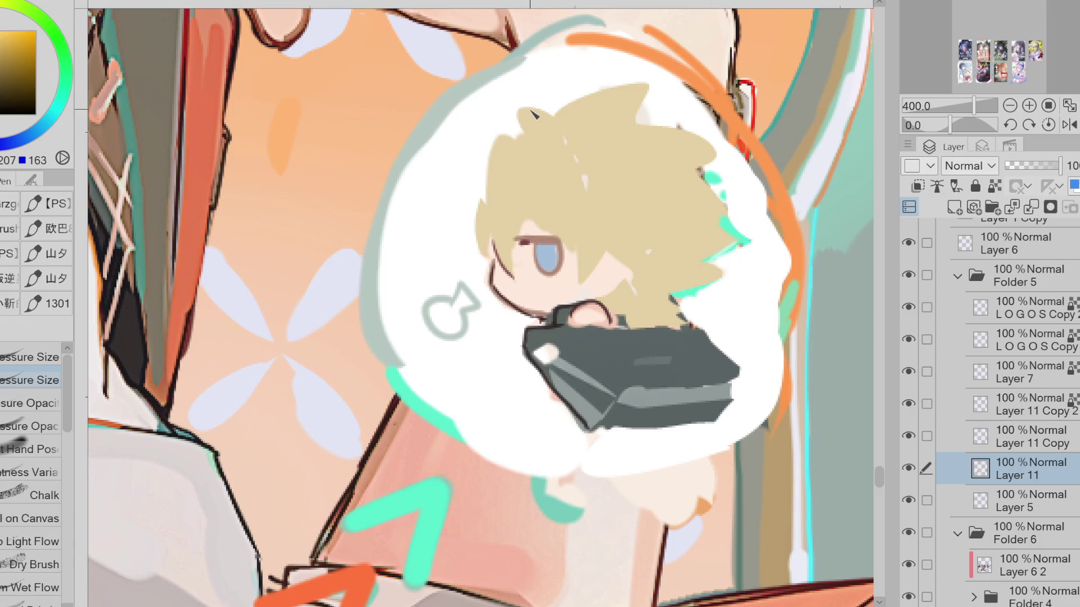
{"action": "key", "text": "g"}
{"action": "left_click", "coordinate": [694, 100], "text": "alt"}
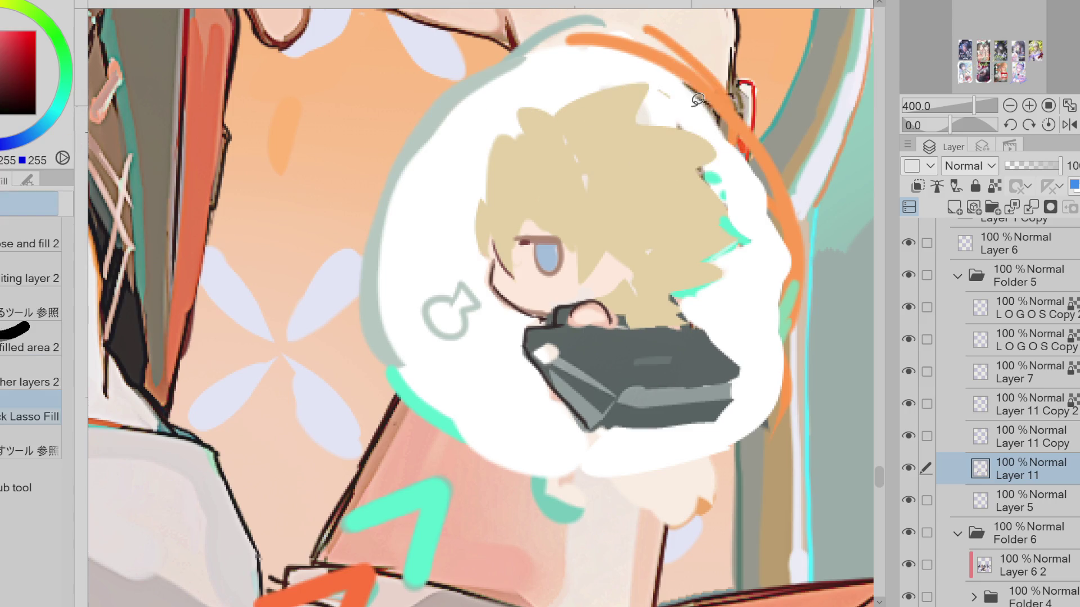
{"action": "left_click", "coordinate": [565, 127], "text": "alt"}
{"action": "mouse_move", "coordinate": [566, 127]}
{"action": "left_mouse_down"}
{"action": "mouse_move", "coordinate": [646, 92]}
{"action": "mouse_move", "coordinate": [604, 109]}
{"action": "left_mouse_up"}
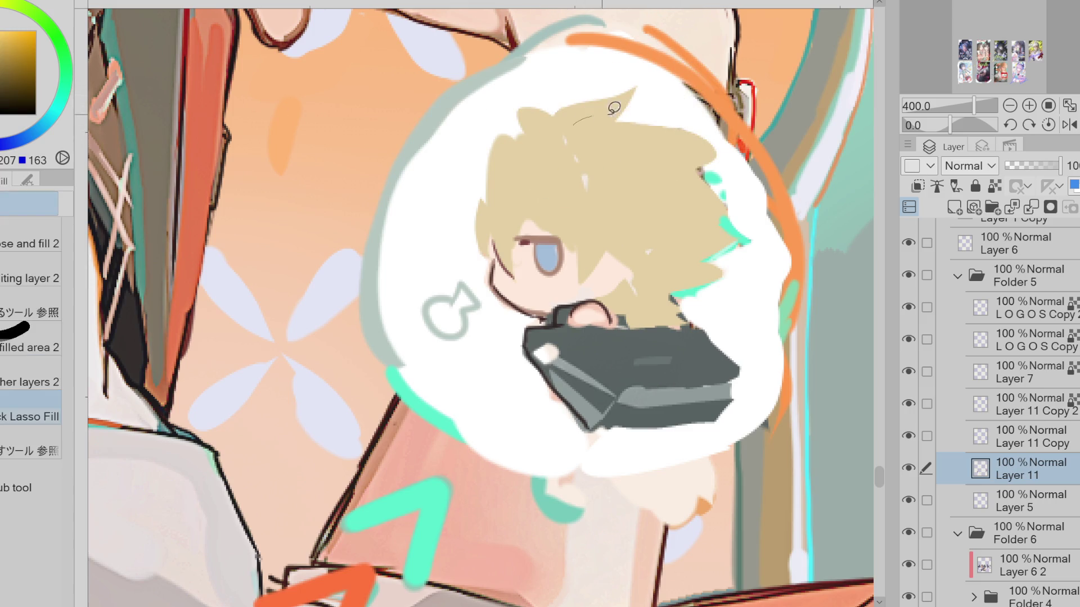
{"action": "left_click_drag", "start_coordinate": [679, 118], "coordinate": [747, 177]}
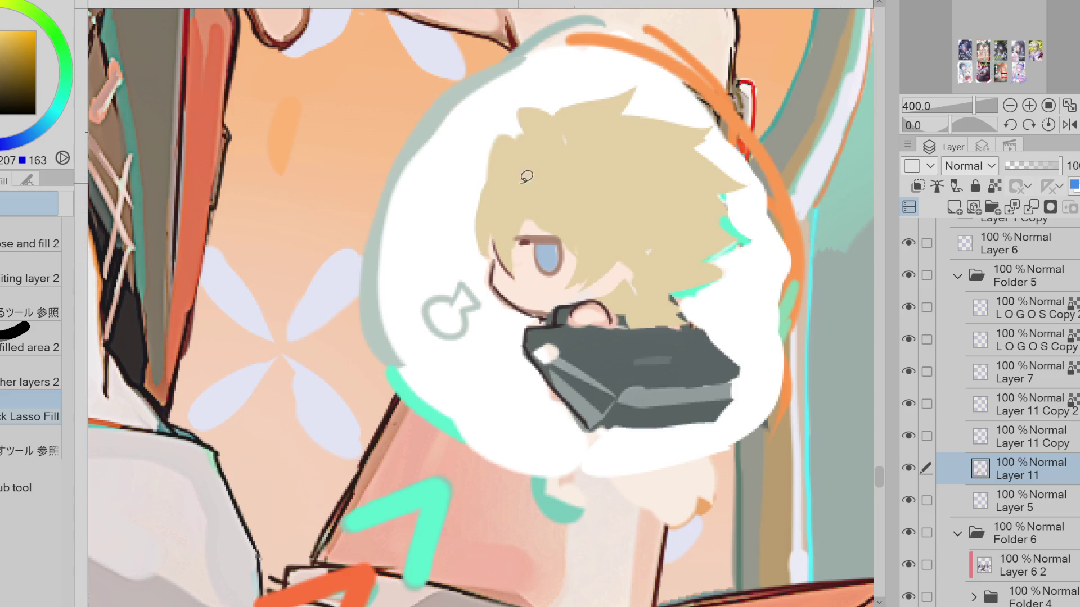
Cut back the upper-left crown, extend a pointed strand there, and trim the hair's right side jaggedly
{"action": "left_click", "coordinate": [546, 100], "text": "alt"}
{"action": "left_click_drag", "start_coordinate": [547, 92], "coordinate": [558, 88]}
{"action": "left_click", "coordinate": [542, 127], "text": "alt"}
{"action": "mouse_move", "coordinate": [542, 133]}
{"action": "left_mouse_down"}
{"action": "mouse_move", "coordinate": [453, 194]}
{"action": "mouse_move", "coordinate": [542, 139]}
{"action": "left_mouse_up"}
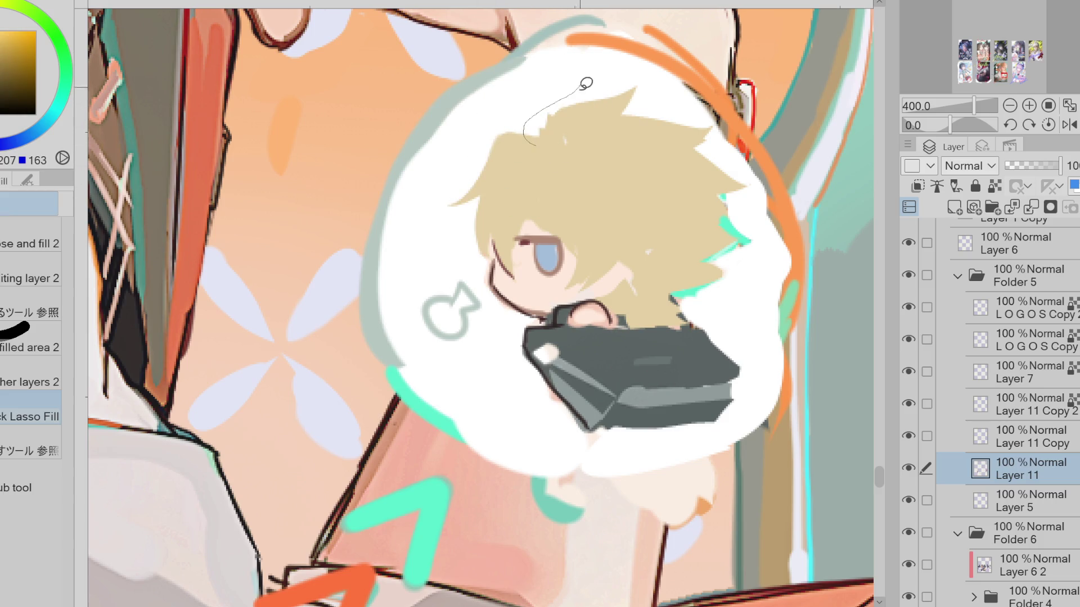
{"action": "left_click", "coordinate": [723, 280], "text": "alt"}
{"action": "left_click_drag", "start_coordinate": [723, 281], "coordinate": [692, 299]}
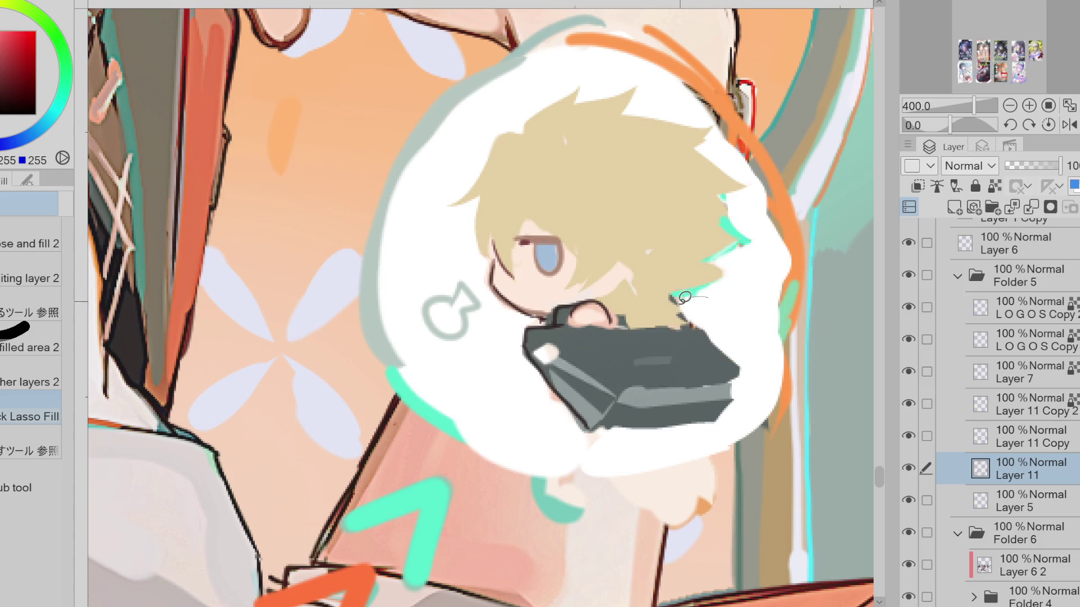
{"action": "scroll", "coordinate": [730, 315], "scroll_direction": "down", "scroll_amount": 1}
{"action": "scroll", "coordinate": [641, 220], "scroll_direction": "up", "scroll_amount": 1}
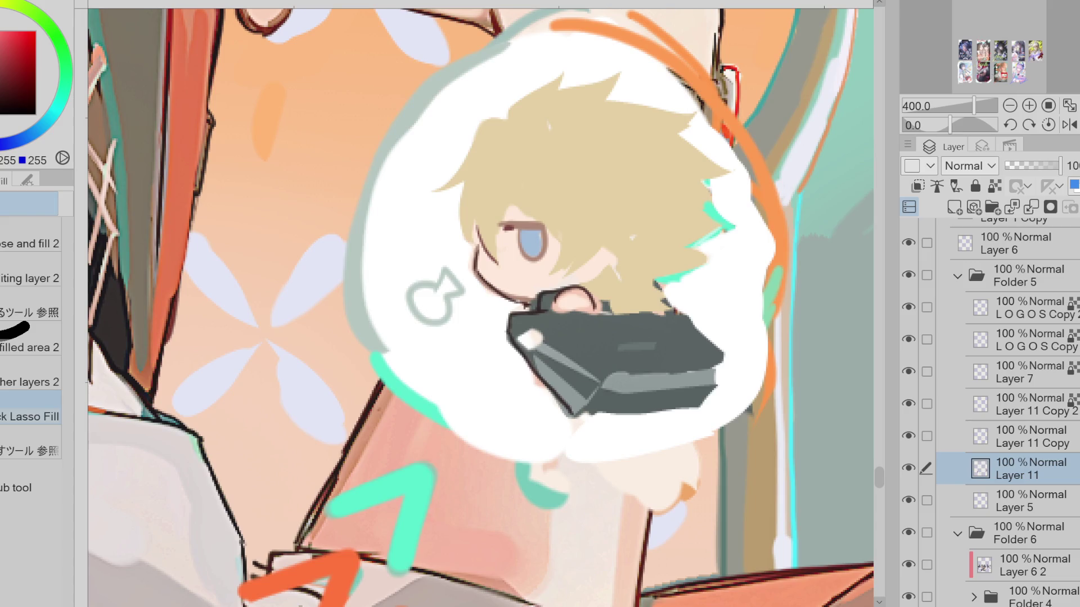
With a pen in the reddish-brown eyelash colour, draw a dark strand line across the bangs
{"action": "left_click", "coordinate": [475, 186], "text": "alt"}
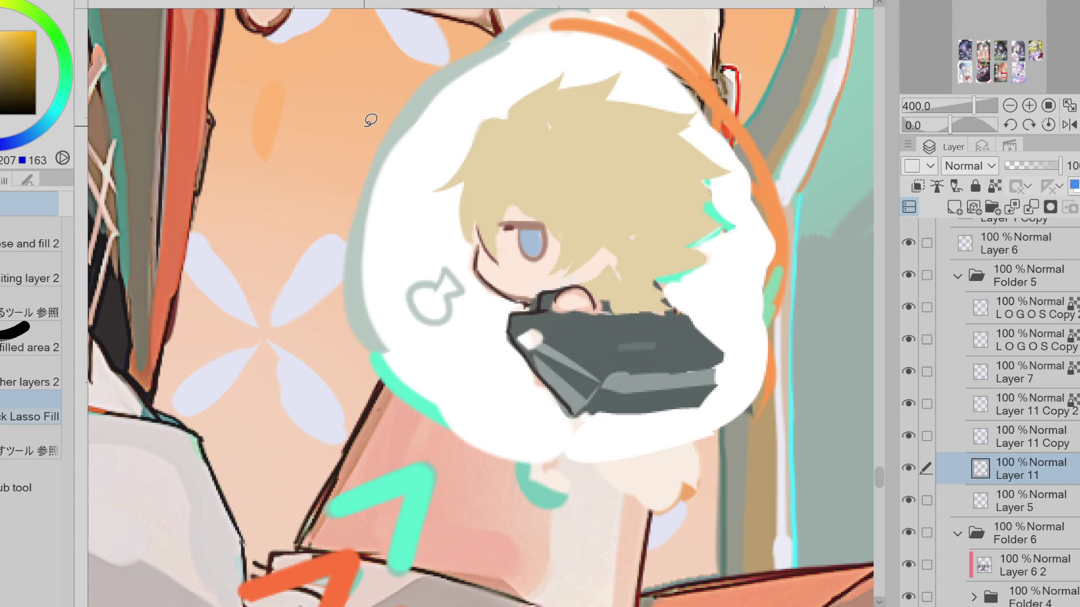
{"action": "key", "text": "p"}
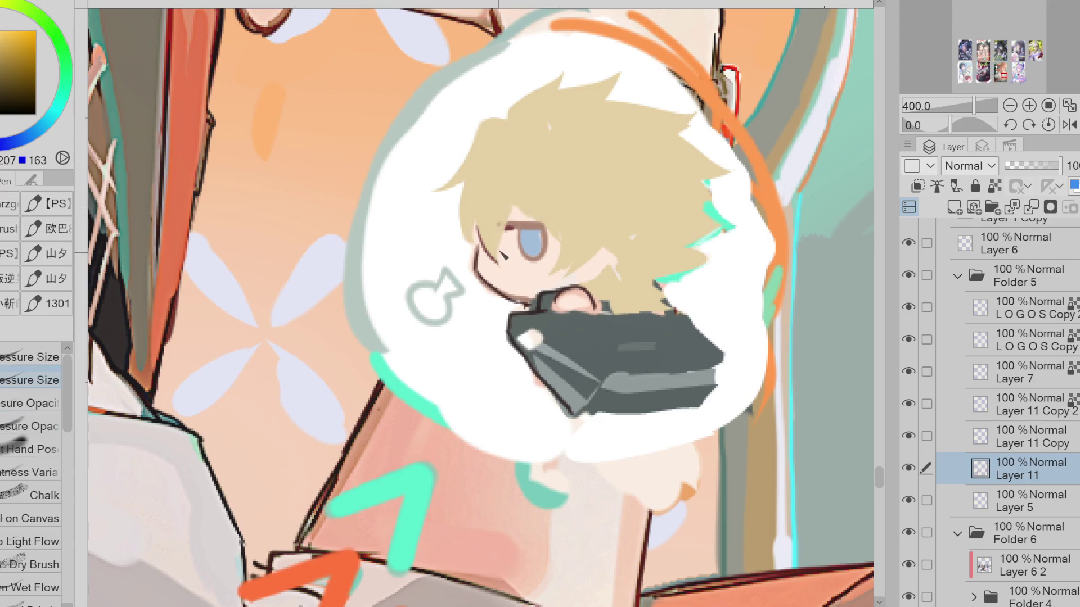
{"action": "left_click", "coordinate": [102, 103], "text": "alt"}
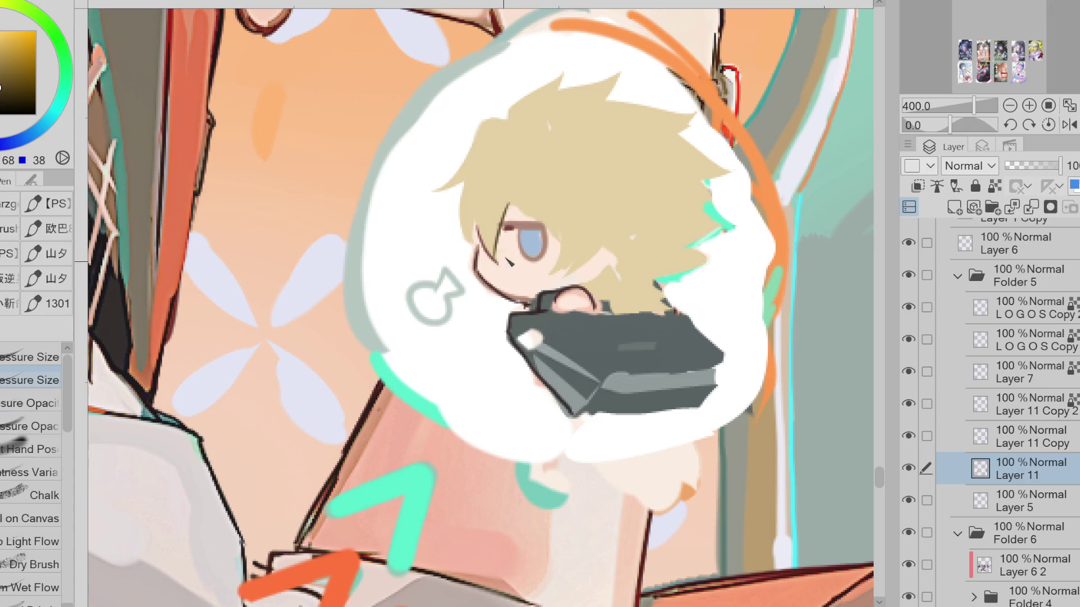
{"action": "left_click", "coordinate": [506, 223], "text": "alt"}
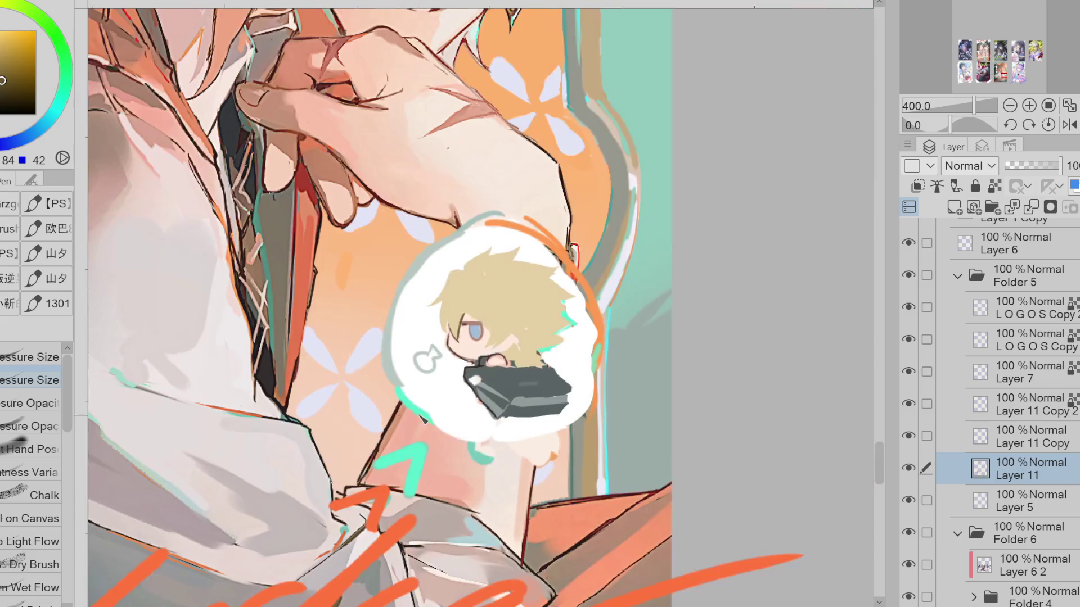
{"action": "scroll", "coordinate": [489, 253], "scroll_direction": "down", "scroll_amount": 2}
{"action": "left_click_drag", "start_coordinate": [471, 274], "coordinate": [505, 280]}
{"action": "left_click", "coordinate": [489, 279], "text": "alt"}
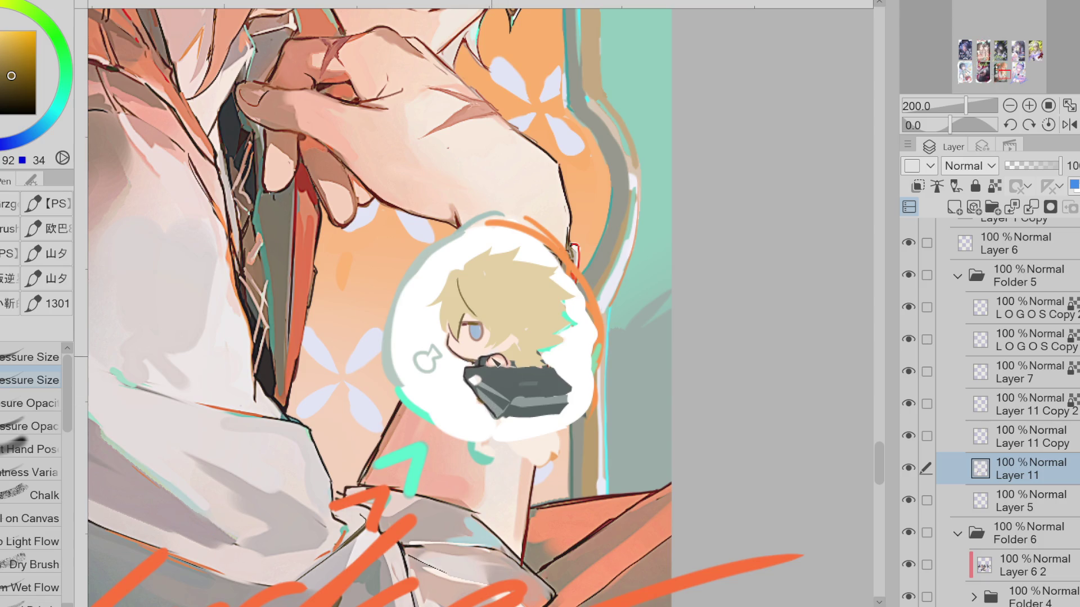
Erase the stray orange strokes above the bubble and return to the pen
{"action": "left_click_drag", "start_coordinate": [471, 363], "coordinate": [483, 371]}
{"action": "key", "text": "e"}
{"action": "left_click_drag", "start_coordinate": [511, 224], "coordinate": [600, 236]}
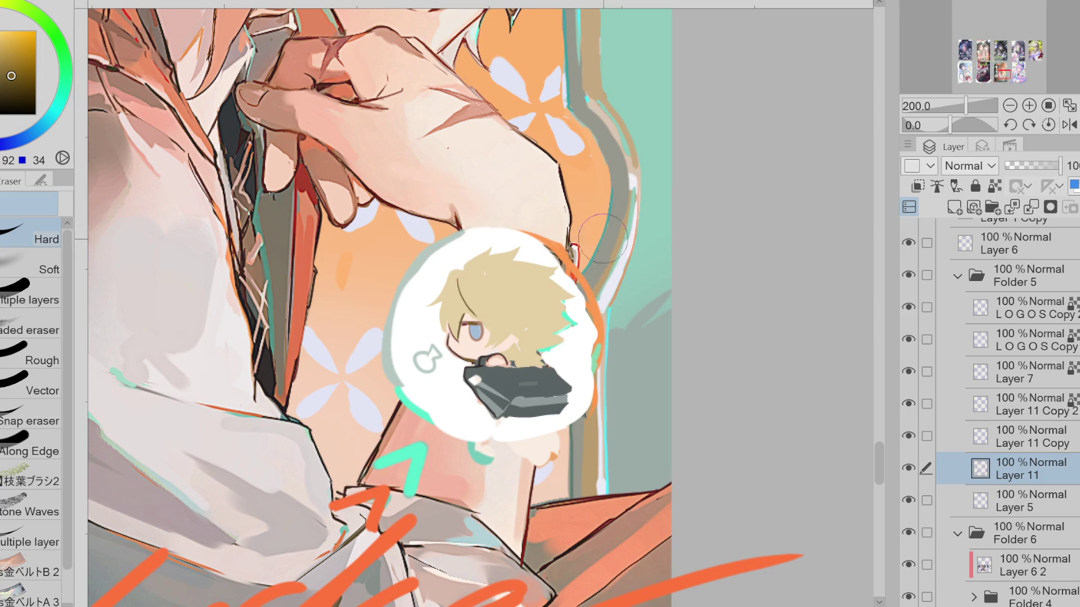
{"action": "key", "text": "p"}
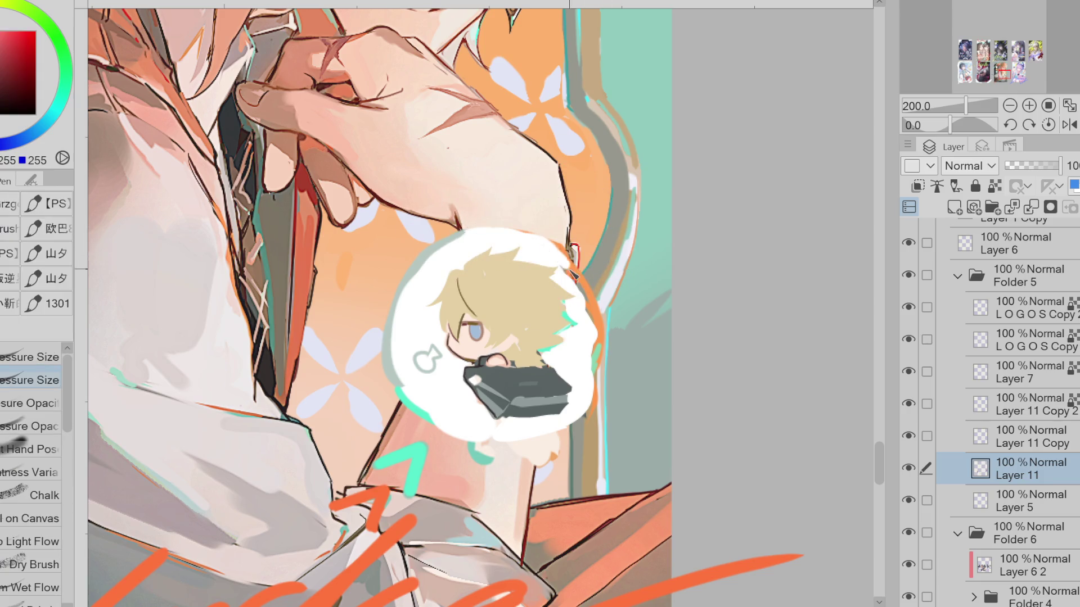
Sample the bag's darkest grey and darken its bottom and right edge
{"action": "left_click", "coordinate": [580, 301], "text": "alt"}
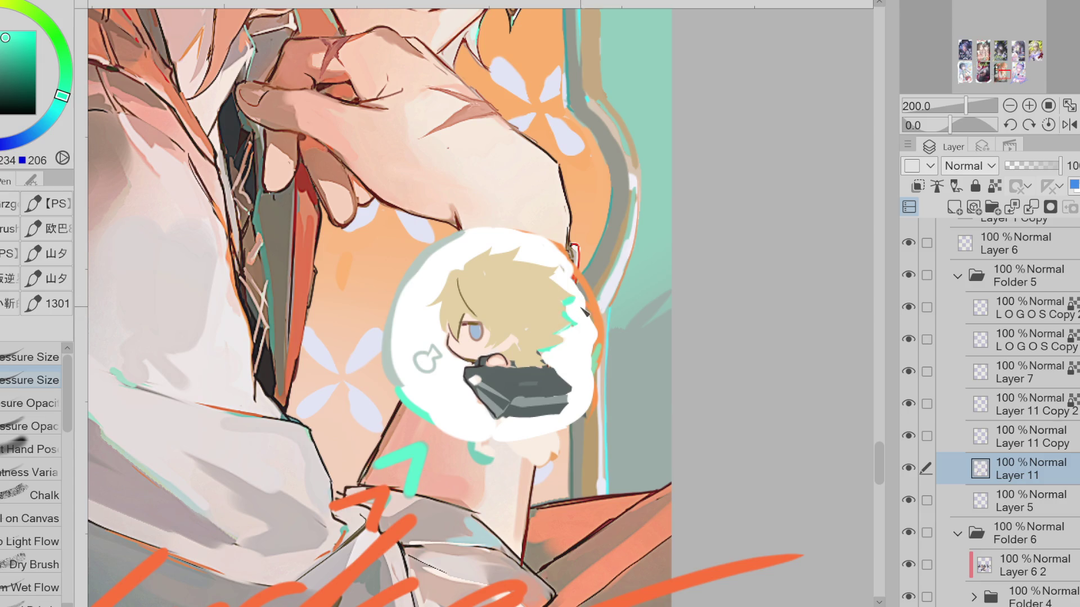
{"action": "left_click", "coordinate": [489, 355], "text": "alt"}
{"action": "left_click", "coordinate": [485, 355], "text": "alt"}
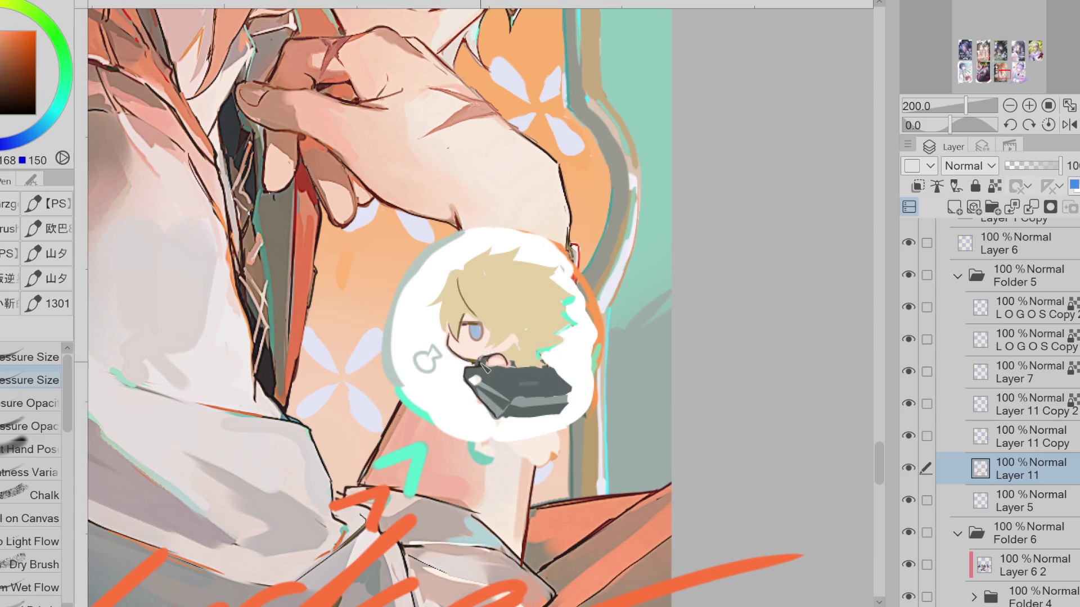
{"action": "left_click", "coordinate": [478, 367], "text": "alt"}
{"action": "left_click", "coordinate": [547, 385], "text": "alt"}
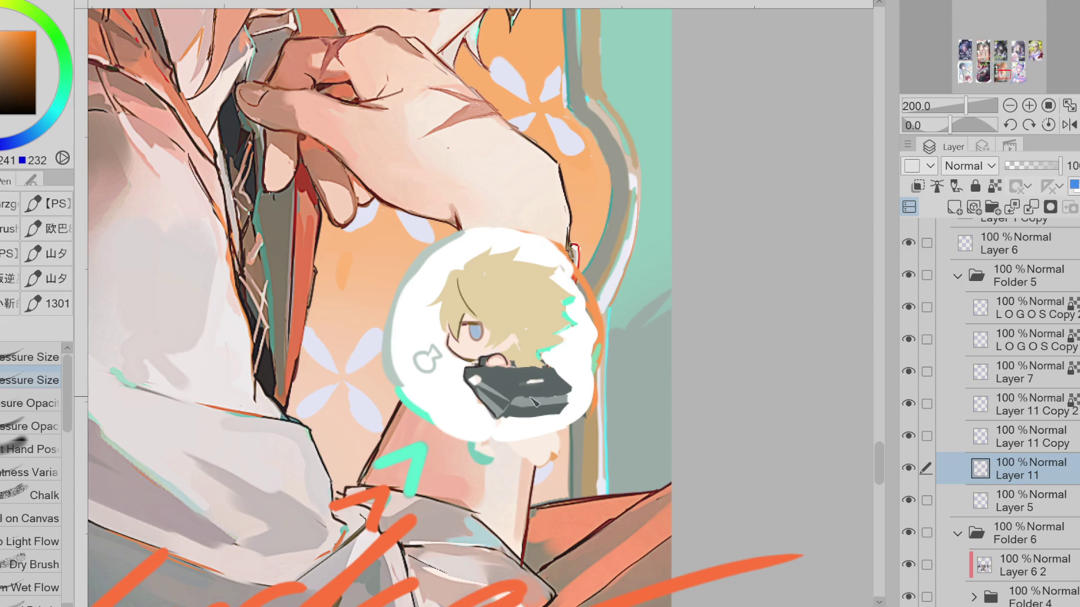
{"action": "left_click", "coordinate": [550, 396], "text": "alt"}
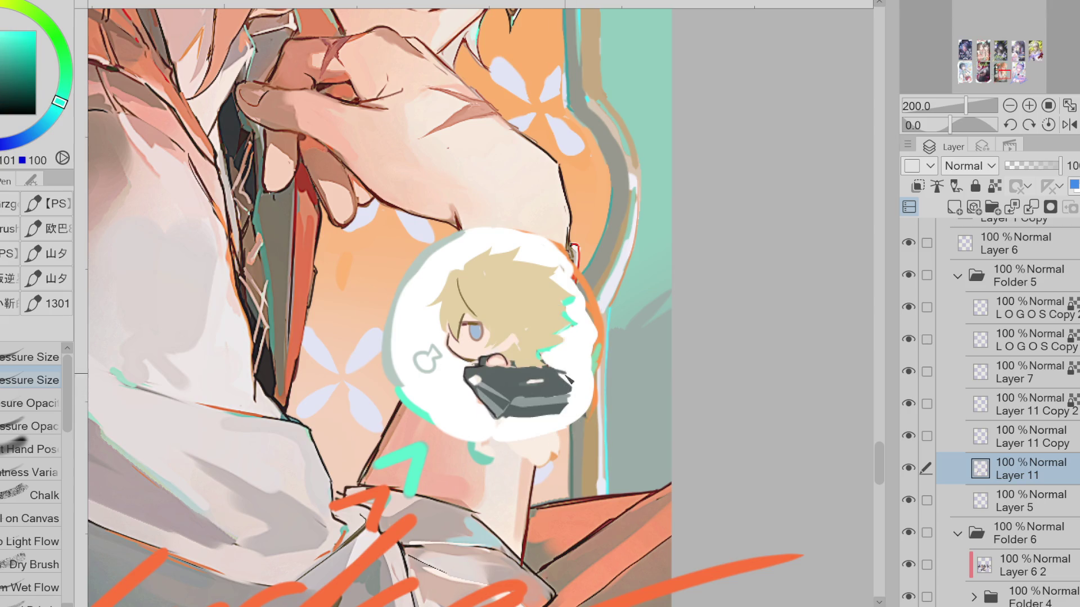
{"action": "left_click", "coordinate": [567, 385], "text": "alt"}
{"action": "left_click", "coordinate": [484, 384], "text": "alt"}
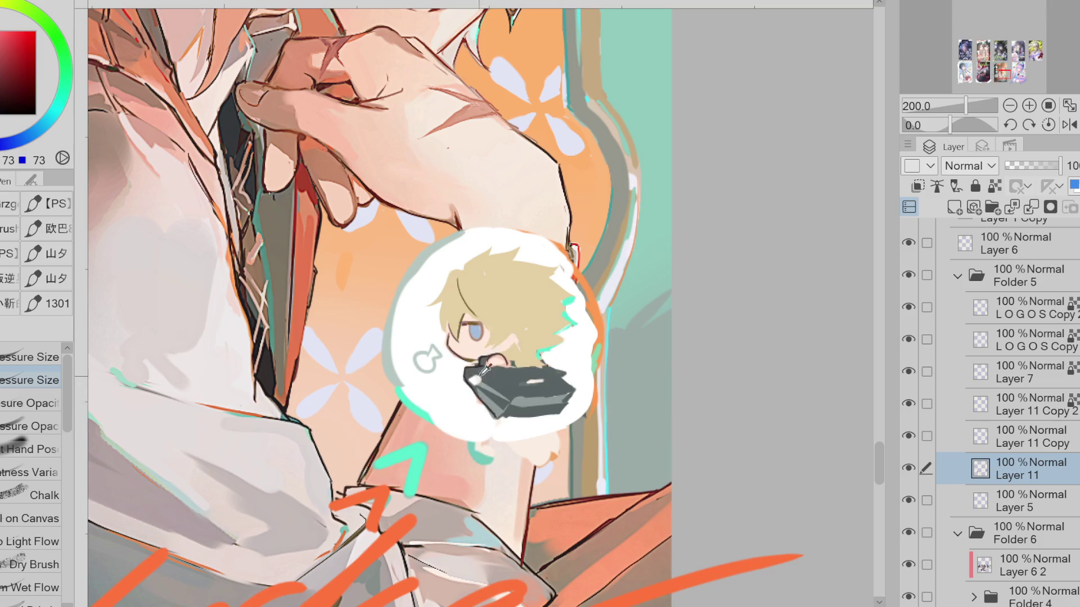
{"action": "mouse_move", "coordinate": [497, 422]}
{"action": "left_mouse_down"}
{"action": "mouse_move", "coordinate": [565, 380]}
{"action": "mouse_move", "coordinate": [525, 359]}
{"action": "left_mouse_up"}
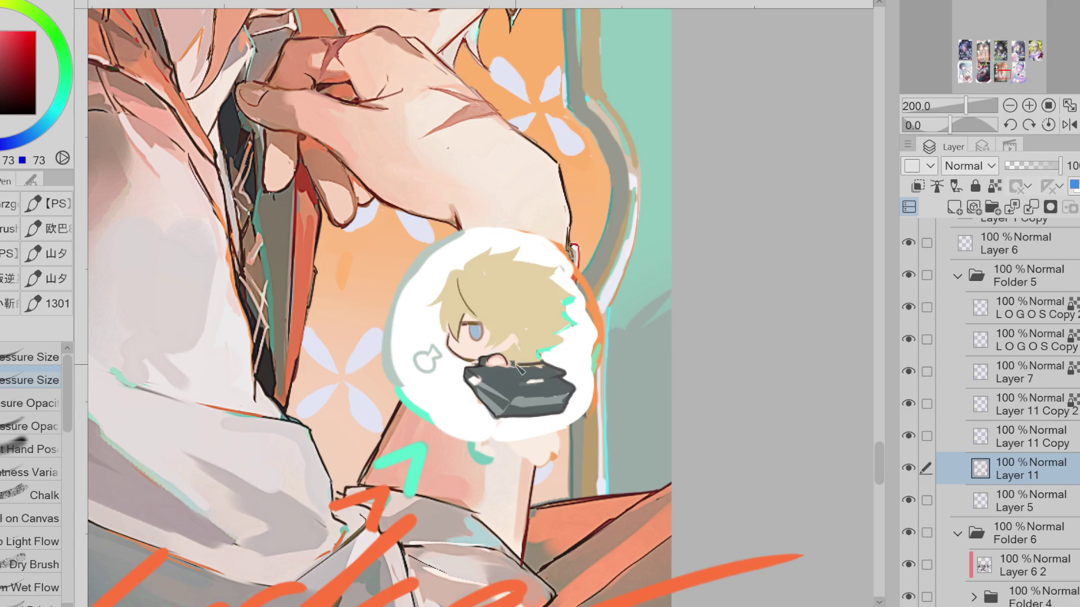
Sample colours from the chibi, settling on the tan hair colour
{"action": "left_click", "coordinate": [527, 360], "text": "alt"}
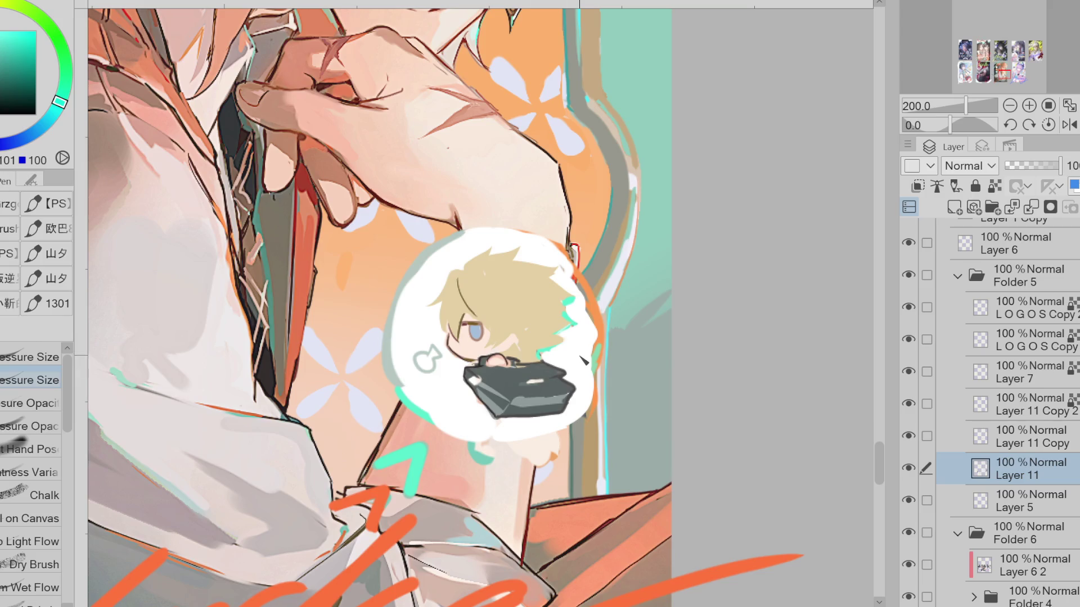
{"action": "left_click", "coordinate": [517, 411], "text": "alt"}
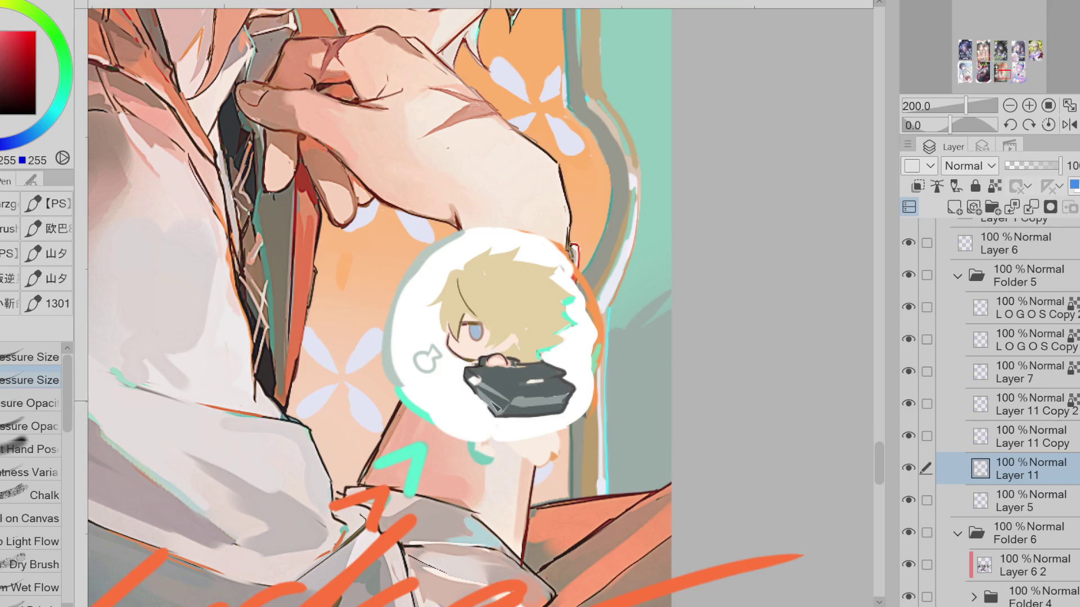
{"action": "scroll", "coordinate": [477, 403], "scroll_direction": "up", "scroll_amount": 2}
{"action": "left_click", "coordinate": [457, 415], "text": "alt"}
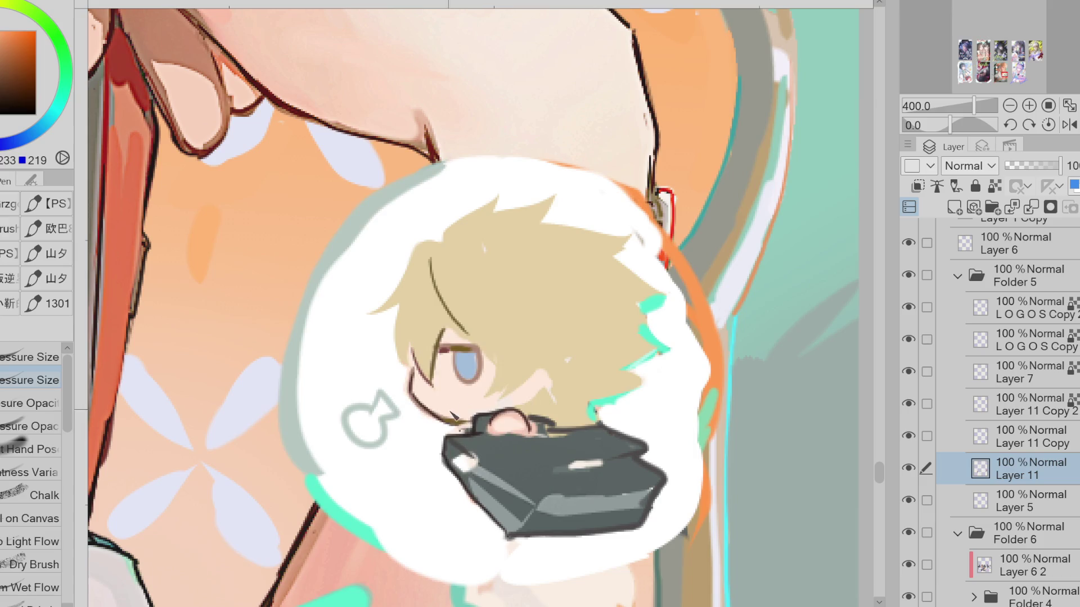
Shade the hair left of the eye in tan and paint a darker strand near the eye
{"action": "left_click", "coordinate": [459, 416], "text": "alt"}
{"action": "left_click", "coordinate": [458, 313], "text": "alt"}
{"action": "left_click_drag", "start_coordinate": [443, 318], "coordinate": [488, 349]}
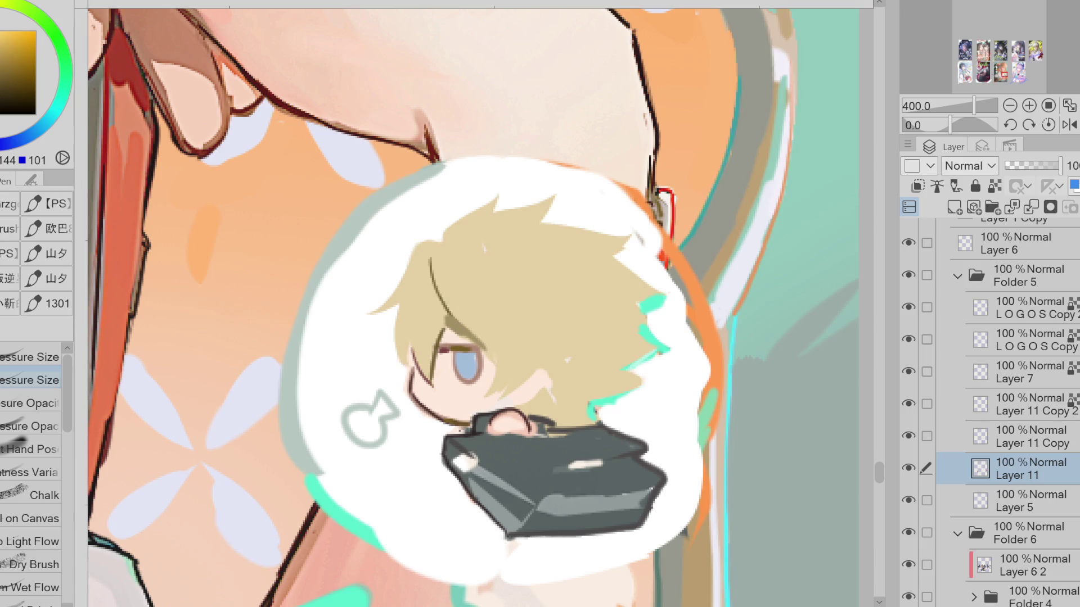
{"action": "left_click_drag", "start_coordinate": [500, 350], "coordinate": [493, 390]}
Draw dark zig-zag strand lines across the hair, redoing the uneven strokes
{"action": "left_click", "coordinate": [6, 76]}
{"action": "left_click", "coordinate": [438, 268], "text": "alt"}
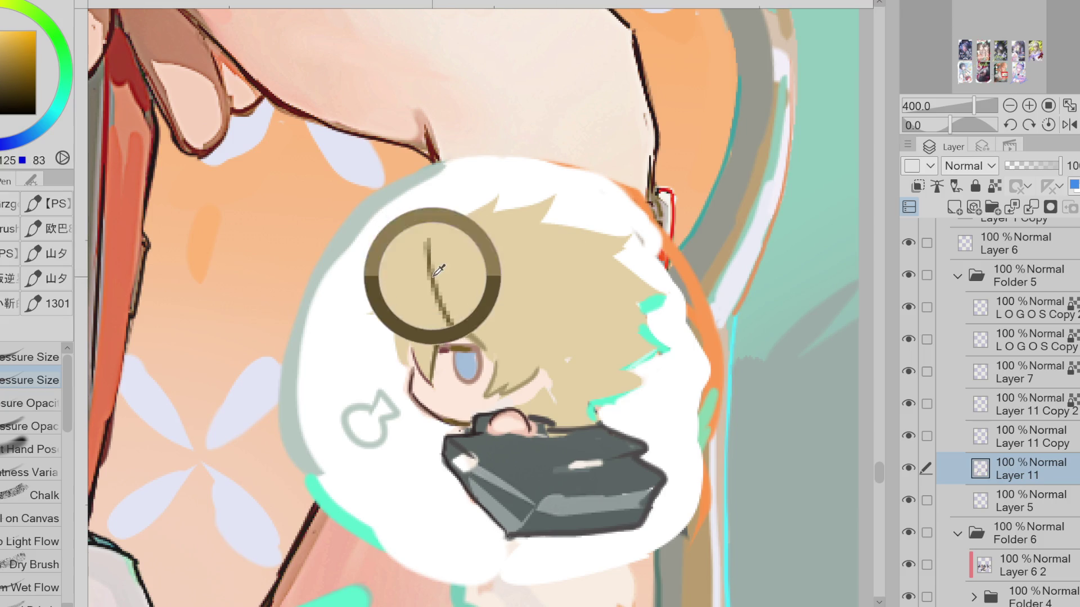
{"action": "mouse_move", "coordinate": [418, 244]}
{"action": "left_mouse_down"}
{"action": "mouse_move", "coordinate": [494, 318]}
{"action": "mouse_move", "coordinate": [556, 308]}
{"action": "left_mouse_up"}
{"action": "key", "text": "ctrl+z"}
{"action": "key", "text": "ctrl+z"}
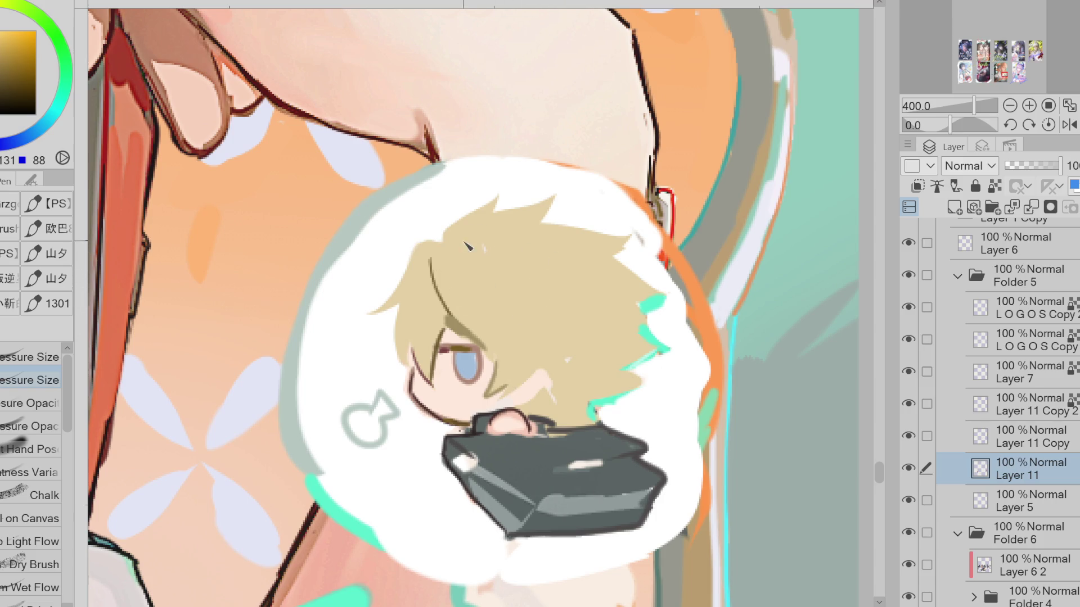
{"action": "mouse_move", "coordinate": [472, 231]}
{"action": "left_mouse_down"}
{"action": "mouse_move", "coordinate": [459, 278]}
{"action": "mouse_move", "coordinate": [528, 278]}
{"action": "mouse_move", "coordinate": [545, 336]}
{"action": "left_mouse_up"}
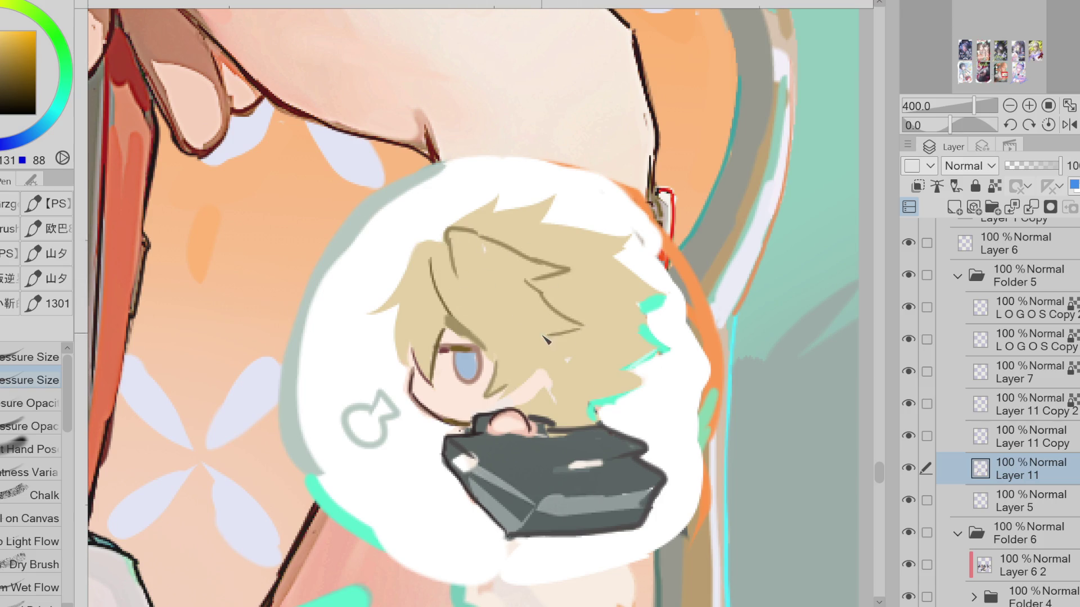
{"action": "key", "text": "ctrl+z"}
{"action": "mouse_move", "coordinate": [588, 329]}
{"action": "left_mouse_down"}
{"action": "mouse_move", "coordinate": [541, 324]}
{"action": "mouse_move", "coordinate": [531, 384]}
{"action": "left_mouse_up"}
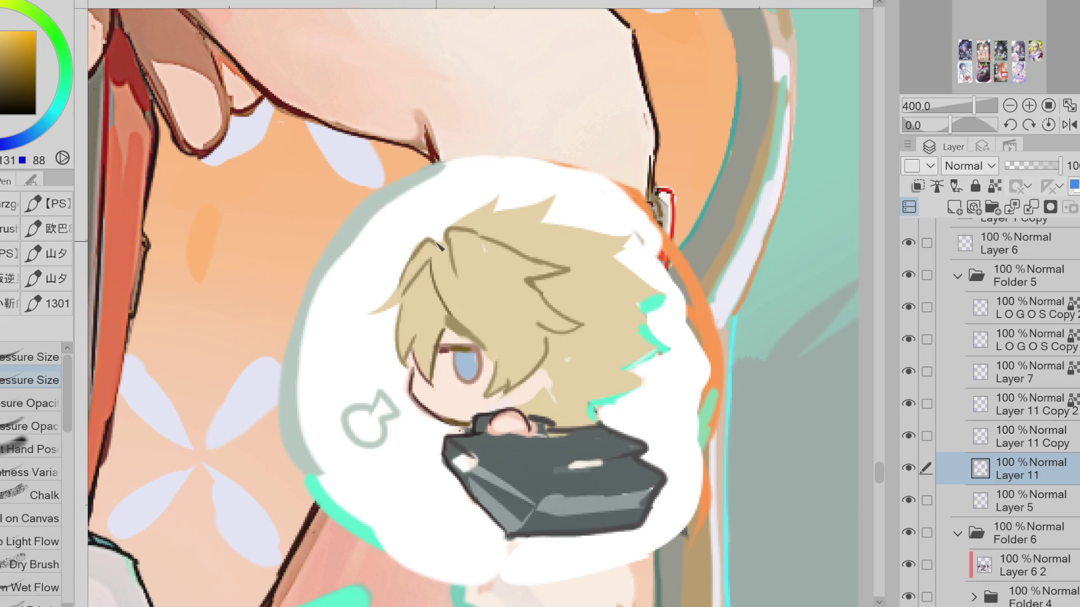
Repaint the hair top and right edge with tan to reshape its silhouette
{"action": "left_click_drag", "start_coordinate": [488, 209], "coordinate": [497, 216]}
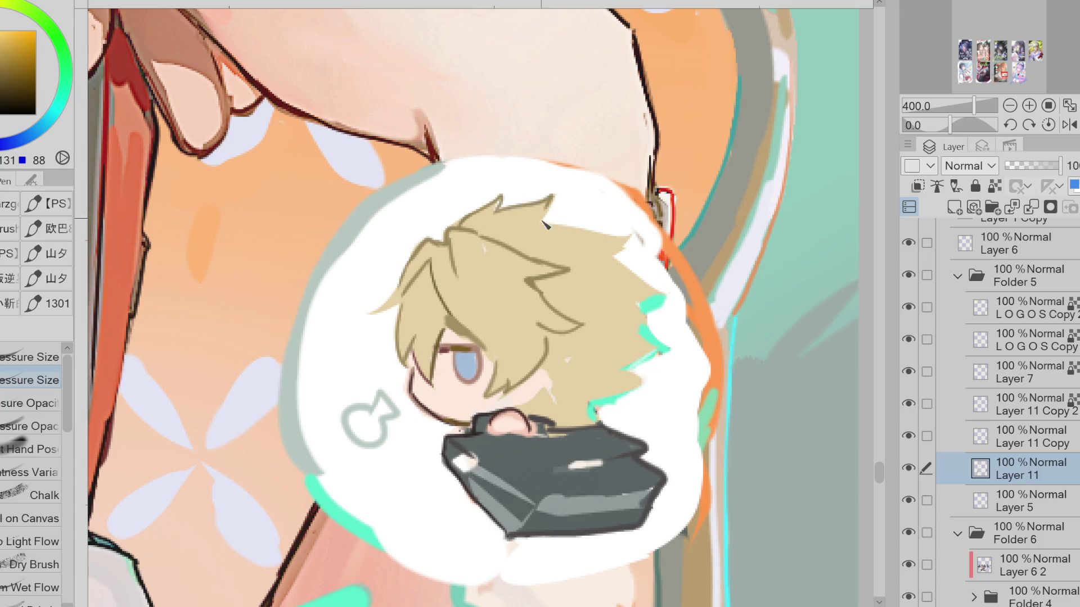
{"action": "key", "text": "ctrl+z"}
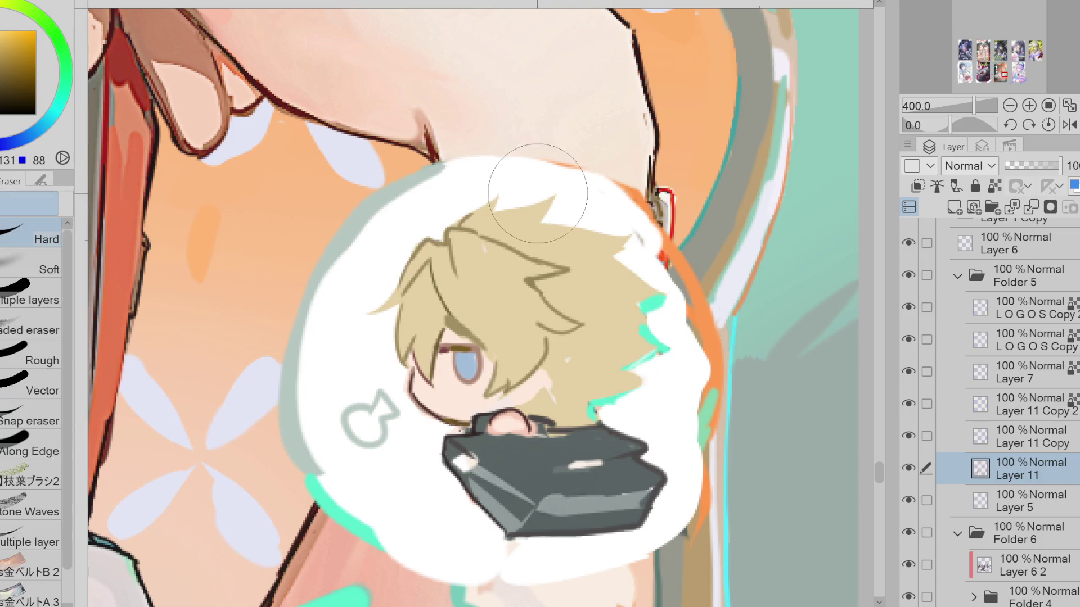
{"action": "left_click", "coordinate": [488, 213], "text": "alt"}
{"action": "mouse_move", "coordinate": [468, 229]}
{"action": "left_mouse_down"}
{"action": "mouse_move", "coordinate": [507, 216]}
{"action": "mouse_move", "coordinate": [629, 260]}
{"action": "left_mouse_up"}
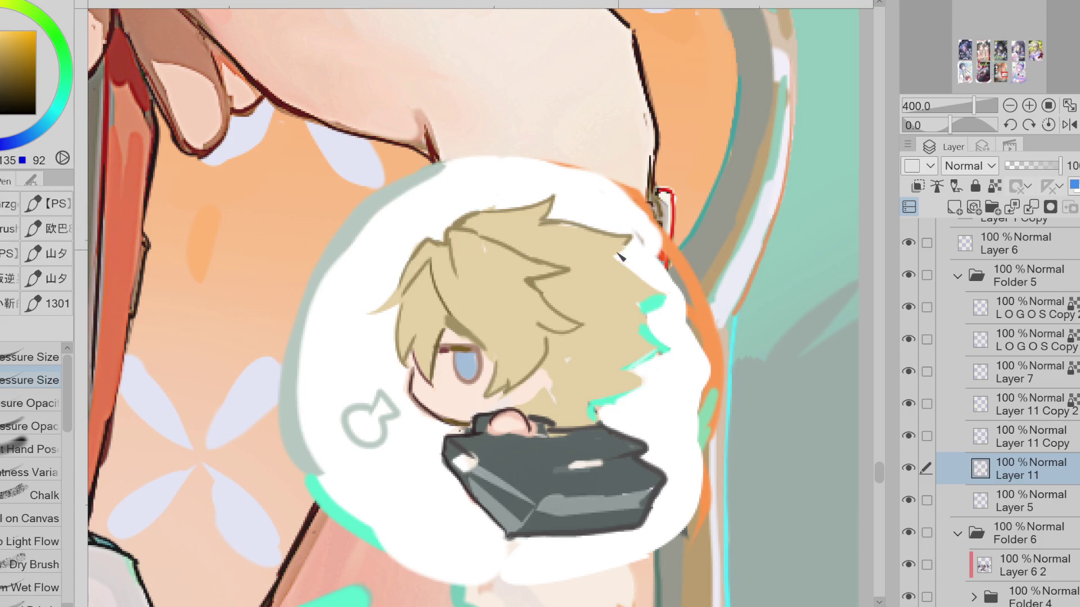
{"action": "left_click", "coordinate": [663, 291], "text": "alt"}
{"action": "left_click_drag", "start_coordinate": [663, 291], "coordinate": [628, 367]}
{"action": "left_click", "coordinate": [579, 350], "text": "alt"}
{"action": "left_click_drag", "start_coordinate": [595, 253], "coordinate": [641, 355]}
{"action": "left_click", "coordinate": [482, 247], "text": "alt"}
Add dark outline and strand lines near the chin, undoing a stray stroke on the briefcase
{"action": "left_click", "coordinate": [557, 281], "text": "alt"}
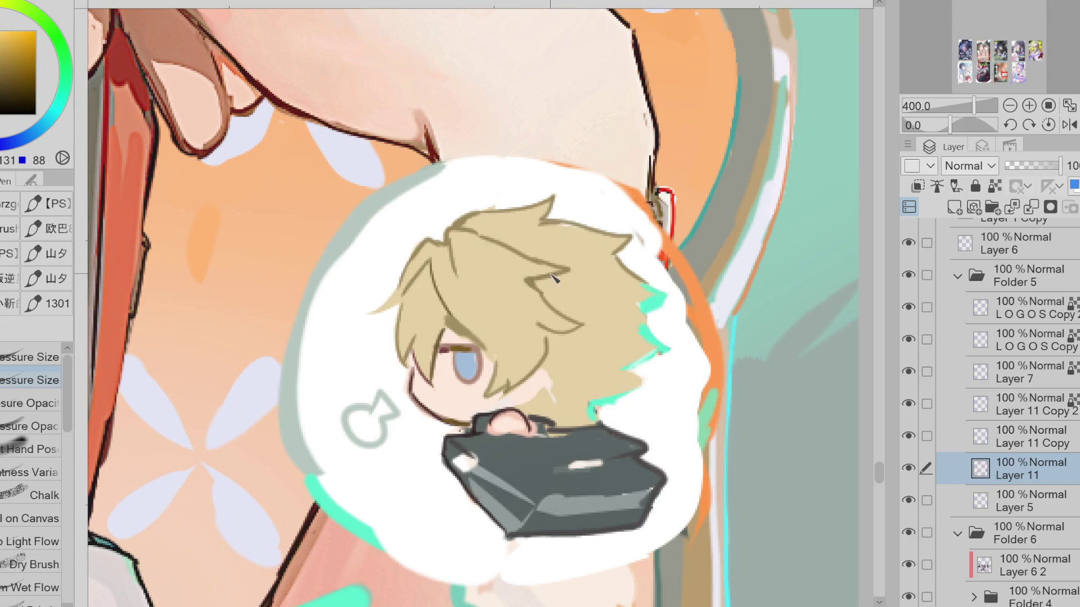
{"action": "left_click_drag", "start_coordinate": [550, 398], "coordinate": [606, 345]}
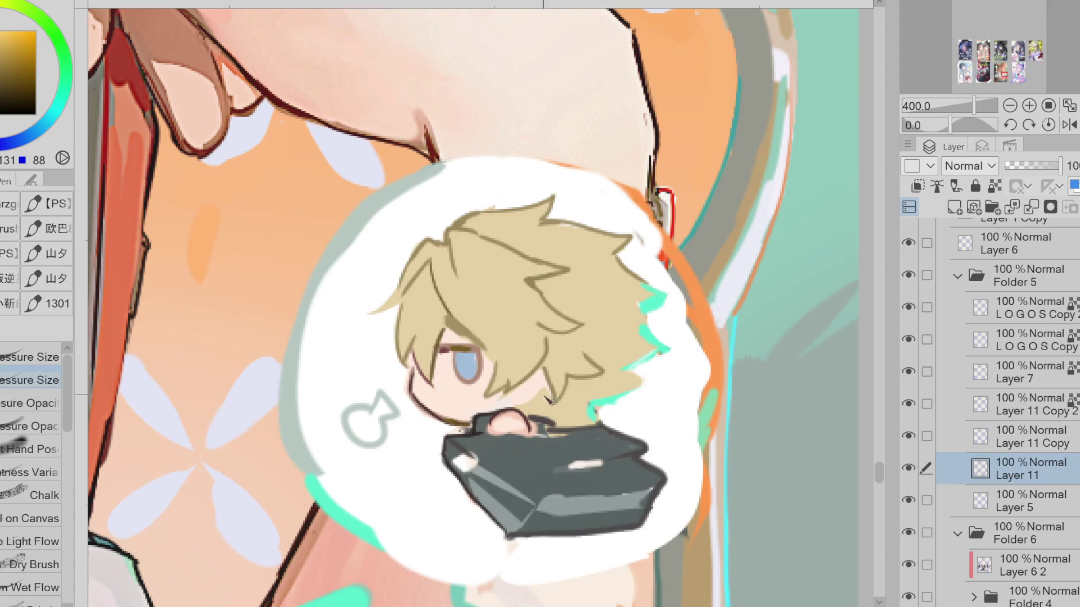
{"action": "left_click_drag", "start_coordinate": [545, 381], "coordinate": [520, 407]}
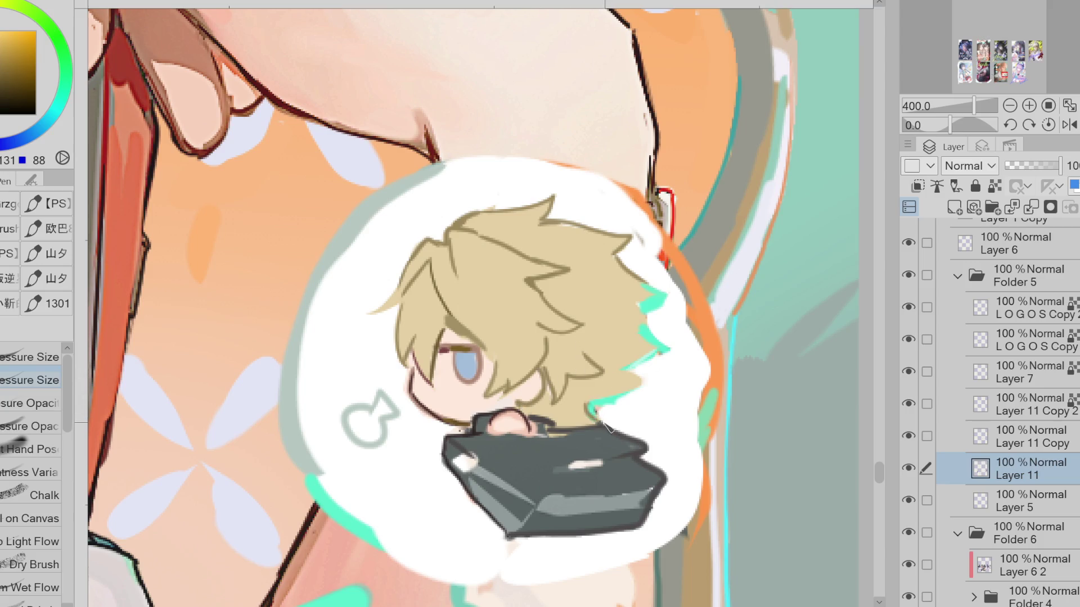
{"action": "left_click_drag", "start_coordinate": [615, 427], "coordinate": [636, 432]}
{"action": "key", "text": "ctrl+z"}
Paint teal highlights across the hair and put a white glint in the left teal dab
{"action": "left_click", "coordinate": [630, 375], "text": "alt"}
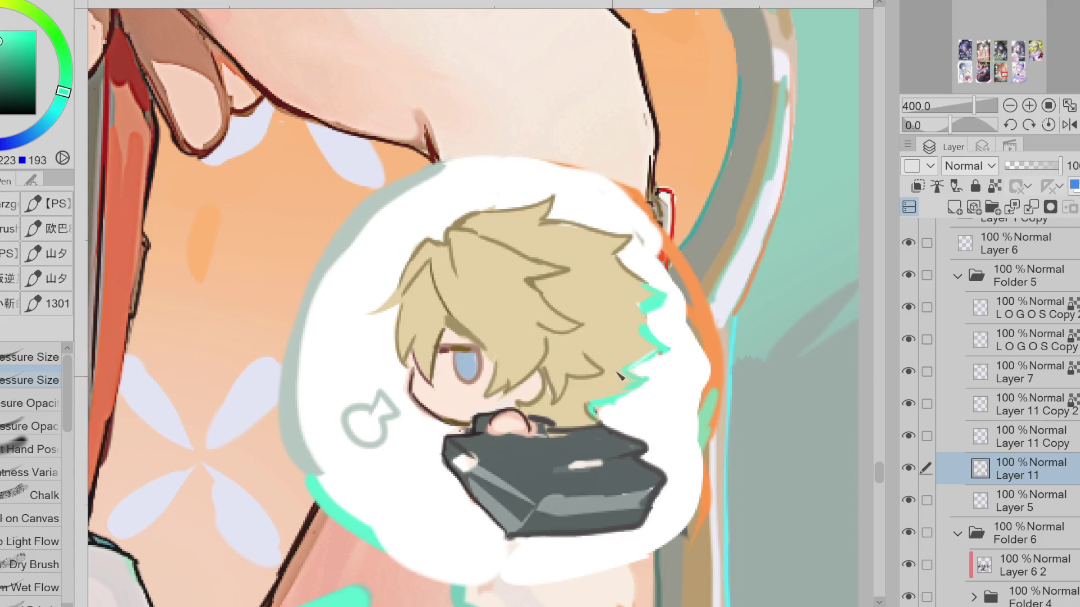
{"action": "left_click_drag", "start_coordinate": [565, 274], "coordinate": [530, 281]}
{"action": "left_click_drag", "start_coordinate": [464, 289], "coordinate": [482, 294]}
{"action": "left_click", "coordinate": [423, 297]}
{"action": "key", "text": "x"}
{"action": "left_click", "coordinate": [424, 297]}
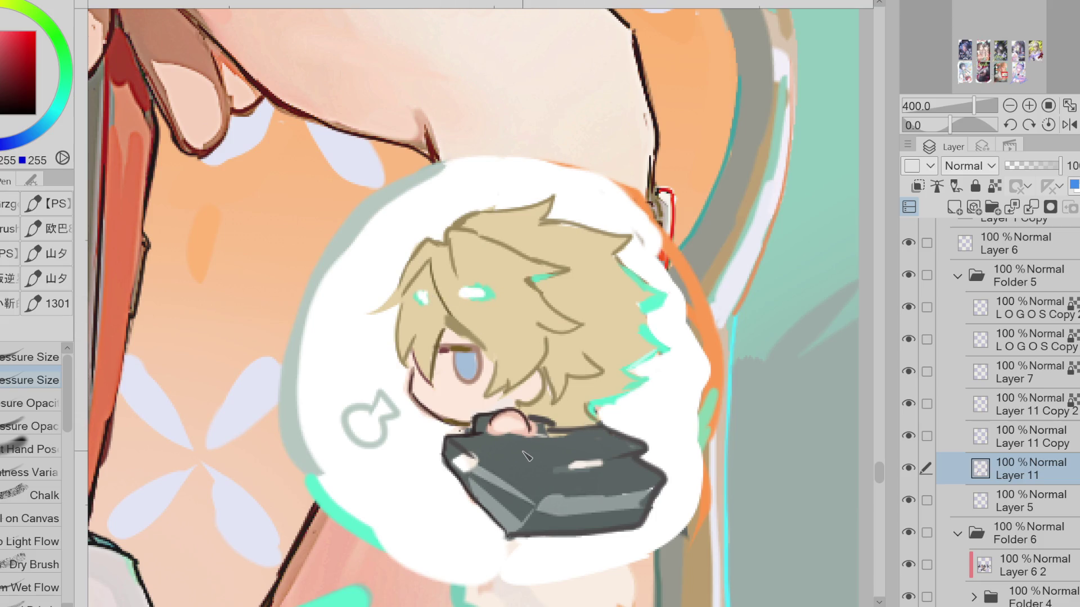
Line the briefcase's lower edge with teal, then sample outline and hair-line colours
{"action": "left_click", "coordinate": [632, 383], "text": "alt"}
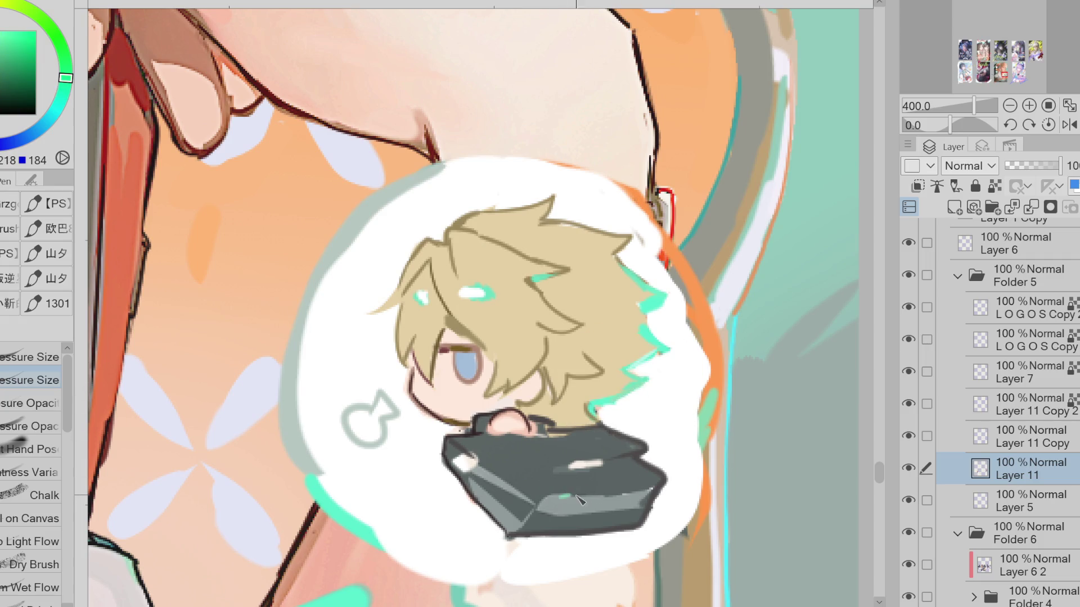
{"action": "left_click_drag", "start_coordinate": [561, 499], "coordinate": [661, 488]}
{"action": "left_click", "coordinate": [709, 342], "text": "alt"}
{"action": "left_click", "coordinate": [675, 308], "text": "alt"}
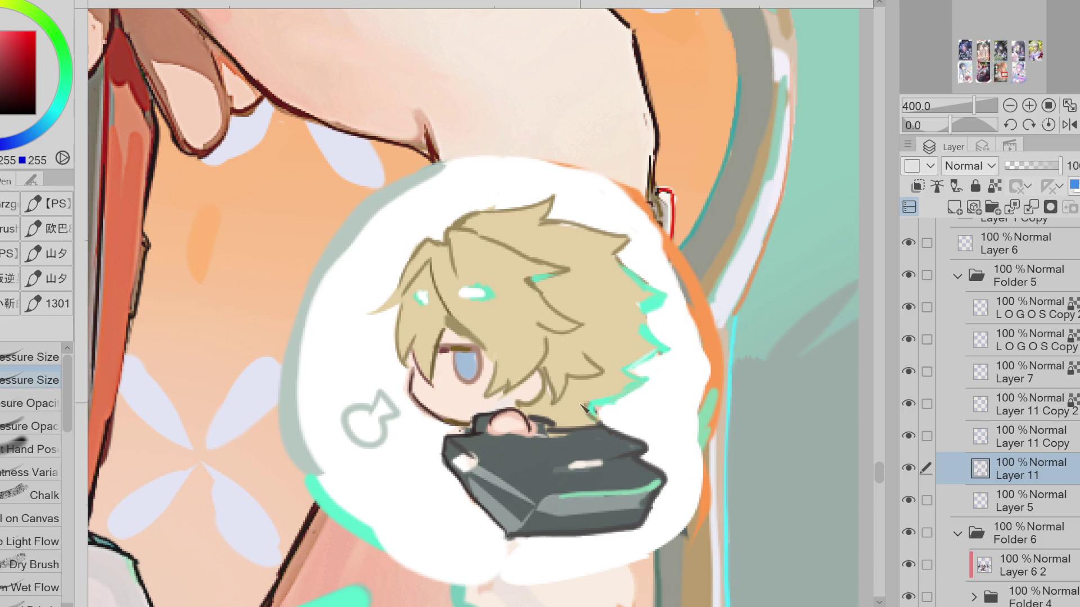
{"action": "left_click", "coordinate": [601, 410], "text": "alt"}
{"action": "left_click", "coordinate": [459, 358], "text": "alt"}
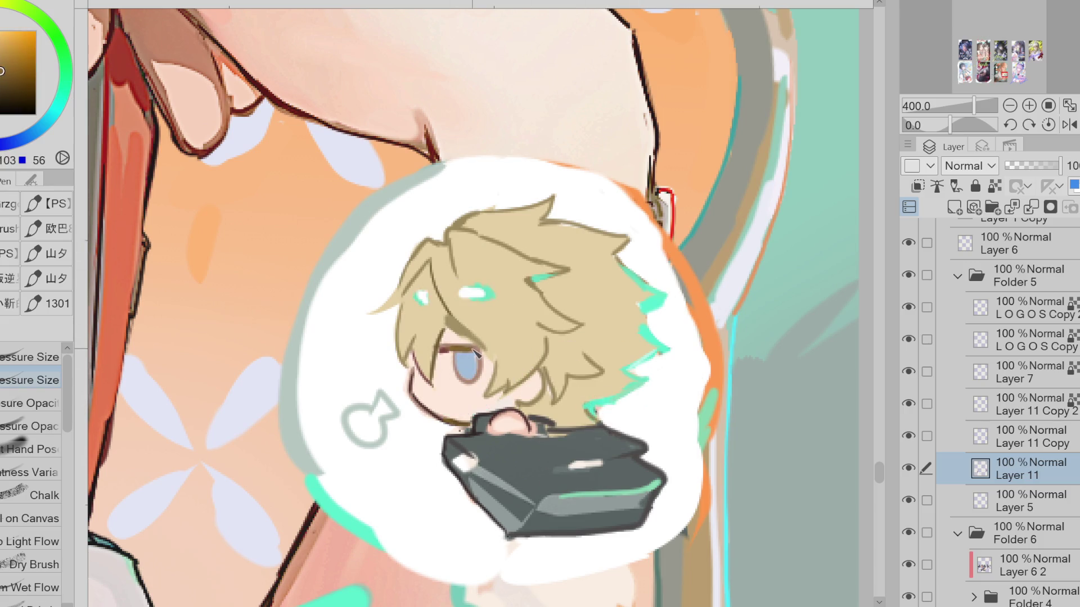
{"action": "scroll", "coordinate": [378, 292], "scroll_direction": "down", "scroll_amount": 3}
{"action": "scroll", "coordinate": [417, 317], "scroll_direction": "up", "scroll_amount": 3}
Sample the bubble's orange and paint it down the bubble's right edge, redoing the stroke
{"action": "left_click", "coordinate": [523, 336], "text": "alt"}
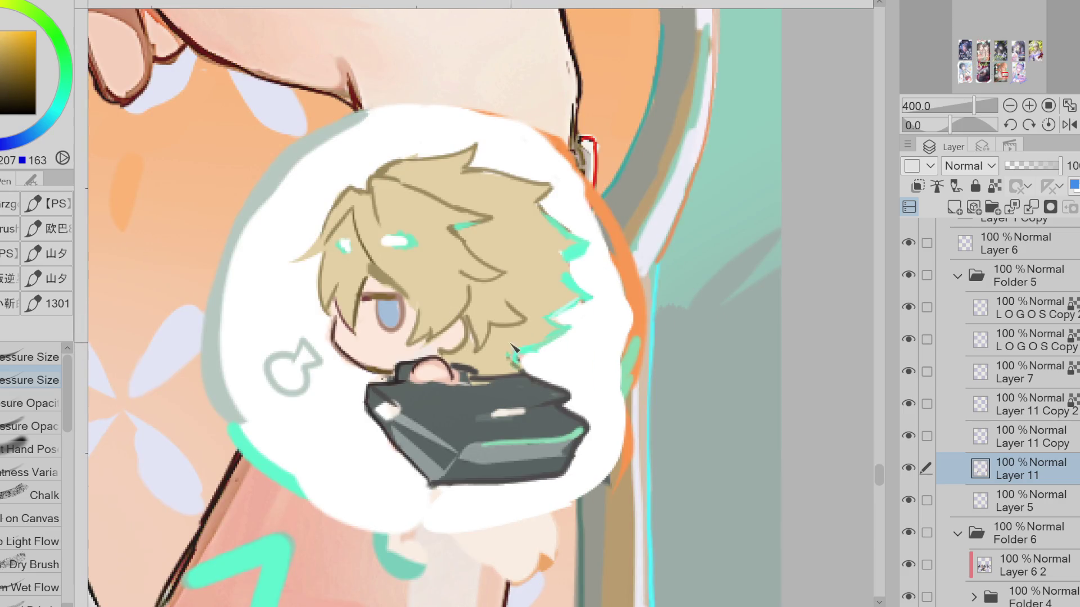
{"action": "left_click", "coordinate": [582, 293], "text": "alt"}
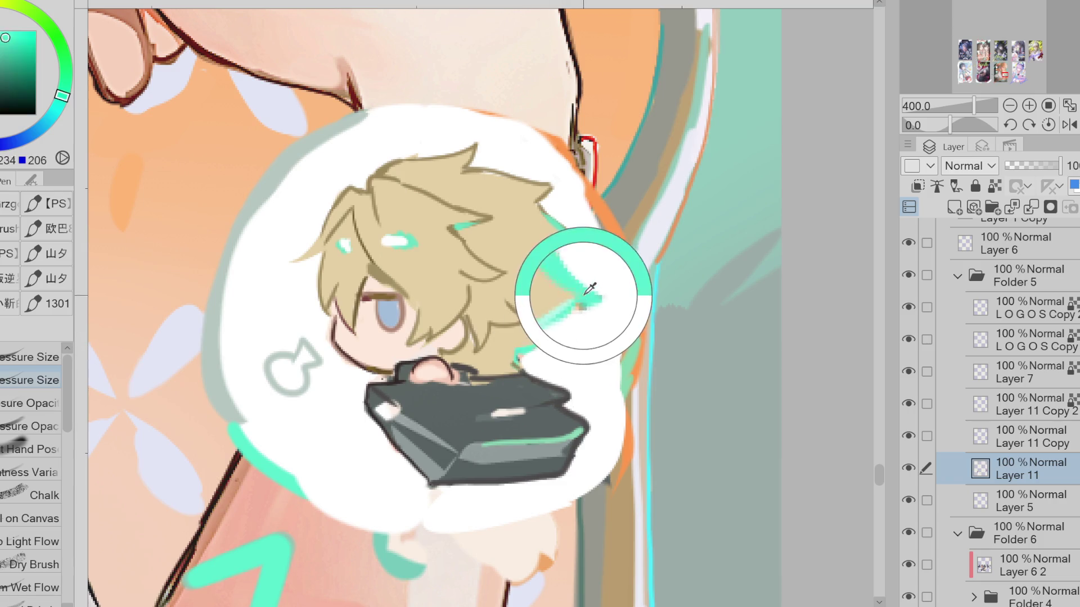
{"action": "left_click", "coordinate": [628, 330], "text": "alt"}
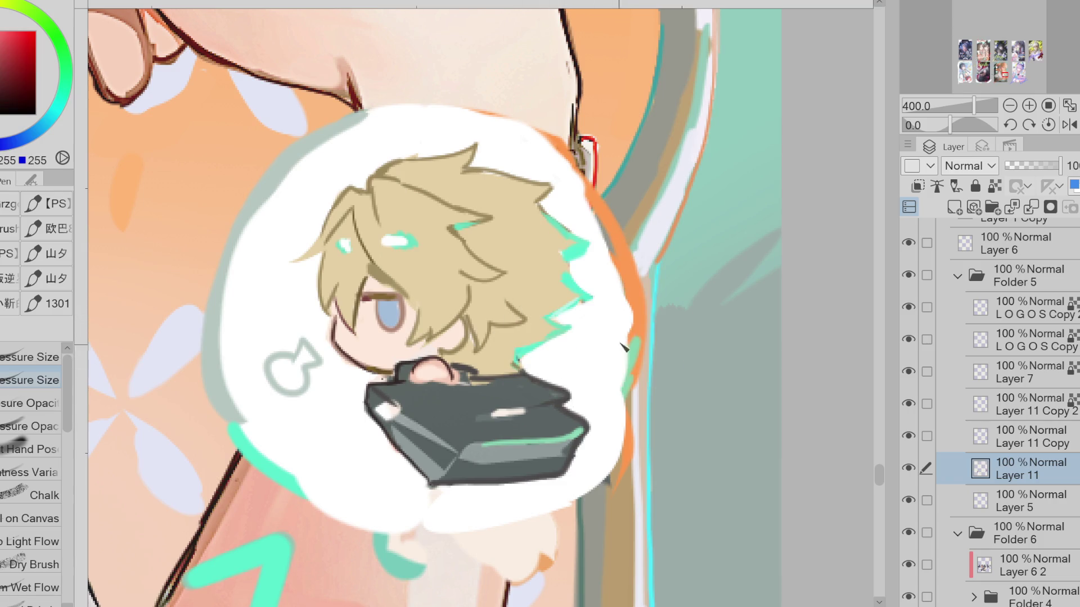
{"action": "left_click", "coordinate": [638, 340], "text": "alt"}
{"action": "left_click_drag", "start_coordinate": [642, 342], "coordinate": [628, 494]}
{"action": "key", "text": "ctrl+z"}
{"action": "mouse_move", "coordinate": [640, 363]}
{"action": "left_mouse_down"}
{"action": "mouse_move", "coordinate": [641, 470]}
{"action": "mouse_move", "coordinate": [506, 539]}
{"action": "mouse_move", "coordinate": [337, 515]}
{"action": "mouse_move", "coordinate": [299, 496]}
{"action": "left_mouse_up"}
Curve the outline around the bubble's bottom, tidy it with white, and run grey-green along the top
{"action": "left_click", "coordinate": [287, 472], "text": "alt"}
{"action": "left_click_drag", "start_coordinate": [269, 460], "coordinate": [409, 523]}
{"action": "left_click_drag", "start_coordinate": [287, 481], "coordinate": [426, 545]}
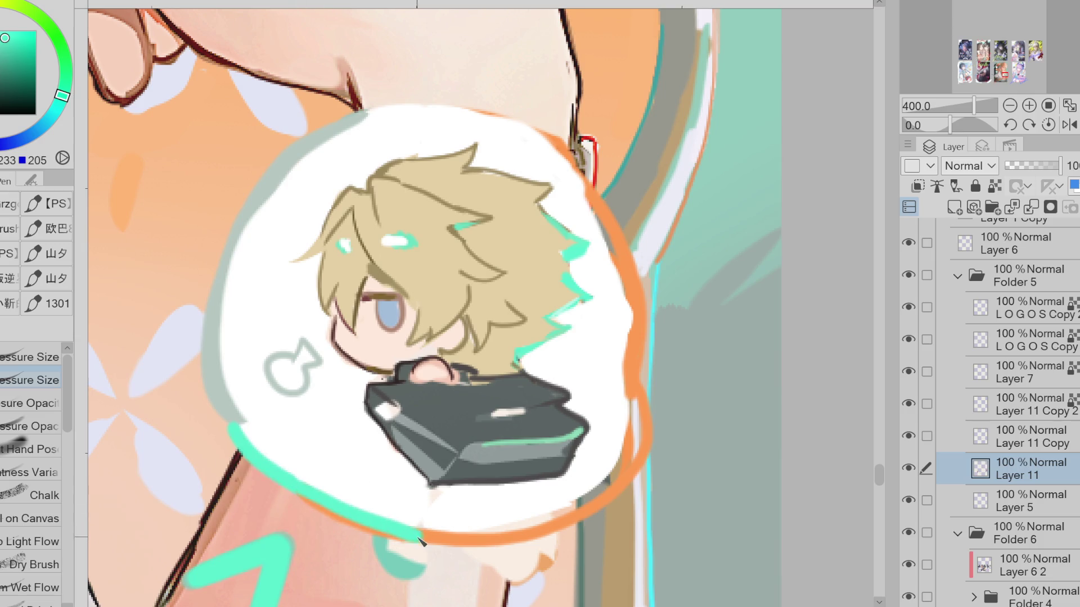
{"action": "left_click", "coordinate": [259, 431], "text": "alt"}
{"action": "mouse_move", "coordinate": [260, 433]}
{"action": "left_mouse_down"}
{"action": "mouse_move", "coordinate": [229, 386]}
{"action": "mouse_move", "coordinate": [240, 438]}
{"action": "left_mouse_up"}
{"action": "left_click", "coordinate": [213, 367], "text": "alt"}
{"action": "left_click_drag", "start_coordinate": [325, 149], "coordinate": [499, 114]}
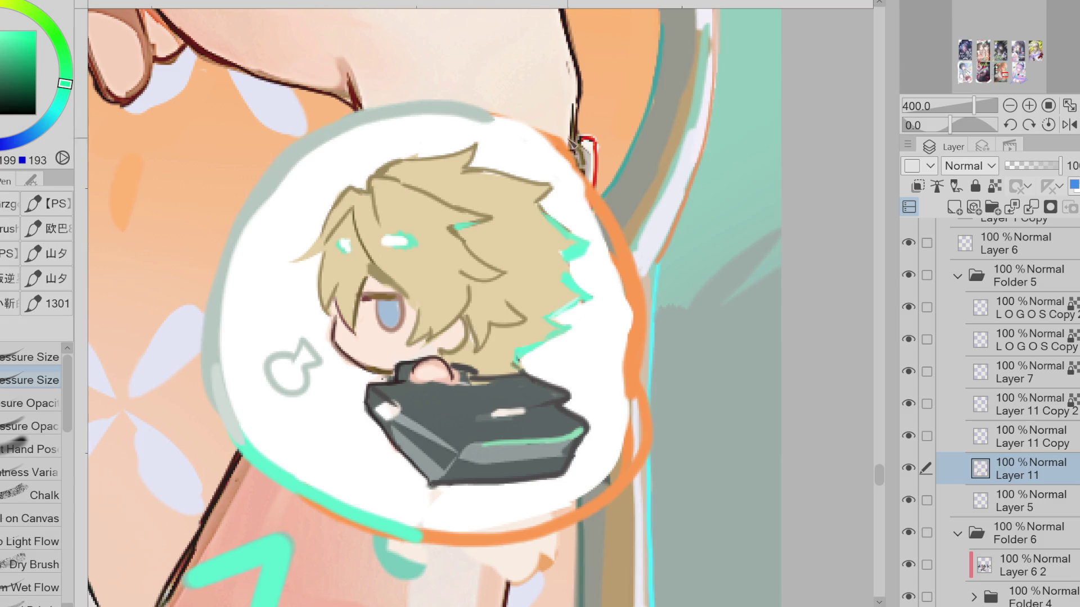
Draw orange along the bubble's upper-right edge and cover the inner orange line with white
{"action": "left_click", "coordinate": [574, 156], "text": "alt"}
{"action": "left_click", "coordinate": [622, 251], "text": "alt"}
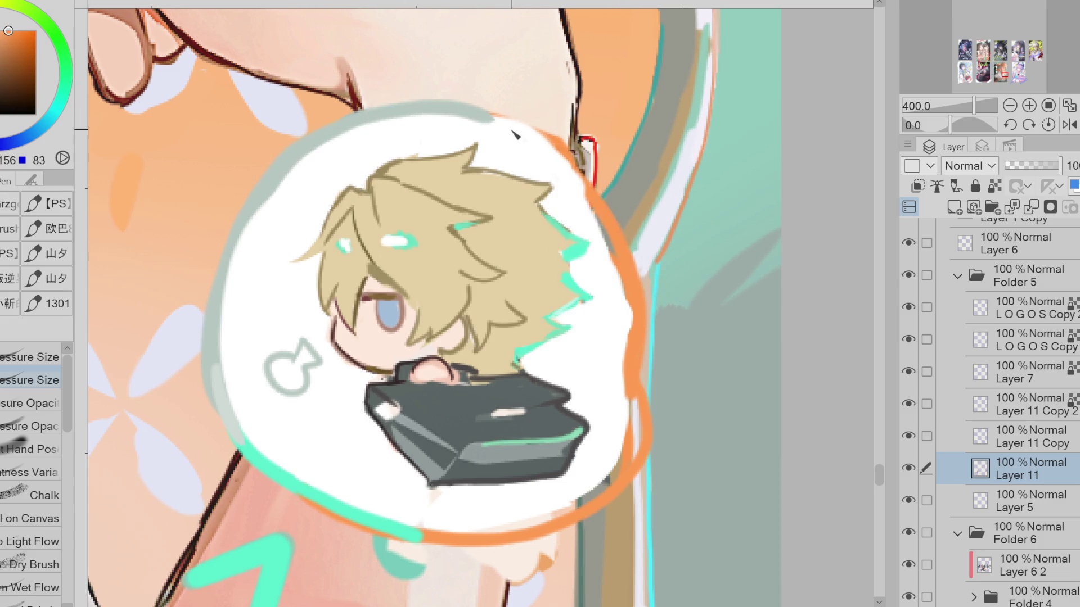
{"action": "left_click_drag", "start_coordinate": [478, 114], "coordinate": [637, 270]}
{"action": "key", "text": "ctrl+z"}
{"action": "left_click_drag", "start_coordinate": [459, 113], "coordinate": [635, 329]}
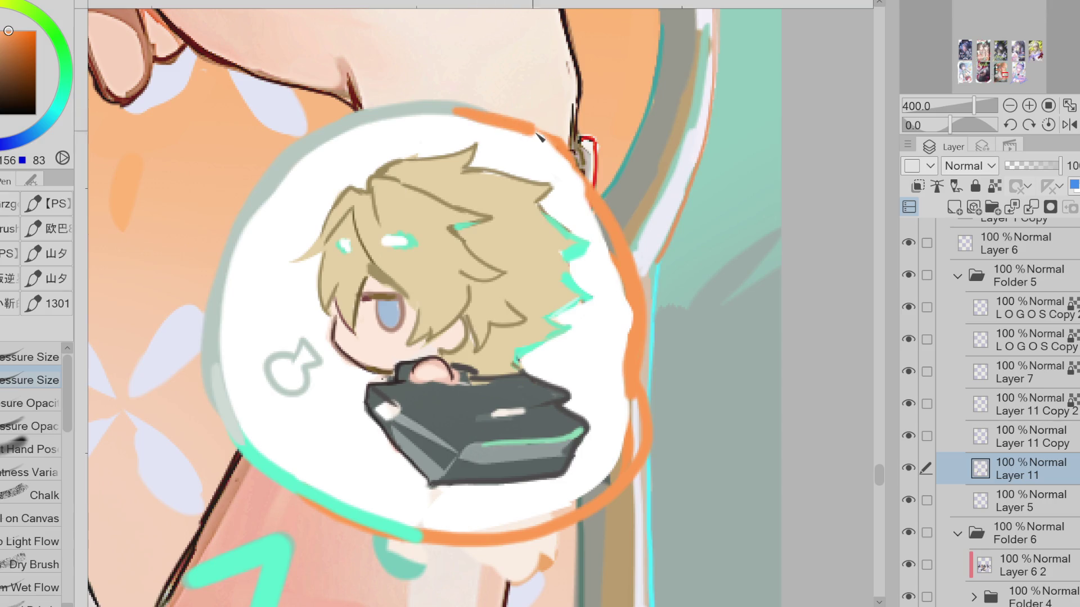
{"action": "left_click", "coordinate": [591, 213], "text": "alt"}
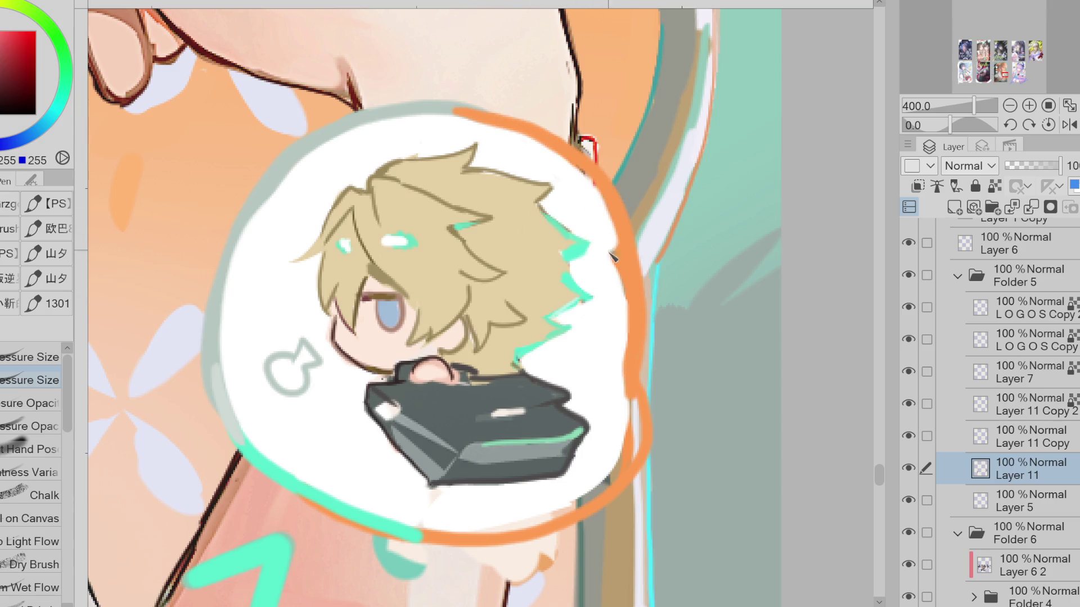
{"action": "mouse_move", "coordinate": [625, 379]}
{"action": "left_mouse_down"}
{"action": "mouse_move", "coordinate": [635, 459]}
{"action": "mouse_move", "coordinate": [524, 519]}
{"action": "mouse_move", "coordinate": [447, 509]}
{"action": "mouse_move", "coordinate": [481, 530]}
{"action": "mouse_move", "coordinate": [586, 514]}
{"action": "mouse_move", "coordinate": [634, 465]}
{"action": "mouse_move", "coordinate": [443, 533]}
{"action": "left_mouse_up"}
Touch up the orange right edge and darken the grey-teal left outline
{"action": "left_click", "coordinate": [417, 538], "text": "alt"}
{"action": "key", "text": "ctrl+z"}
{"action": "key", "text": "ctrl+z"}
{"action": "left_click_drag", "start_coordinate": [646, 342], "coordinate": [642, 455]}
{"action": "left_click", "coordinate": [258, 182], "text": "alt"}
{"action": "mouse_move", "coordinate": [250, 226]}
{"action": "left_mouse_down"}
{"action": "mouse_move", "coordinate": [226, 412]}
{"action": "mouse_move", "coordinate": [218, 320]}
{"action": "left_mouse_up"}
{"action": "key", "text": "ctrl+z"}
{"action": "left_click_drag", "start_coordinate": [222, 376], "coordinate": [232, 421]}
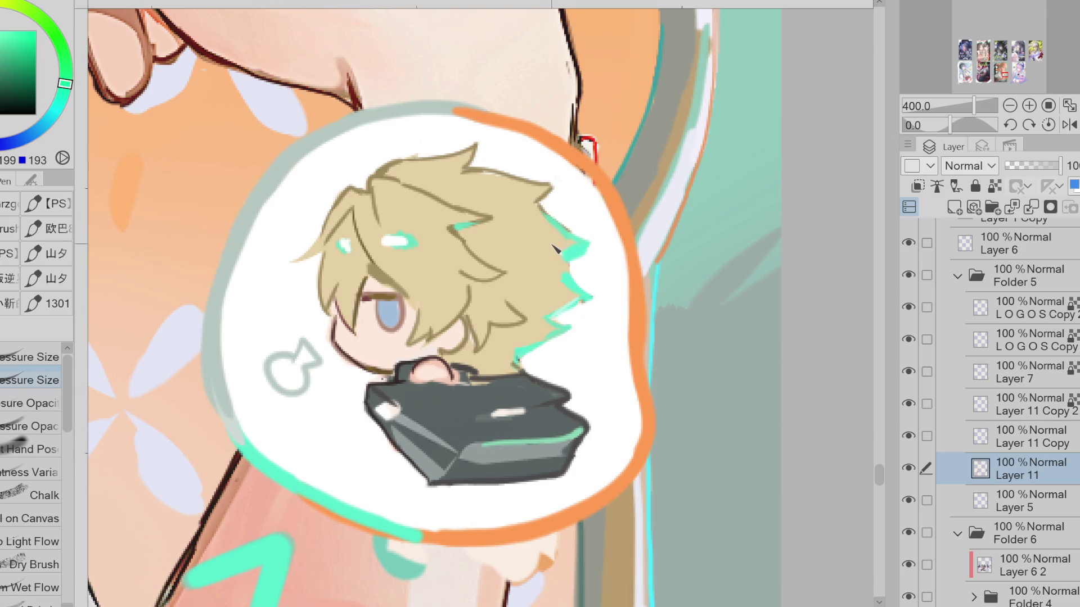
{"action": "scroll", "coordinate": [553, 247], "scroll_direction": "down", "scroll_amount": 3}
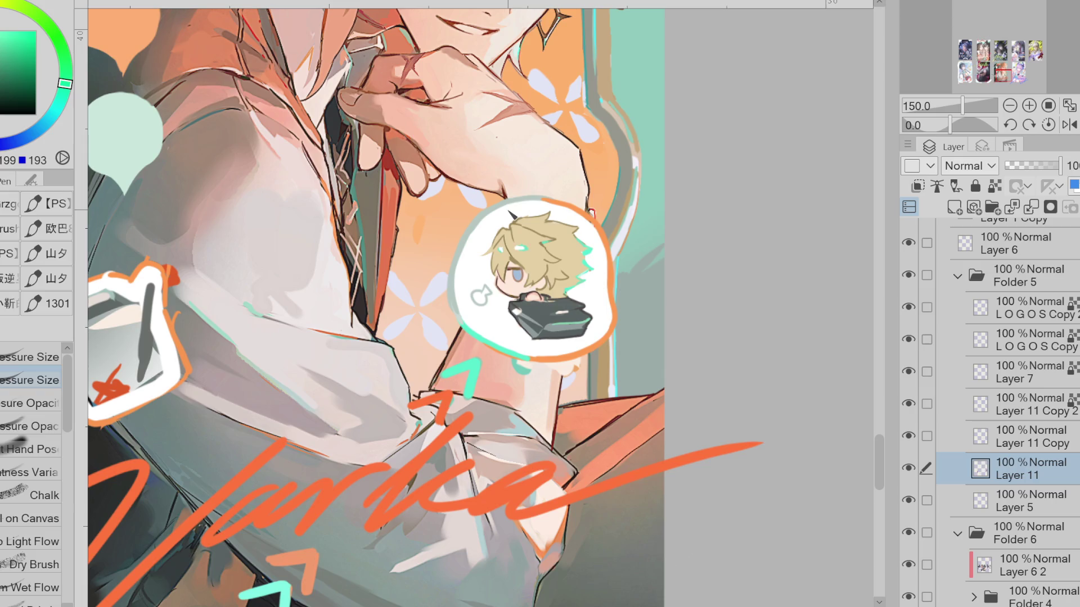
Erase stray paint along the arm below the bubble, then return to the painting brush
{"action": "key", "text": "j"}
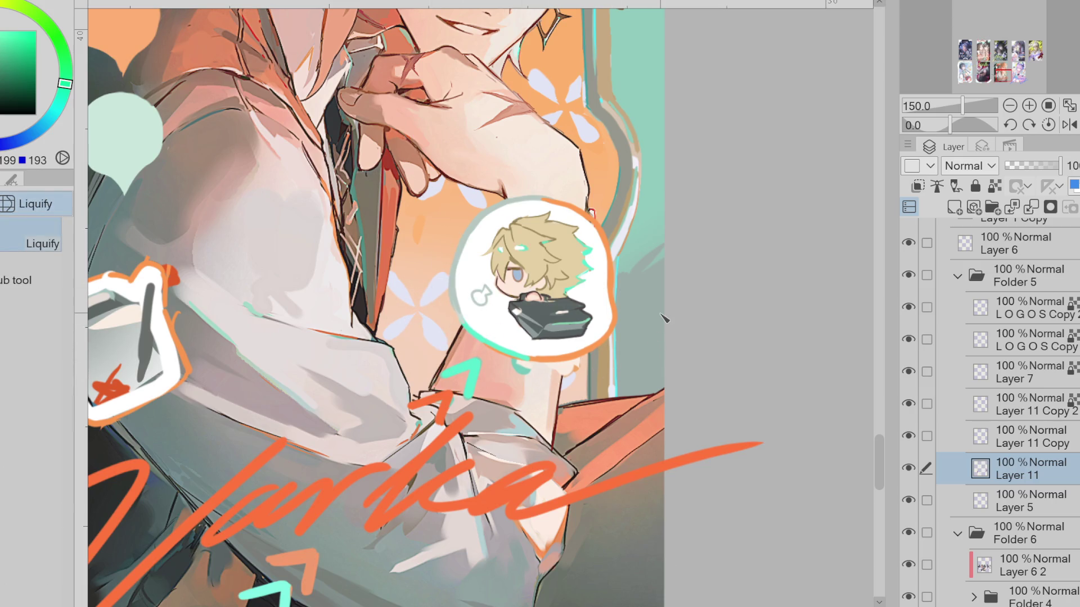
{"action": "key", "text": "g"}
{"action": "key", "text": "e"}
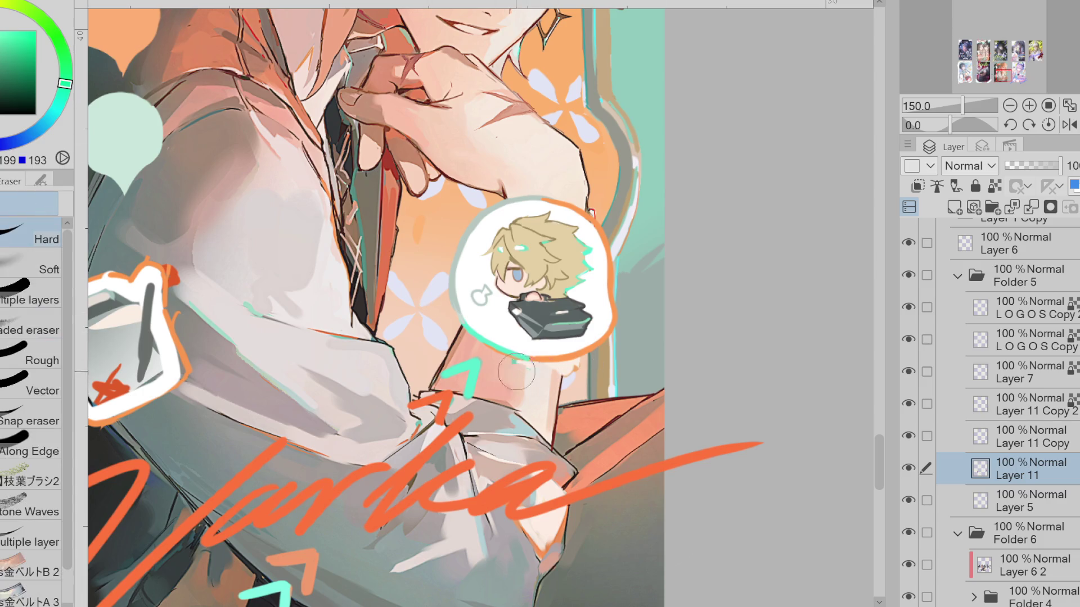
{"action": "left_click_drag", "start_coordinate": [546, 373], "coordinate": [544, 372]}
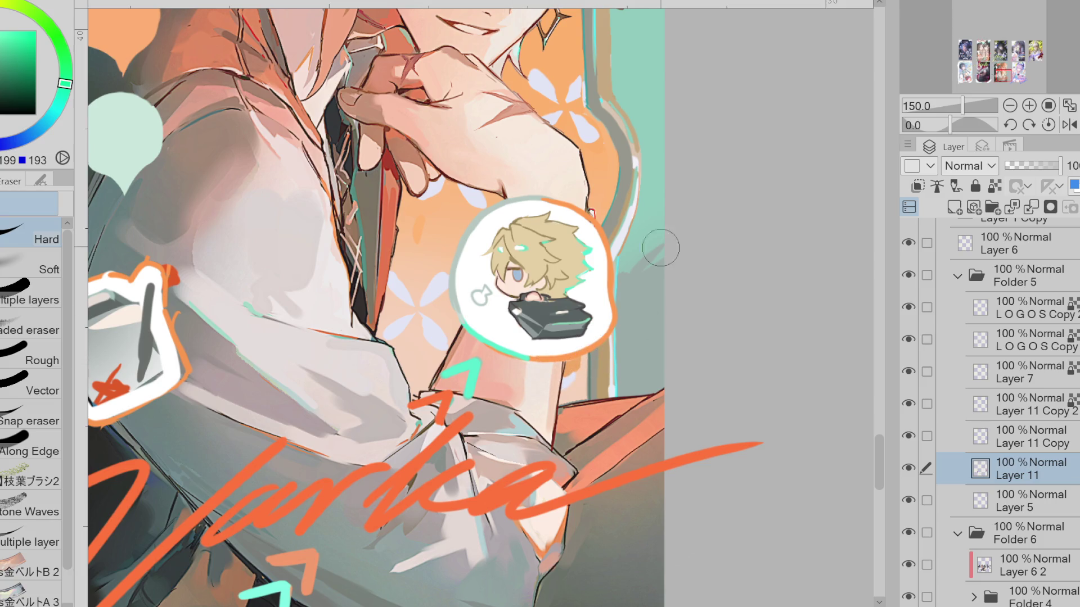
{"action": "scroll", "coordinate": [674, 244], "scroll_direction": "down", "scroll_amount": 1}
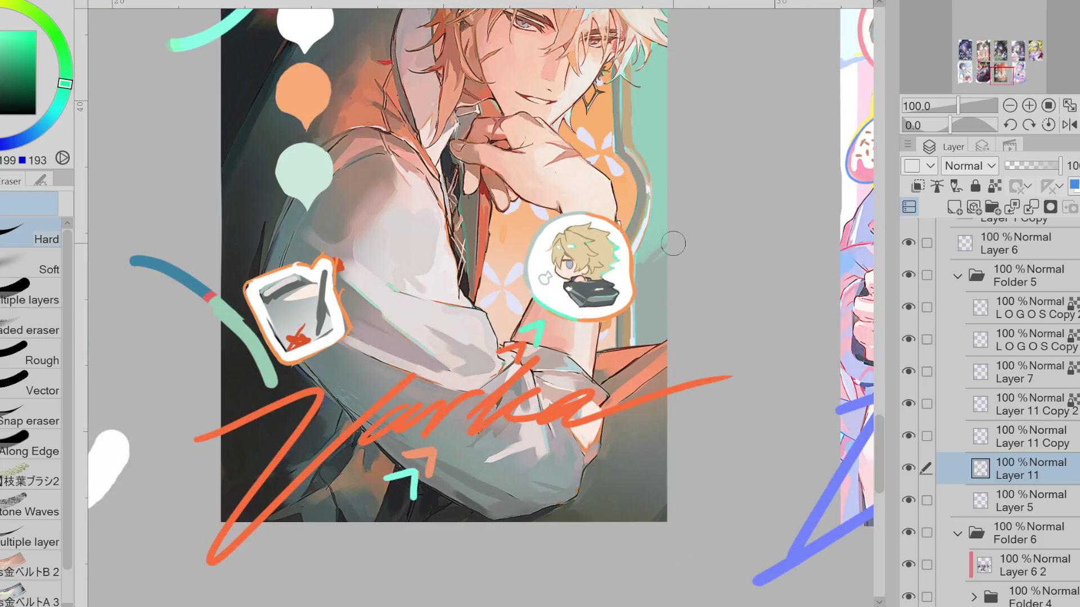
{"action": "scroll", "coordinate": [261, 283], "scroll_direction": "up", "scroll_amount": 1}
{"action": "scroll", "coordinate": [261, 282], "scroll_direction": "up", "scroll_amount": 1}
{"action": "key", "text": "p"}
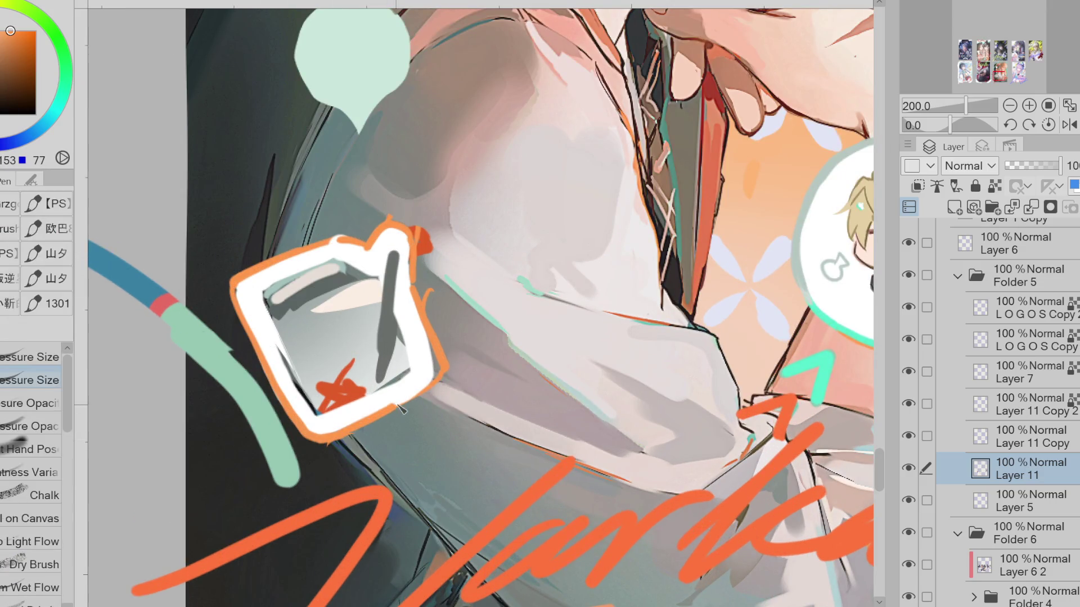
Sample greys from the bag interior and soften its left inner wall with dark strokes
{"action": "left_click", "coordinate": [360, 276], "text": "alt"}
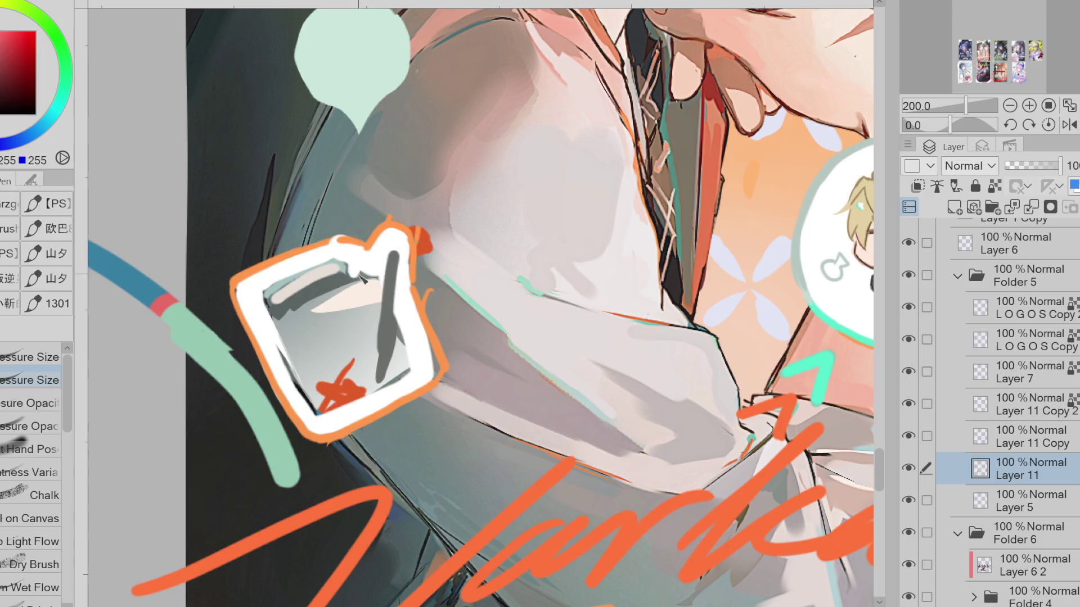
{"action": "left_click", "coordinate": [338, 277], "text": "alt"}
{"action": "left_click", "coordinate": [307, 301], "text": "alt"}
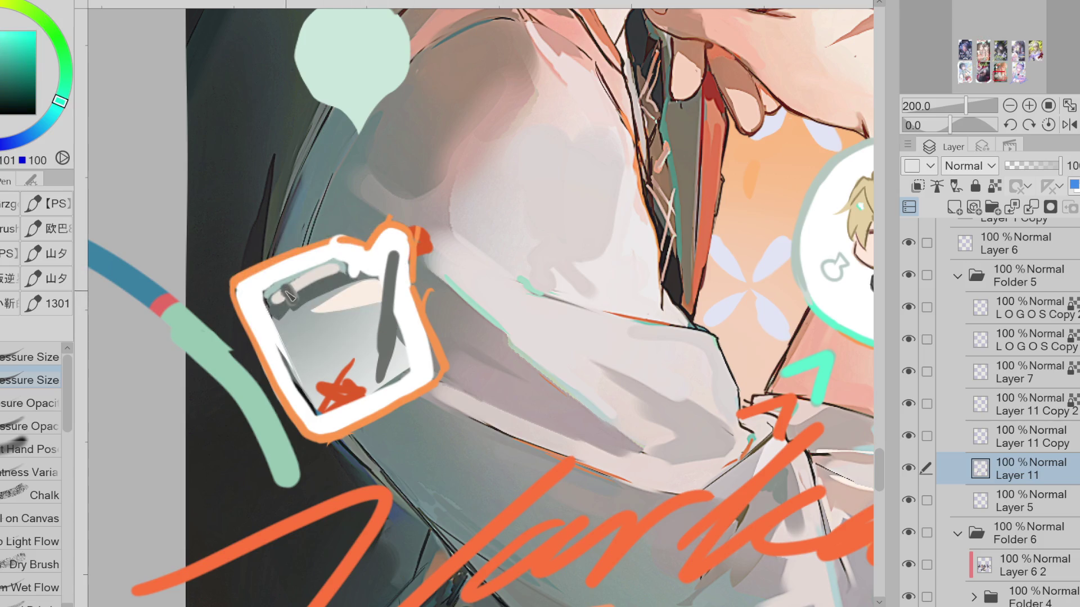
{"action": "left_click", "coordinate": [309, 296], "text": "alt"}
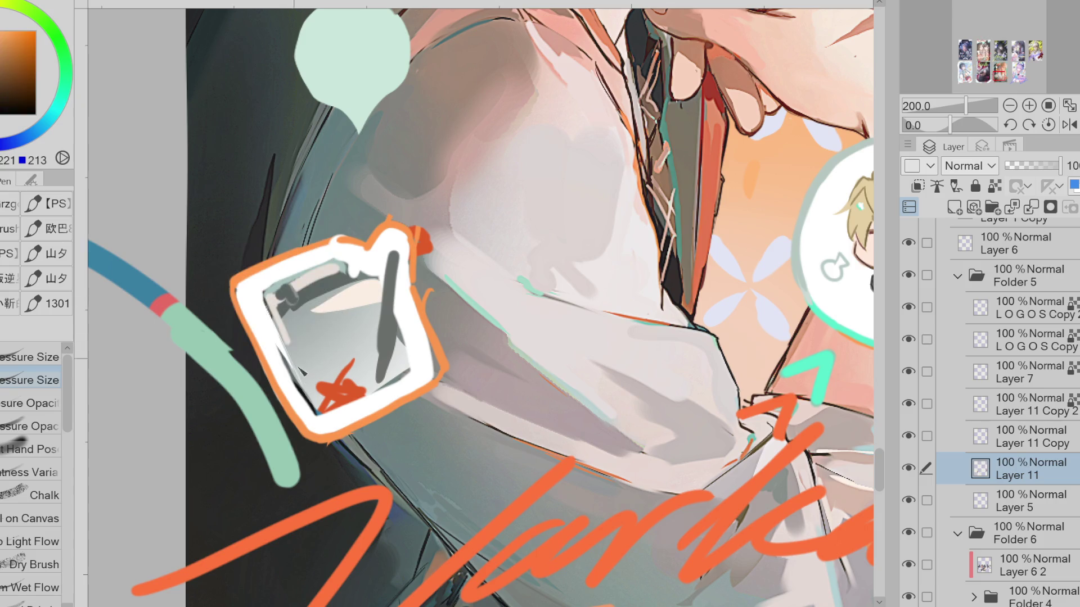
{"action": "left_click_drag", "start_coordinate": [274, 316], "coordinate": [312, 399]}
{"action": "left_click_drag", "start_coordinate": [267, 297], "coordinate": [306, 394]}
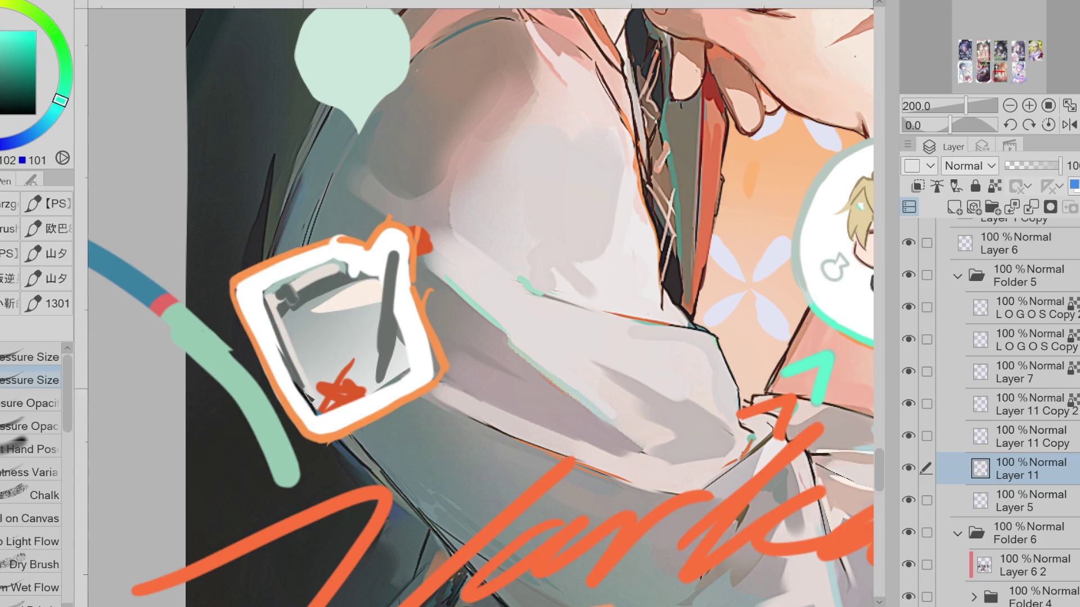
Start a lasso outline from the bag's edge, clear it, and switch to lasso filling
{"action": "key", "text": "x"}
{"action": "key", "text": "m"}
{"action": "mouse_move", "coordinate": [293, 307]}
{"action": "left_mouse_down"}
{"action": "mouse_move", "coordinate": [342, 369]}
{"action": "mouse_move", "coordinate": [361, 298]}
{"action": "mouse_move", "coordinate": [355, 278]}
{"action": "left_mouse_up"}
{"action": "key", "text": "ctrl+d"}
{"action": "key", "text": "g"}
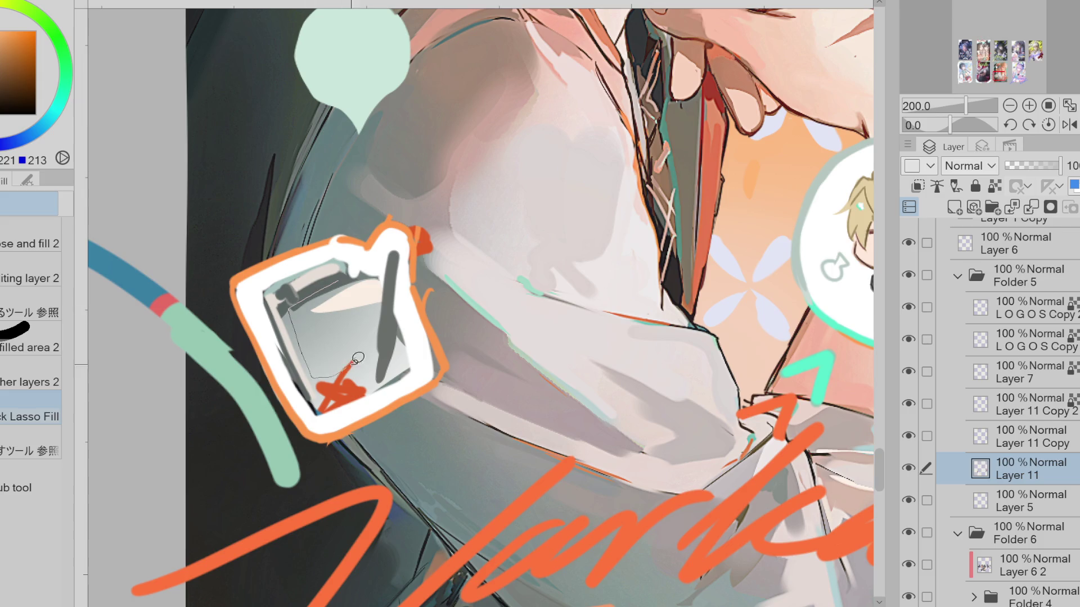
Lasso-fill around the red mark, then fill the bag interior with near-white
{"action": "left_click", "coordinate": [338, 371], "text": "alt"}
{"action": "mouse_move", "coordinate": [336, 370]}
{"action": "left_mouse_down"}
{"action": "mouse_move", "coordinate": [347, 398]}
{"action": "mouse_move", "coordinate": [338, 373]}
{"action": "left_mouse_up"}
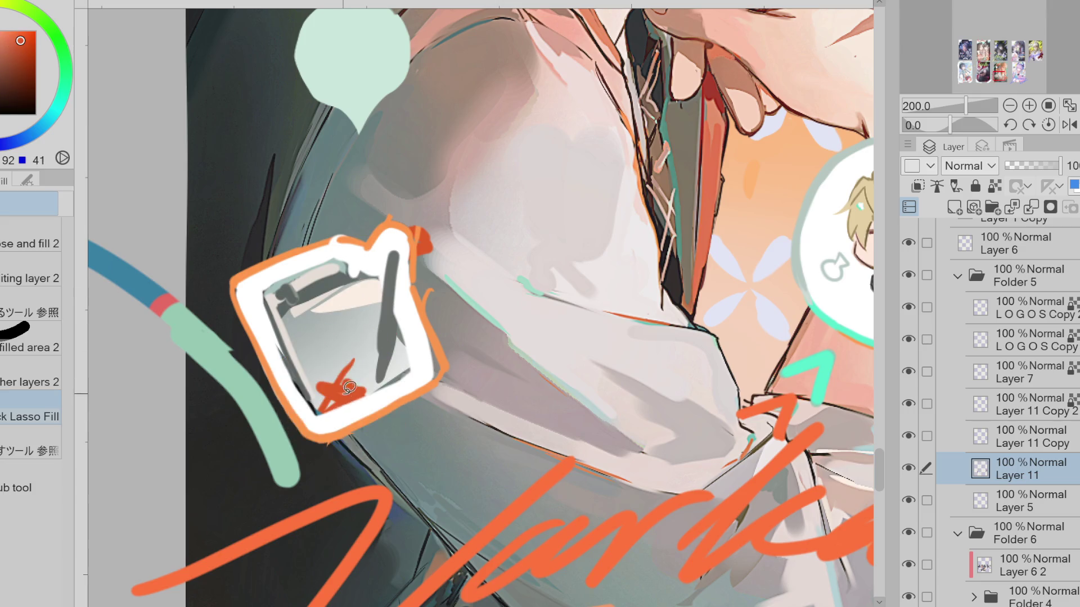
{"action": "left_click", "coordinate": [359, 318], "text": "alt"}
{"action": "left_click_drag", "start_coordinate": [359, 312], "coordinate": [374, 321]}
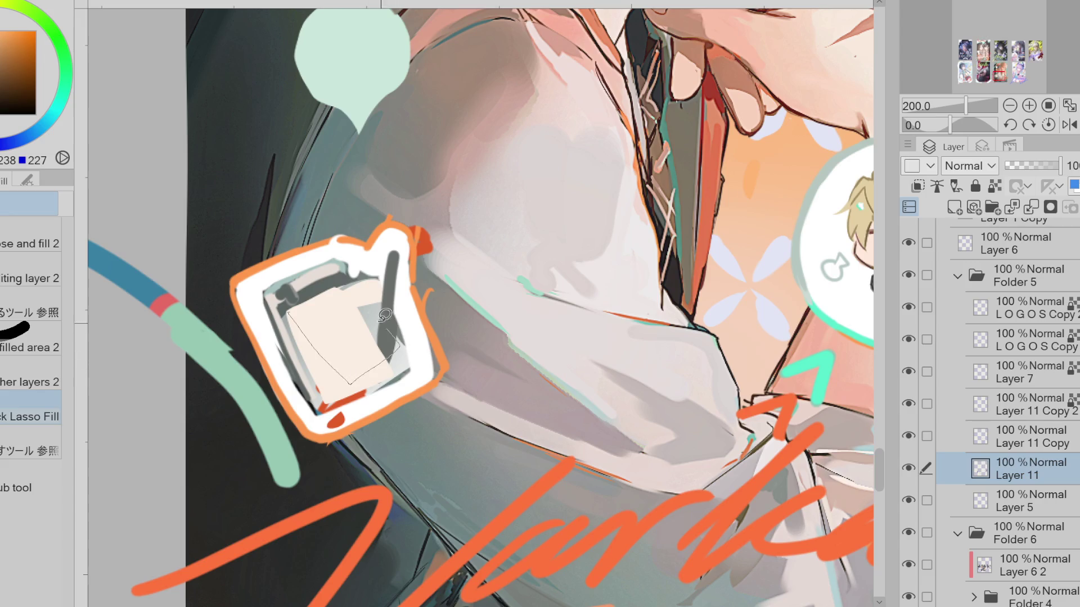
{"action": "left_click_drag", "start_coordinate": [373, 321], "coordinate": [332, 274]}
Fill a dark band along the bag's upper rim, lighten part of it, and add a grey diagonal band inside
{"action": "left_click", "coordinate": [301, 284], "text": "alt"}
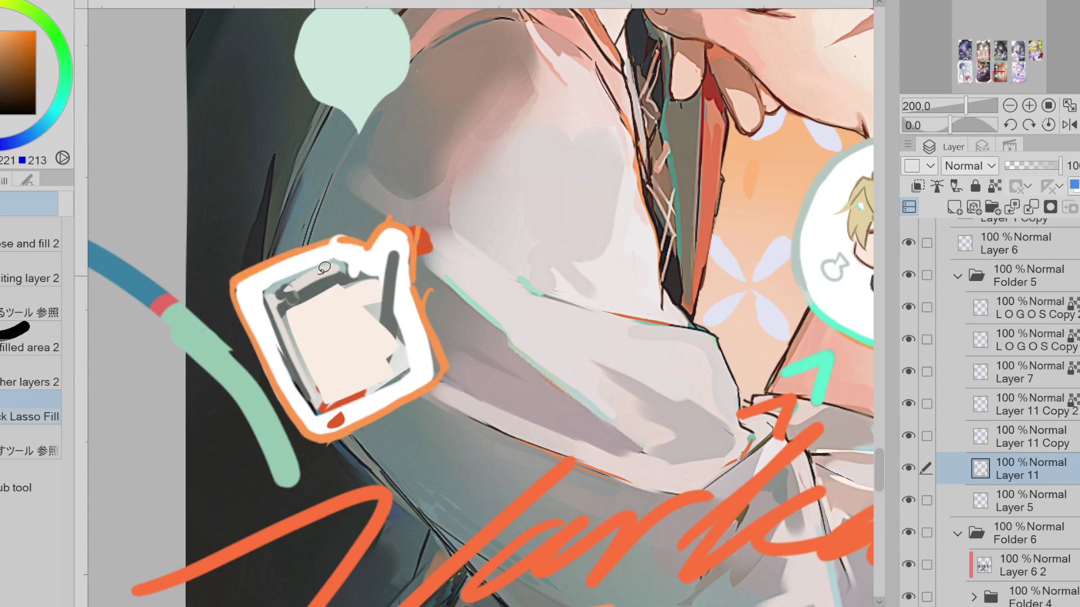
{"action": "left_click", "coordinate": [346, 261], "text": "alt"}
{"action": "left_click_drag", "start_coordinate": [347, 260], "coordinate": [363, 270]}
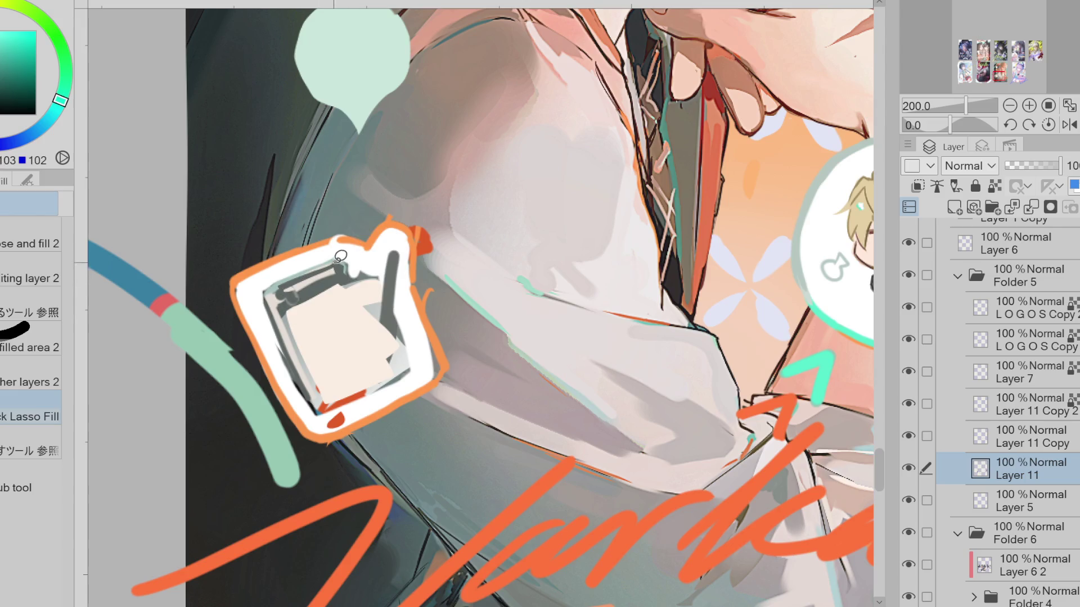
{"action": "left_click", "coordinate": [362, 270], "text": "alt"}
{"action": "mouse_move", "coordinate": [361, 271]}
{"action": "left_mouse_down"}
{"action": "mouse_move", "coordinate": [305, 292]}
{"action": "mouse_move", "coordinate": [336, 386]}
{"action": "left_mouse_up"}
{"action": "left_click", "coordinate": [291, 355], "text": "alt"}
{"action": "left_click_drag", "start_coordinate": [292, 312], "coordinate": [338, 372]}
Fill light stripes over the dark rim and sample greys for the next shading
{"action": "left_click", "coordinate": [315, 308], "text": "alt"}
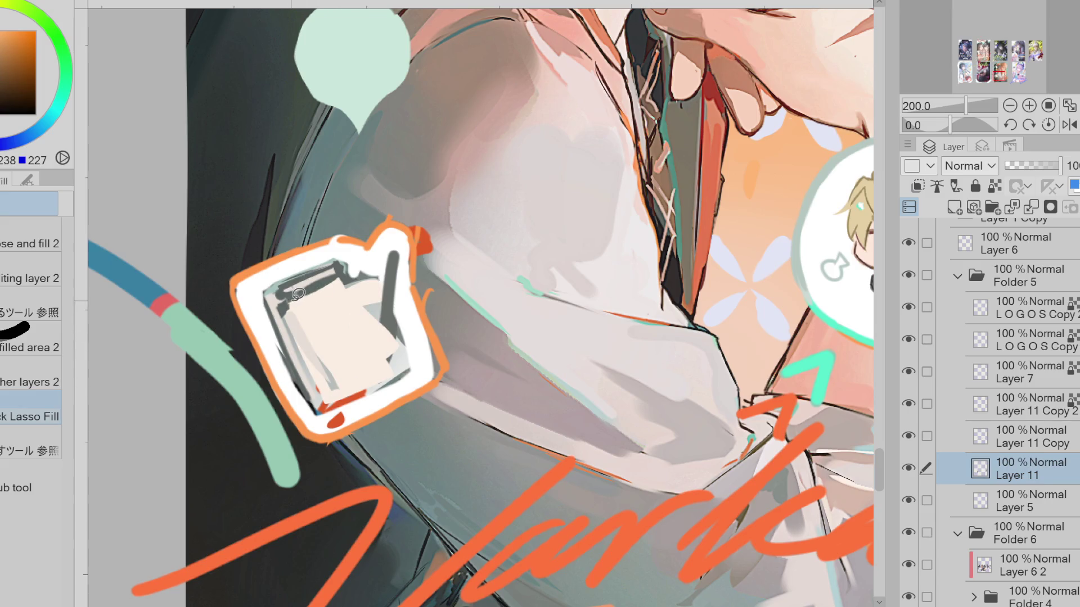
{"action": "left_click_drag", "start_coordinate": [294, 311], "coordinate": [346, 276]}
{"action": "left_click", "coordinate": [291, 296], "text": "alt"}
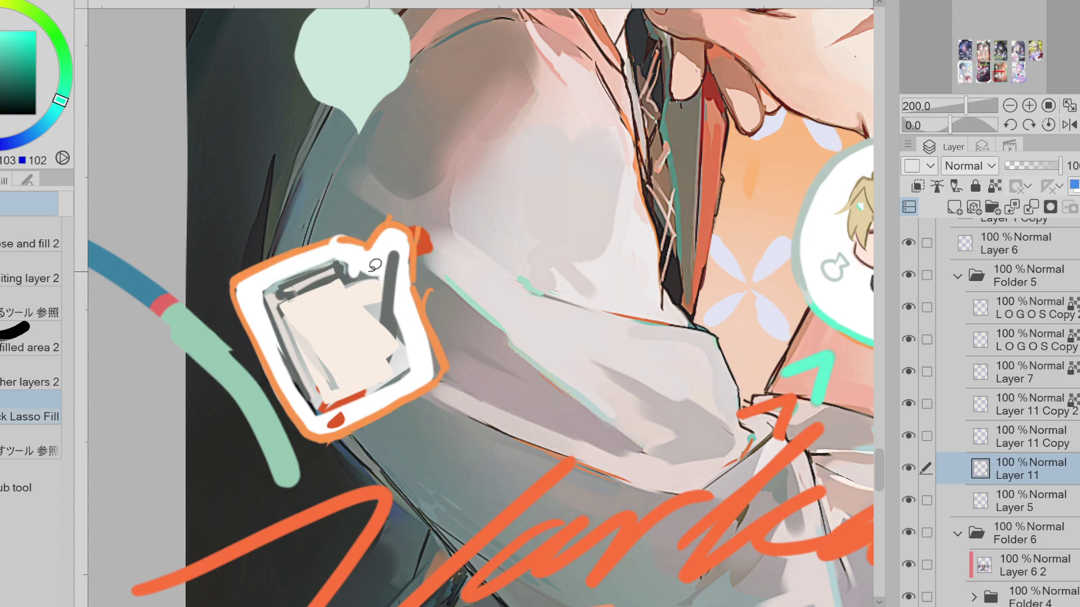
{"action": "left_click", "coordinate": [349, 287], "text": "alt"}
{"action": "mouse_move", "coordinate": [340, 283]}
{"action": "left_mouse_down"}
{"action": "mouse_move", "coordinate": [393, 310]}
{"action": "mouse_move", "coordinate": [386, 342]}
{"action": "mouse_move", "coordinate": [398, 277]}
{"action": "mouse_move", "coordinate": [398, 297]}
{"action": "left_mouse_up"}
{"action": "left_click", "coordinate": [383, 304], "text": "alt"}
{"action": "left_click", "coordinate": [387, 298], "text": "alt"}
{"action": "left_click", "coordinate": [382, 374], "text": "alt"}
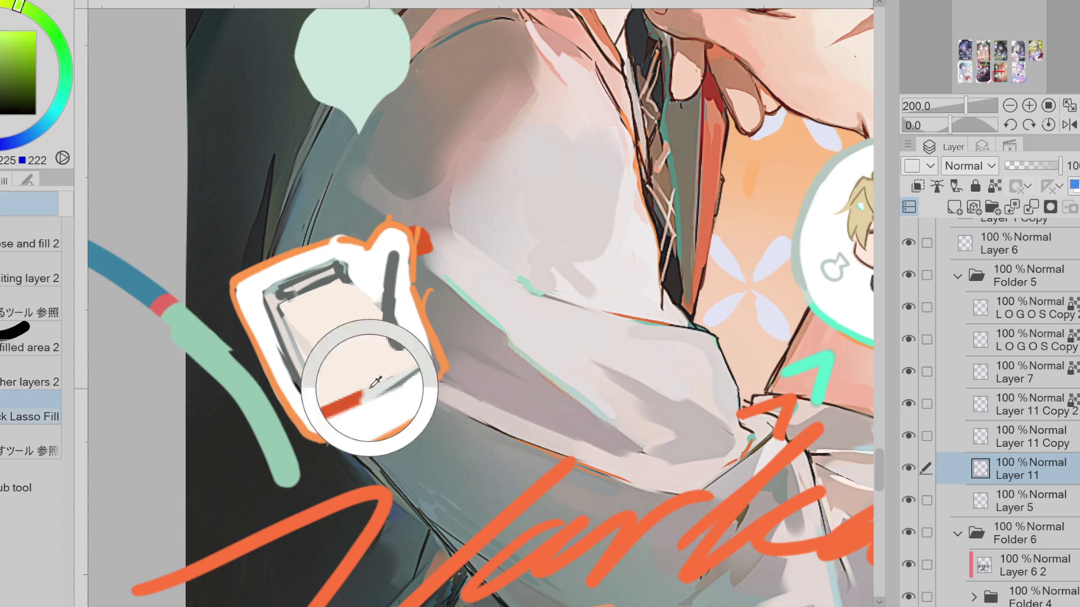
Add outline strokes to the notebook: lengthen the grey strip, a dark top-right corner line and a light stroke beside the bar
{"action": "left_click_drag", "start_coordinate": [405, 354], "coordinate": [392, 370]}
{"action": "left_click", "coordinate": [316, 401], "text": "alt"}
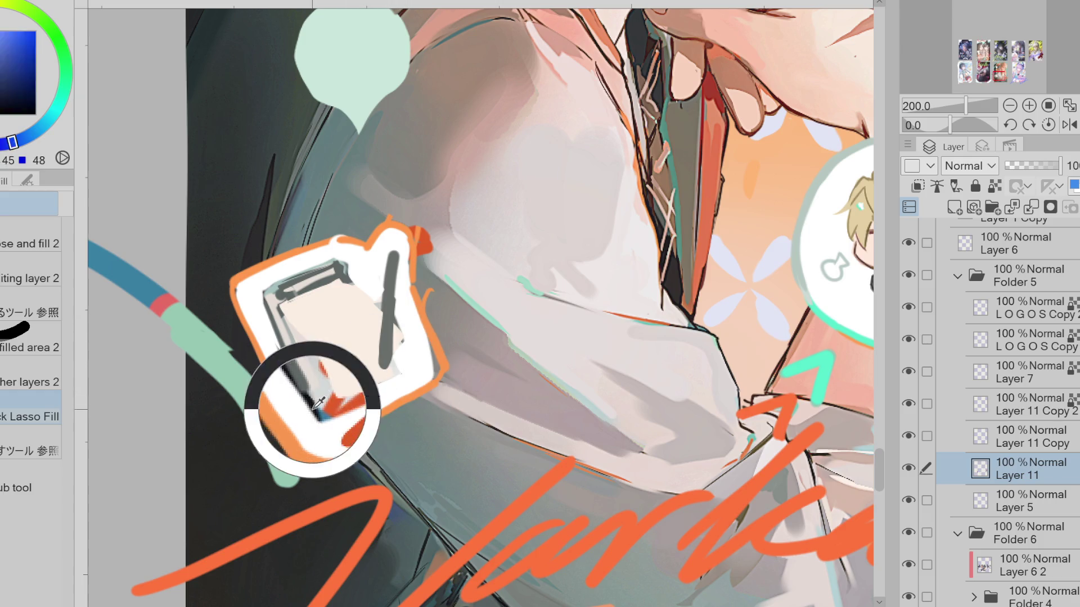
{"action": "key", "text": "p"}
{"action": "left_click_drag", "start_coordinate": [355, 285], "coordinate": [348, 276]}
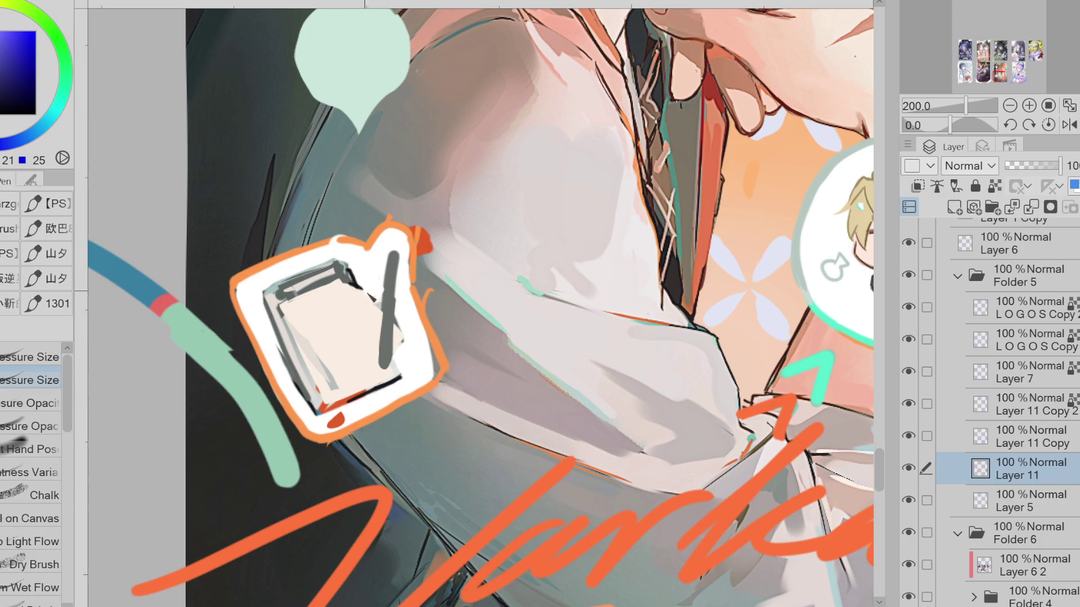
{"action": "left_click", "coordinate": [329, 377], "text": "alt"}
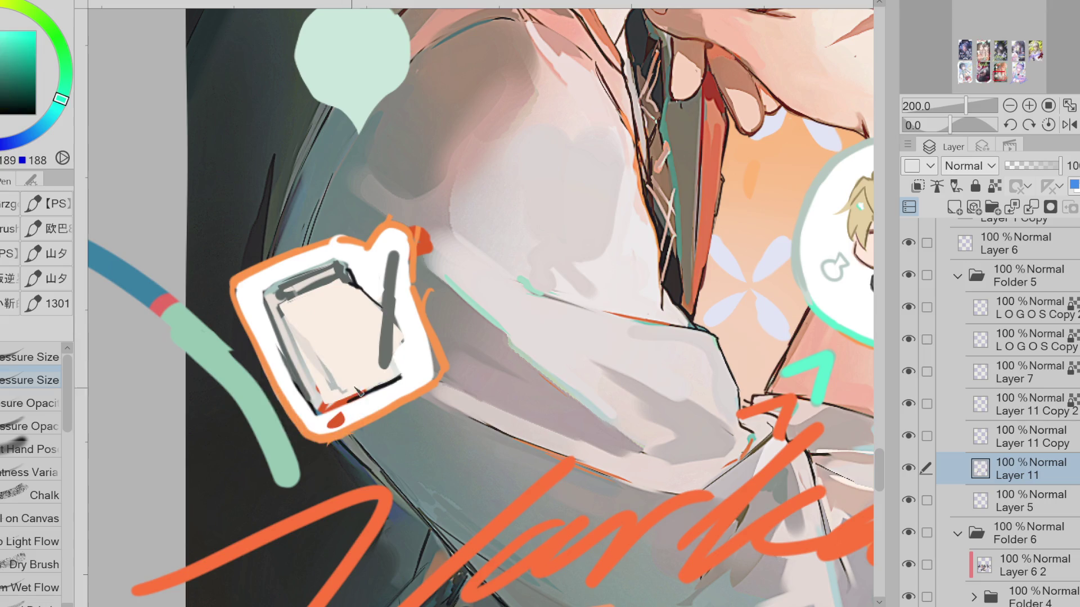
{"action": "left_click", "coordinate": [463, 284], "text": "alt"}
{"action": "left_click_drag", "start_coordinate": [390, 361], "coordinate": [342, 397]}
Lasso-fill a red-orange star on the notebook page, undoing the rough first attempt to redraw it
{"action": "left_click", "coordinate": [342, 422], "text": "alt"}
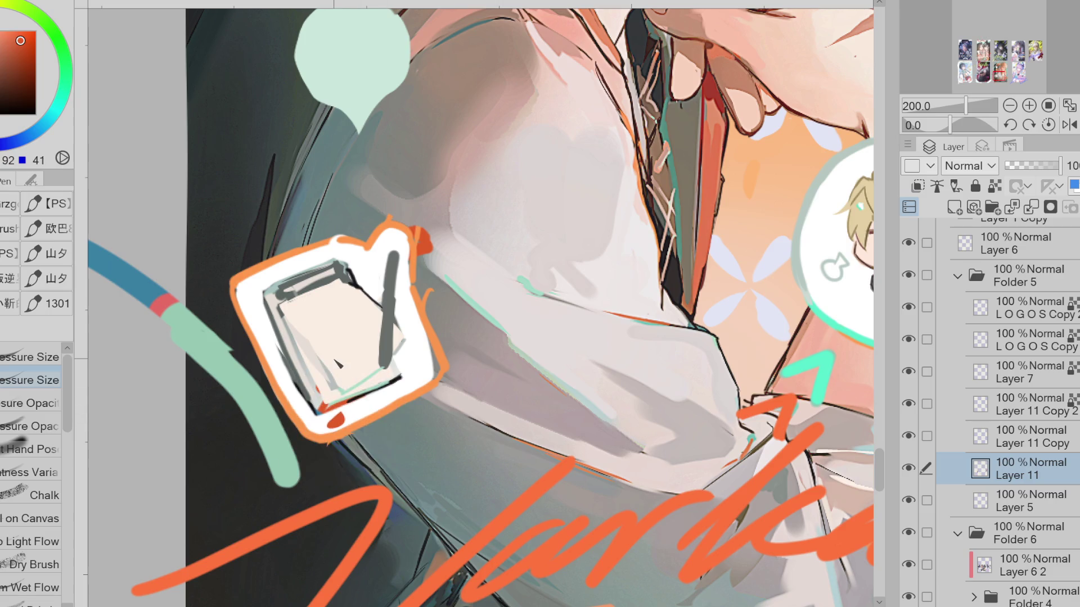
{"action": "key", "text": "g"}
{"action": "left_click_drag", "start_coordinate": [317, 331], "coordinate": [334, 308]}
{"action": "key", "text": "ctrl+z"}
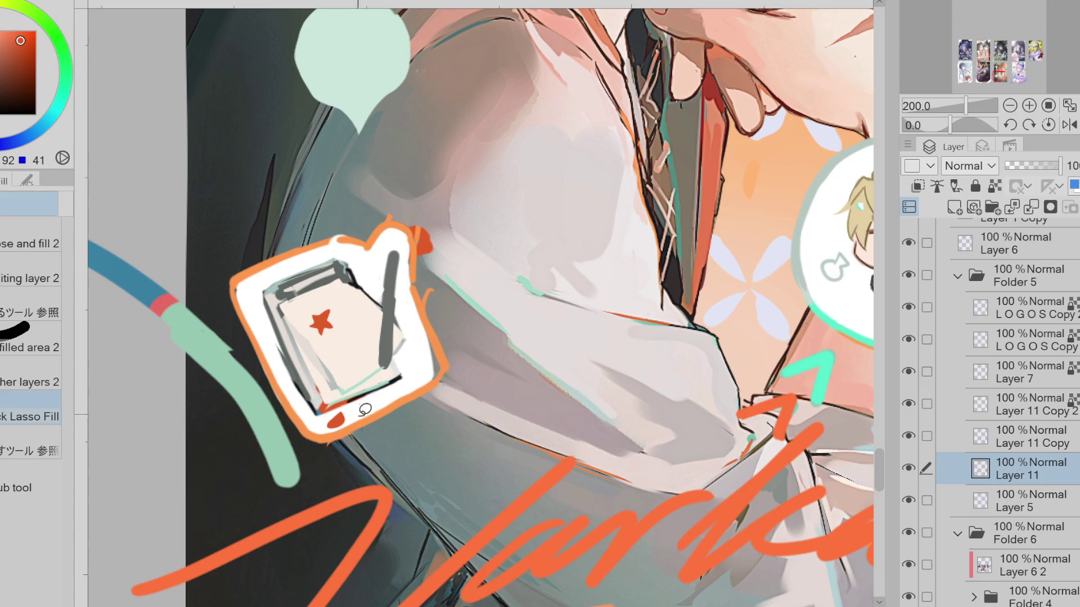
Cover the red blob at the notebook's bottom edge with white and erase part of its right outline
{"action": "left_click", "coordinate": [348, 415], "text": "alt"}
{"action": "left_click_drag", "start_coordinate": [334, 401], "coordinate": [359, 415]}
{"action": "left_click", "coordinate": [431, 373], "text": "alt"}
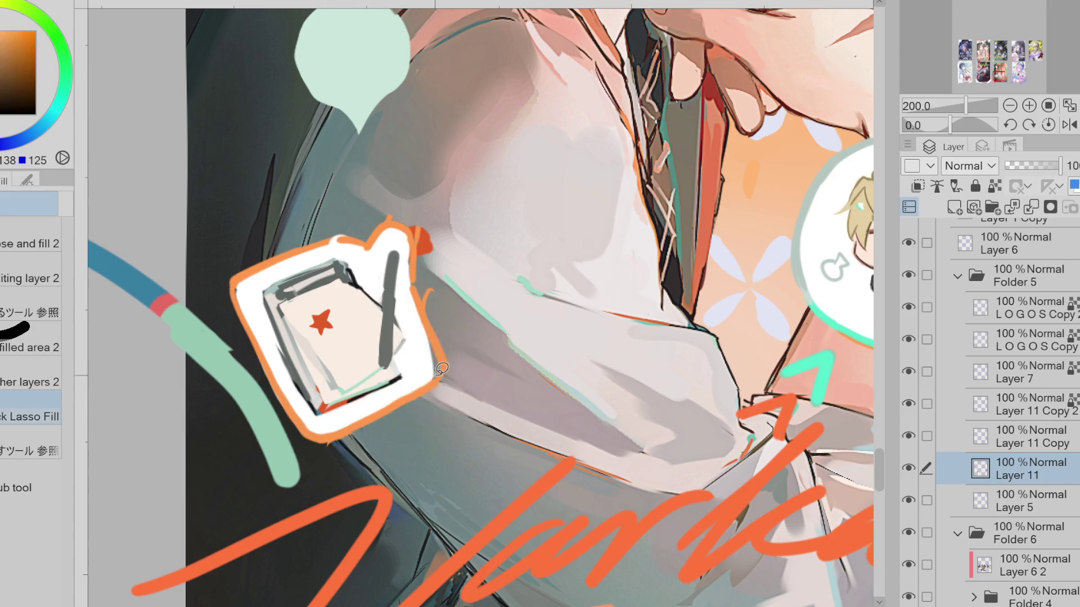
{"action": "key", "text": "e"}
{"action": "left_click_drag", "start_coordinate": [442, 304], "coordinate": [434, 328]}
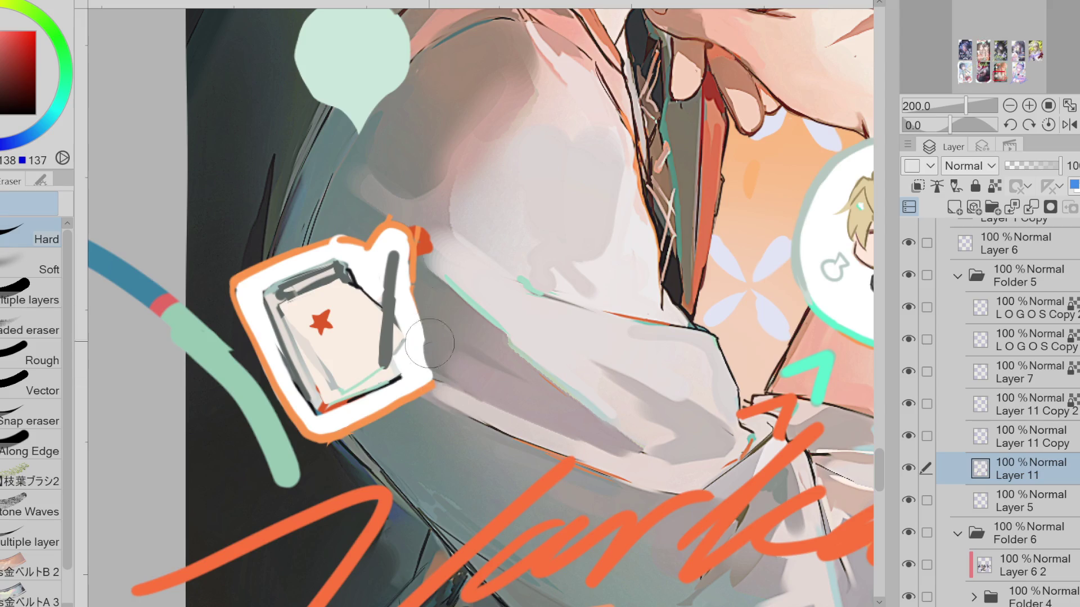
Extend the orange border down the notebook's right side, trim its top-right tip, and give the pen an orange tip
{"action": "left_click", "coordinate": [413, 272], "text": "alt"}
{"action": "key", "text": "p"}
{"action": "left_click_drag", "start_coordinate": [415, 247], "coordinate": [414, 298]}
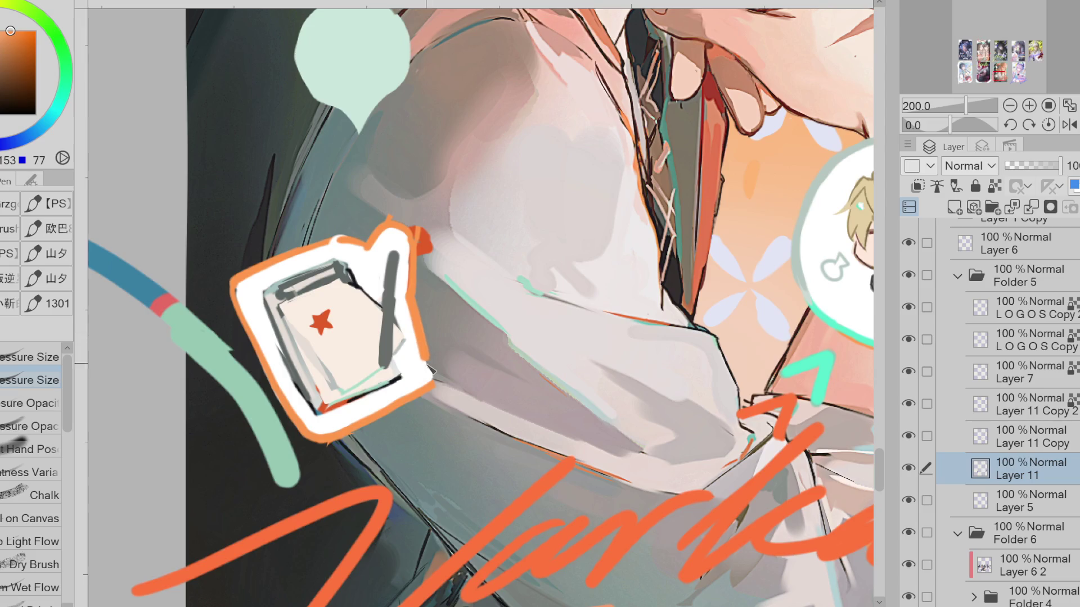
{"action": "key", "text": "e"}
{"action": "left_click_drag", "start_coordinate": [436, 253], "coordinate": [409, 218]}
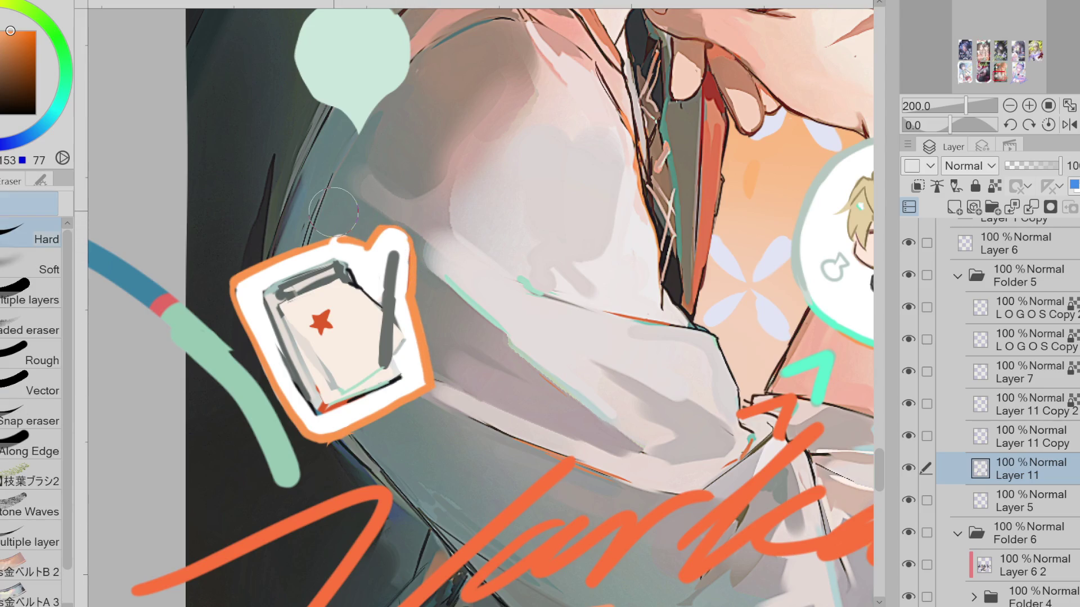
{"action": "key", "text": "p"}
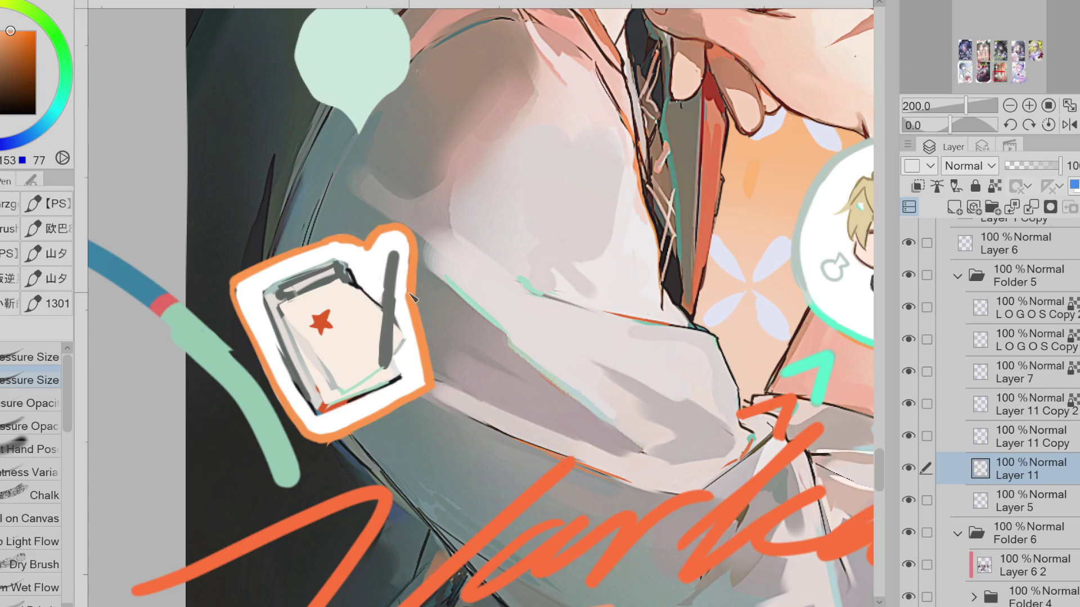
{"action": "left_click_drag", "start_coordinate": [394, 254], "coordinate": [393, 247]}
Sample teal-greys from the icon and paint a light teal stroke along the notepad's top edge
{"action": "left_click", "coordinate": [390, 312], "text": "alt"}
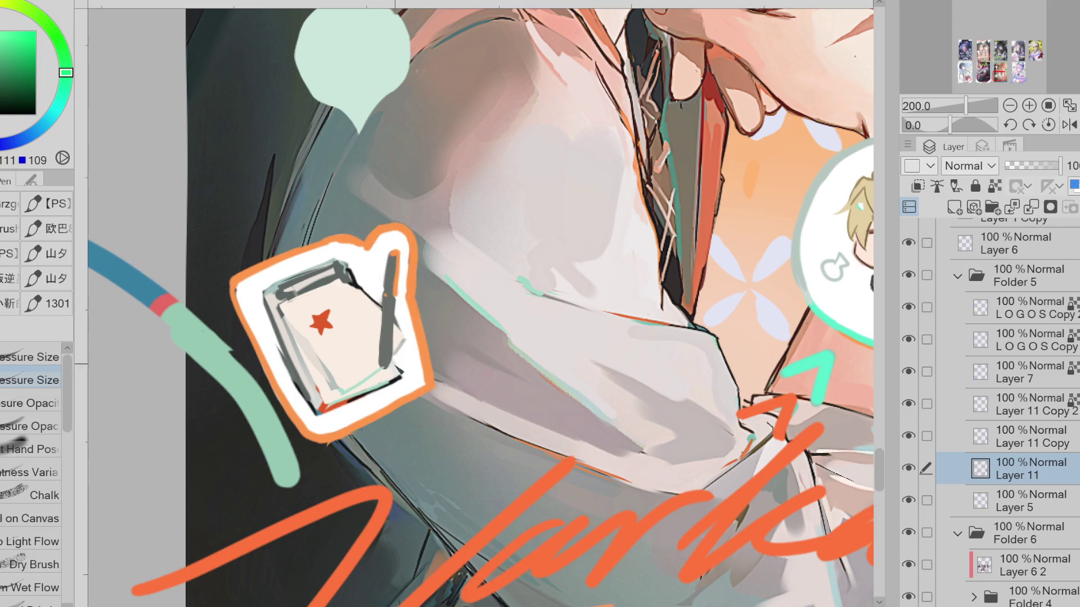
{"action": "left_click", "coordinate": [399, 327], "text": "alt"}
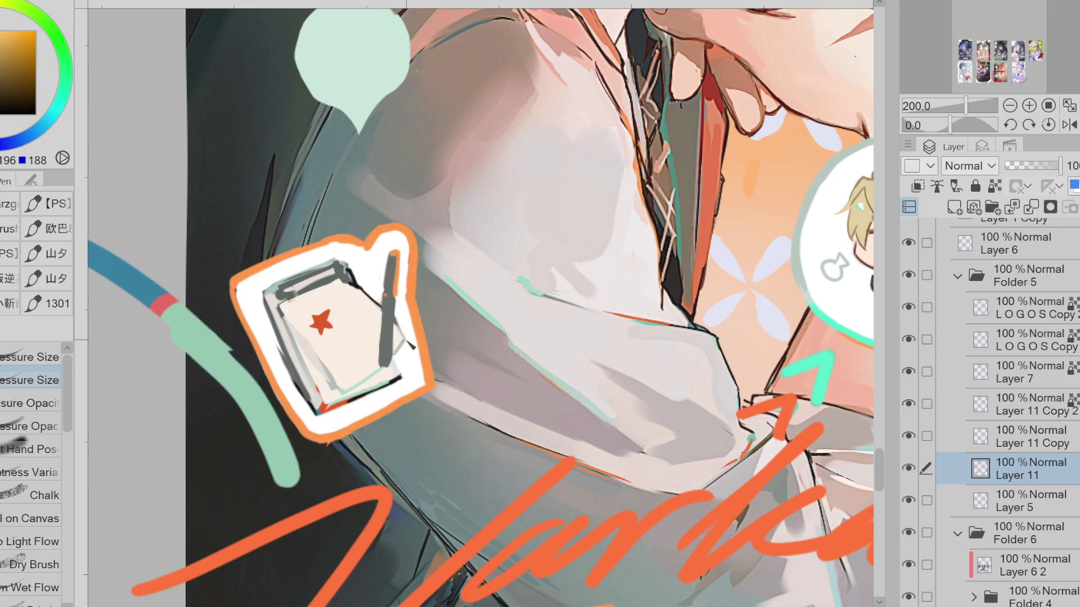
{"action": "left_click", "coordinate": [387, 360], "text": "alt"}
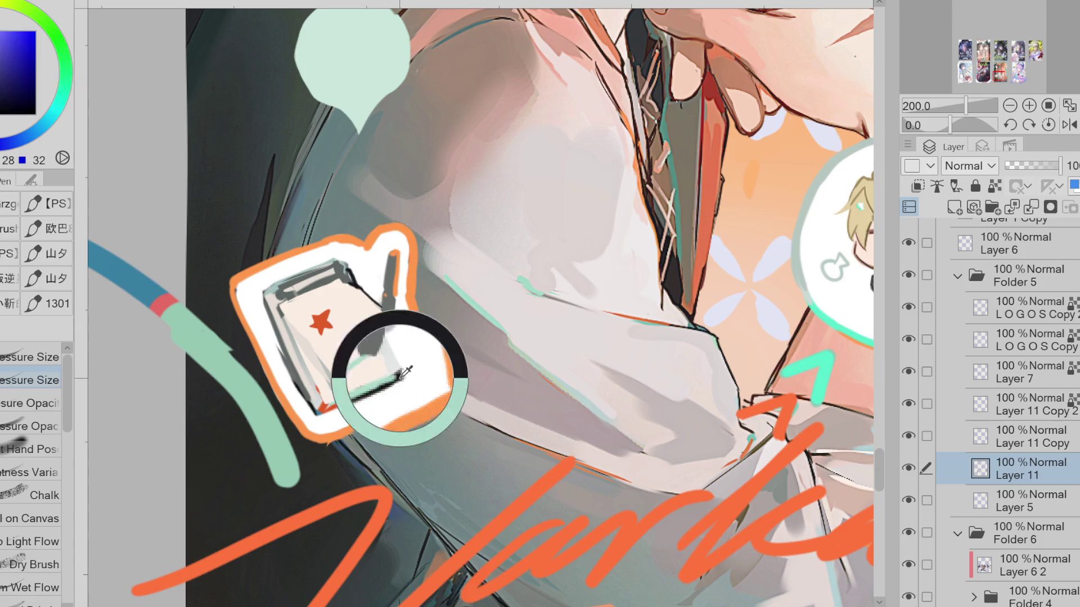
{"action": "left_click", "coordinate": [275, 336], "text": "alt"}
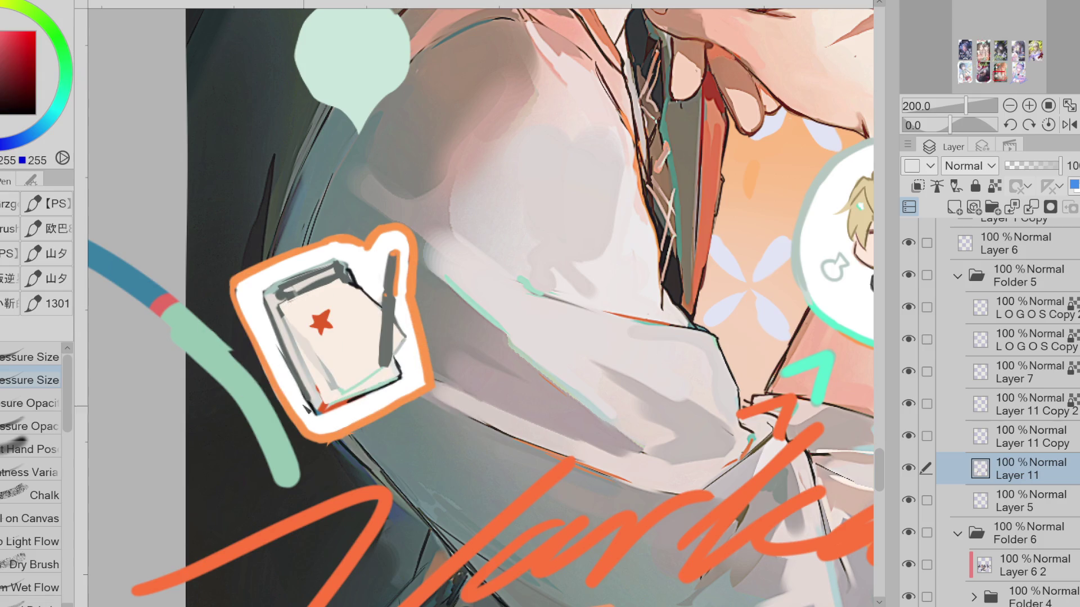
{"action": "left_click", "coordinate": [284, 355], "text": "alt"}
{"action": "left_click", "coordinate": [295, 375], "text": "alt"}
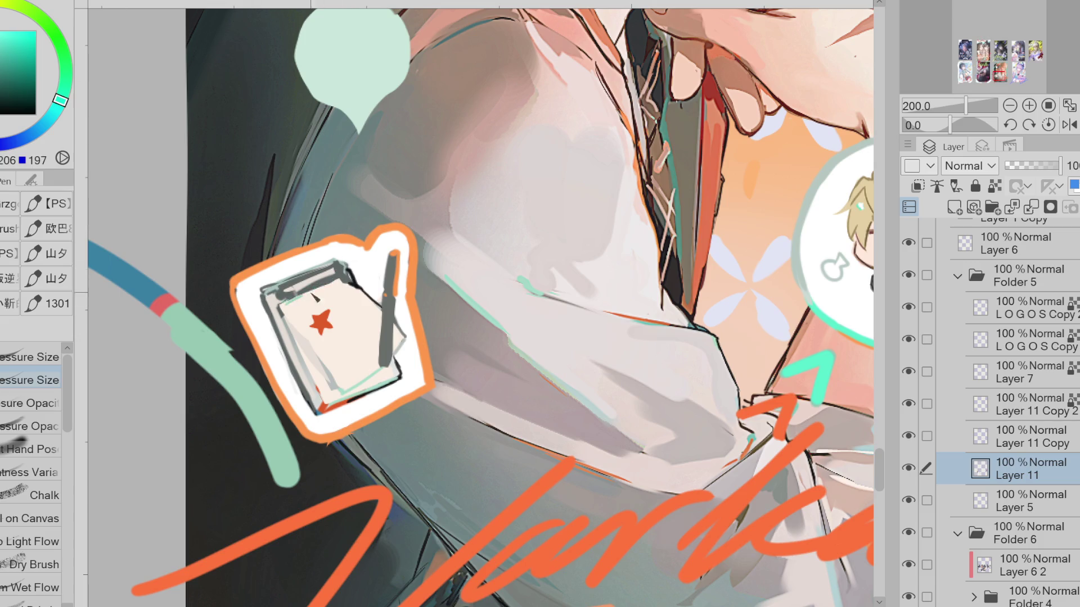
{"action": "left_click_drag", "start_coordinate": [286, 300], "coordinate": [347, 284]}
Paint orange-red strokes and a thin line along the notepad page's lower-left edge
{"action": "left_click", "coordinate": [329, 315], "text": "alt"}
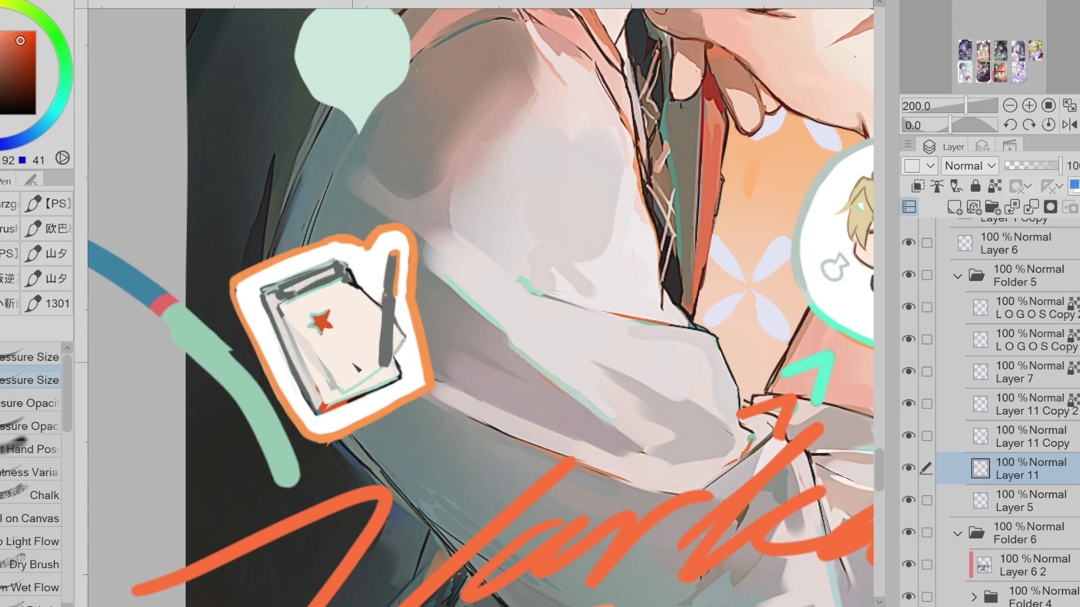
{"action": "left_click", "coordinate": [331, 318], "text": "alt"}
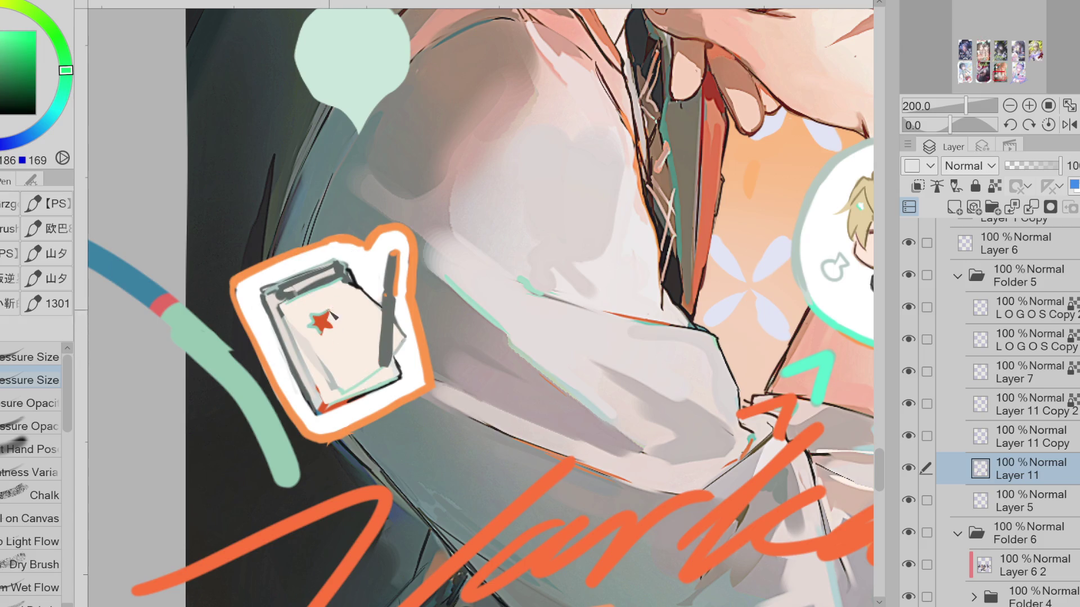
{"action": "left_click", "coordinate": [338, 332], "text": "alt"}
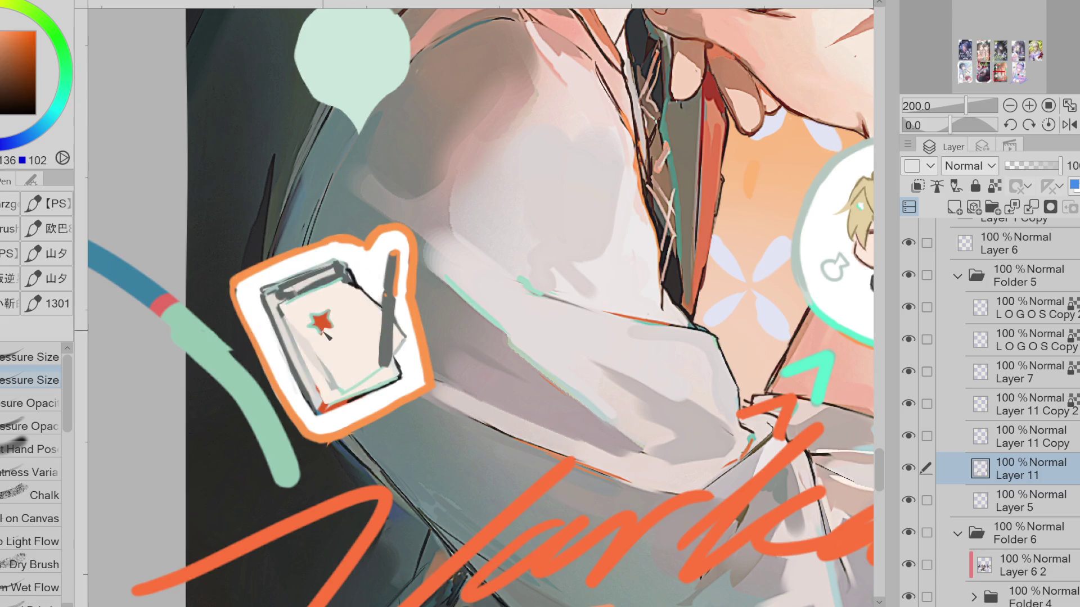
{"action": "left_click", "coordinate": [330, 340], "text": "alt"}
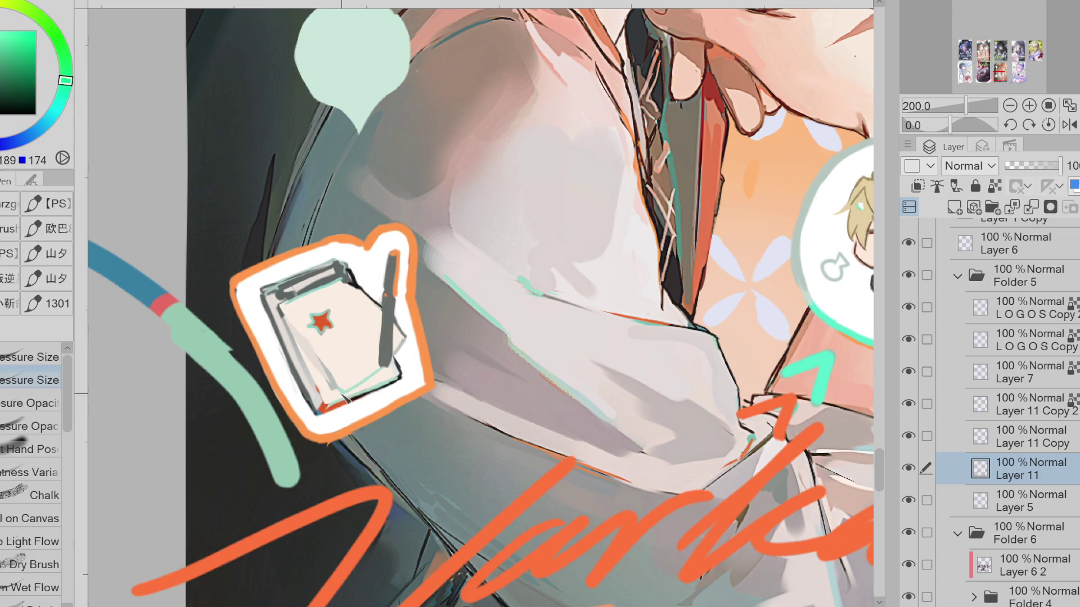
{"action": "left_click", "coordinate": [335, 412], "text": "alt"}
{"action": "left_click", "coordinate": [314, 389], "text": "alt"}
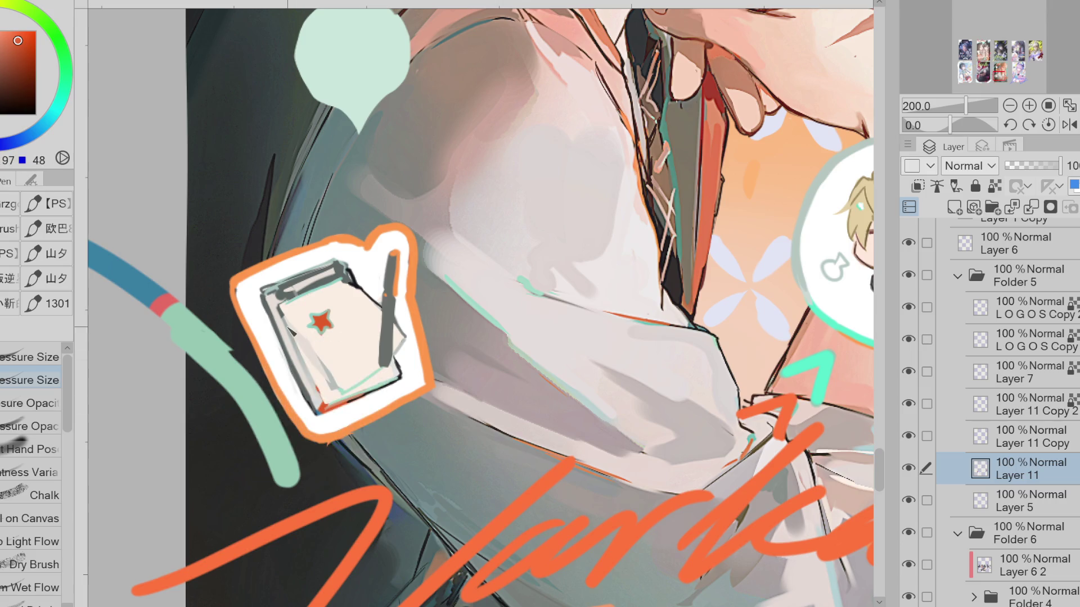
{"action": "left_click_drag", "start_coordinate": [304, 346], "coordinate": [325, 402]}
{"action": "left_click_drag", "start_coordinate": [312, 334], "coordinate": [322, 362]}
Paint light outline-coloured strokes along the notepad's left edge
{"action": "left_click", "coordinate": [246, 290], "text": "alt"}
{"action": "left_click", "coordinate": [238, 277], "text": "alt"}
{"action": "left_click_drag", "start_coordinate": [245, 308], "coordinate": [260, 379]}
{"action": "scroll", "coordinate": [334, 426], "scroll_direction": "down", "scroll_amount": 1}
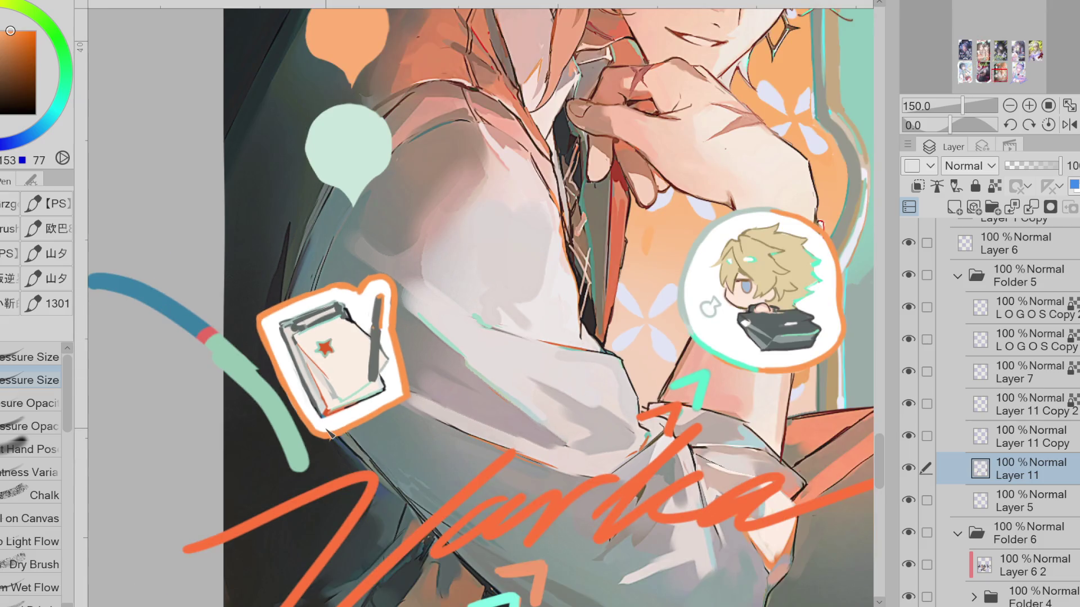
Sample the card's teal decoration line as the pen colour and nudge it slightly bluer
{"action": "left_click", "coordinate": [403, 392], "text": "alt"}
{"action": "key", "text": "e"}
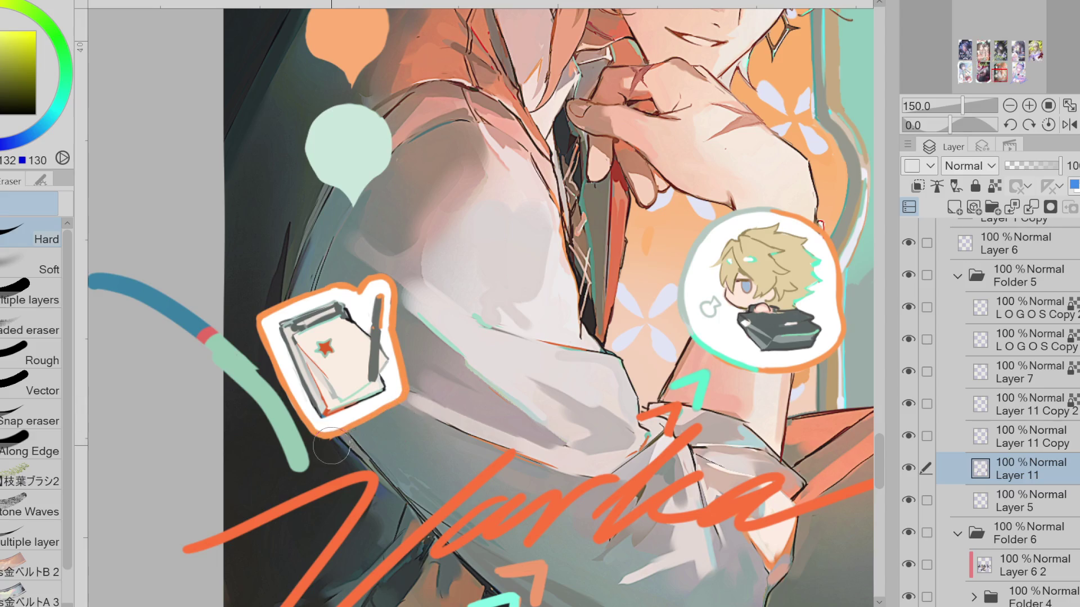
{"action": "left_click", "coordinate": [329, 426], "text": "alt"}
{"action": "key", "text": "p"}
{"action": "scroll", "coordinate": [432, 376], "scroll_direction": "down", "scroll_amount": 2}
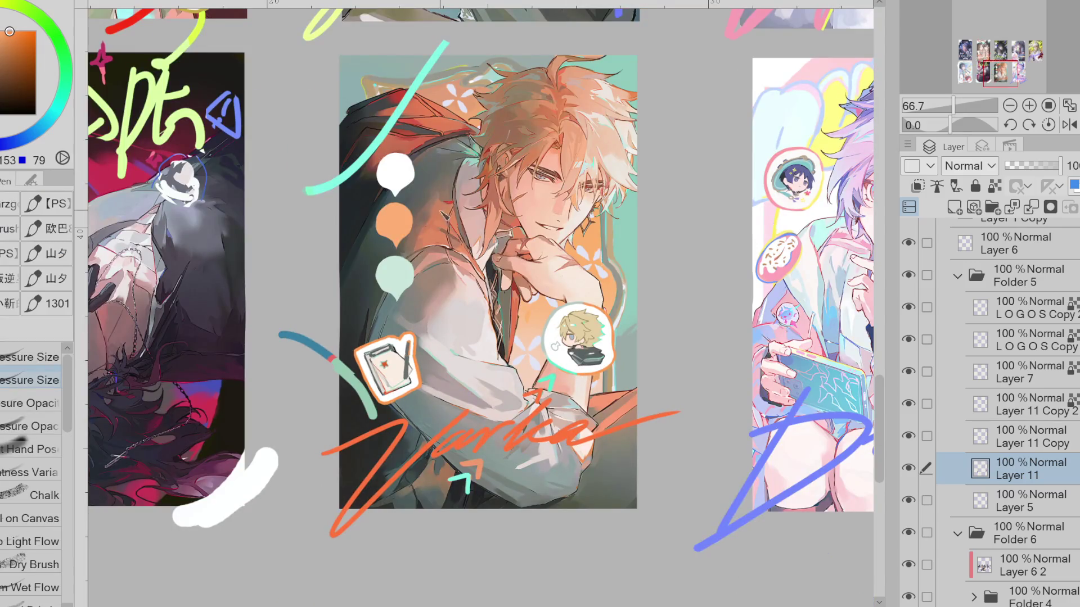
{"action": "scroll", "coordinate": [389, 106], "scroll_direction": "up", "scroll_amount": 1}
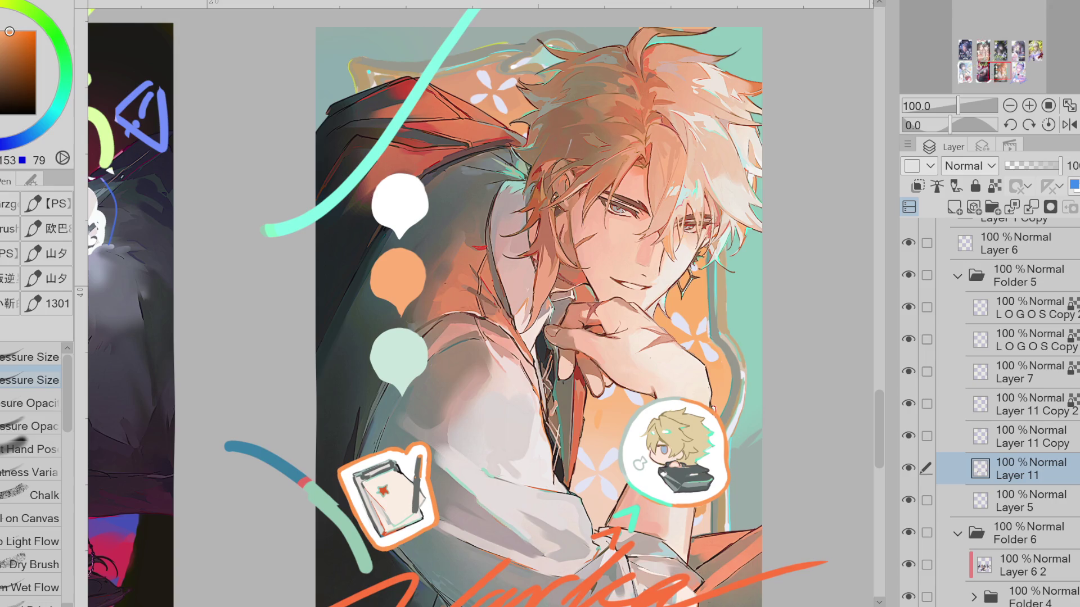
{"action": "left_click", "coordinate": [747, 301], "text": "alt"}
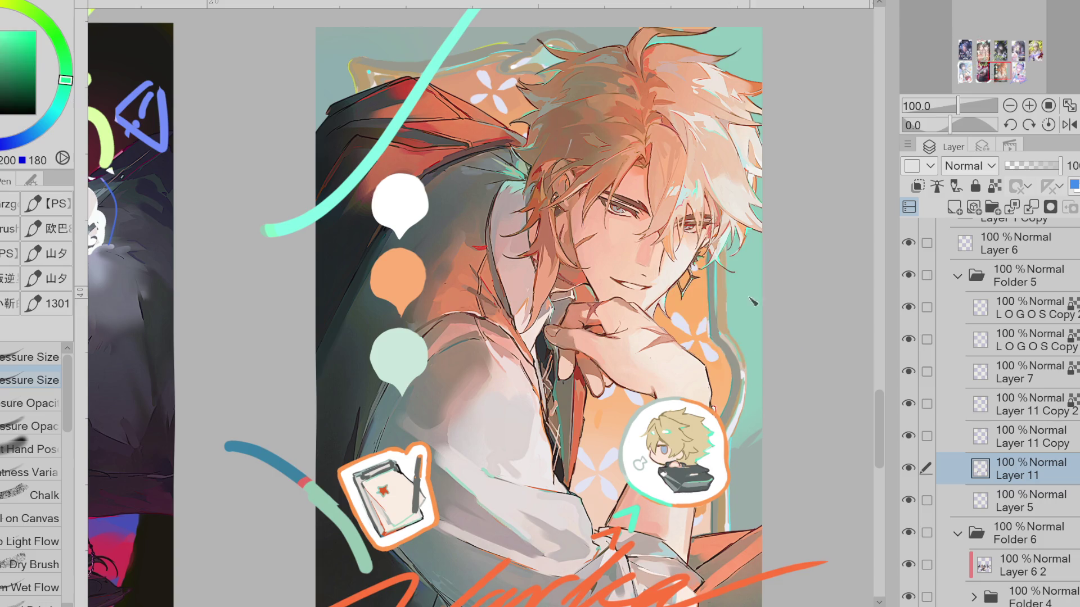
{"action": "left_click_drag", "start_coordinate": [75, 98], "coordinate": [75, 92]}
Toggle the sticker layers and Layer 11 Copy to compare, zooming out and back to 200% on the card
{"action": "left_click", "coordinate": [909, 468]}
{"action": "key", "text": "ctrl+minus"}
{"action": "left_click", "coordinate": [908, 468]}
{"action": "left_click", "coordinate": [908, 437]}
{"action": "left_click", "coordinate": [909, 437]}
{"action": "left_click", "coordinate": [908, 437]}
{"action": "left_click", "coordinate": [954, 437]}
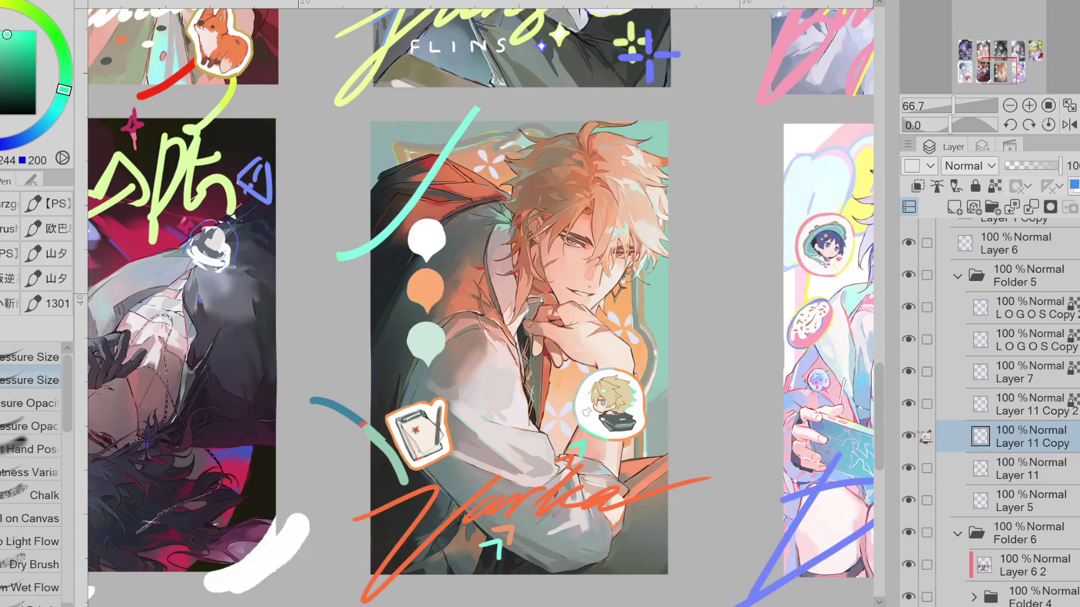
{"action": "key", "text": "ctrl+plus"}
{"action": "left_click", "coordinate": [1013, 456]}
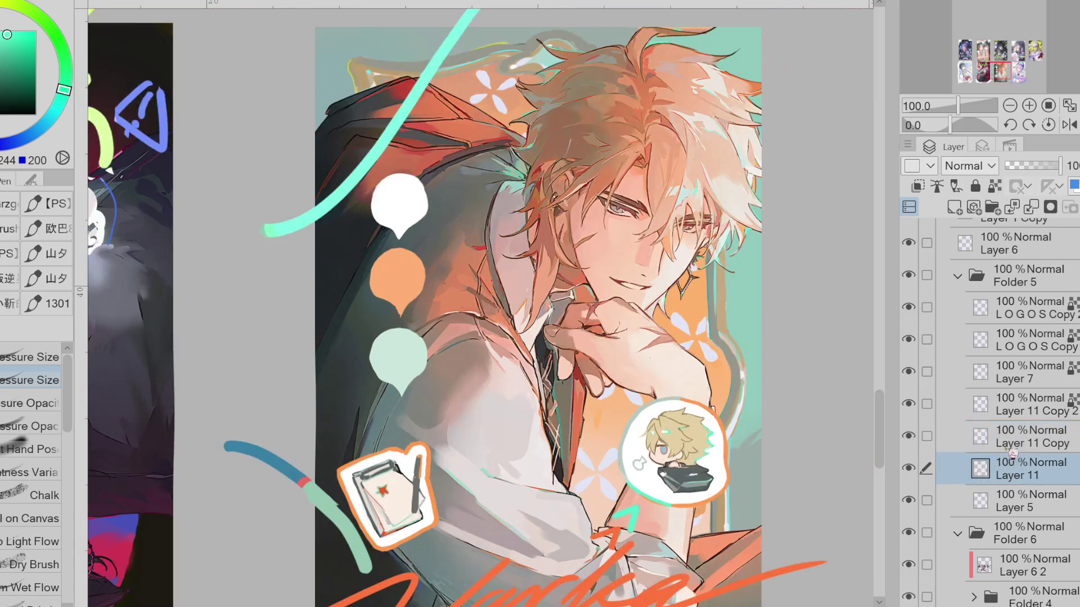
{"action": "scroll", "coordinate": [383, 190], "scroll_direction": "up", "scroll_amount": 1}
{"action": "scroll", "coordinate": [384, 190], "scroll_direction": "up", "scroll_amount": 1}
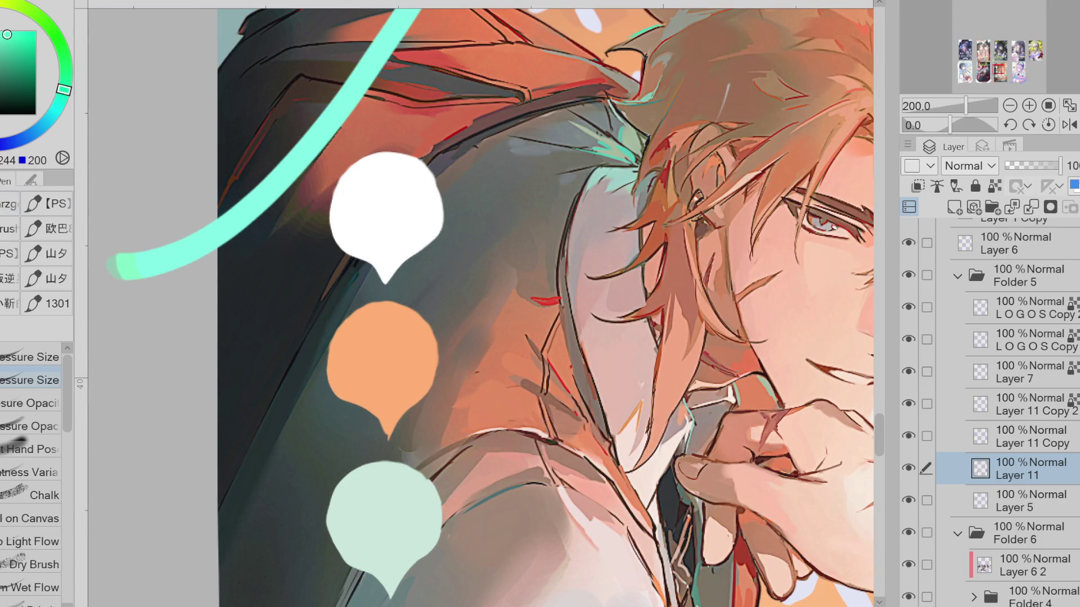
On a new layer, lasso-fill and pen a teal wing inside the white bubble, undoing a curled tip stroke
{"action": "key", "text": "g"}
{"action": "left_click_drag", "start_coordinate": [404, 211], "coordinate": [369, 188]}
{"action": "left_click", "coordinate": [954, 207]}
{"action": "key", "text": "p"}
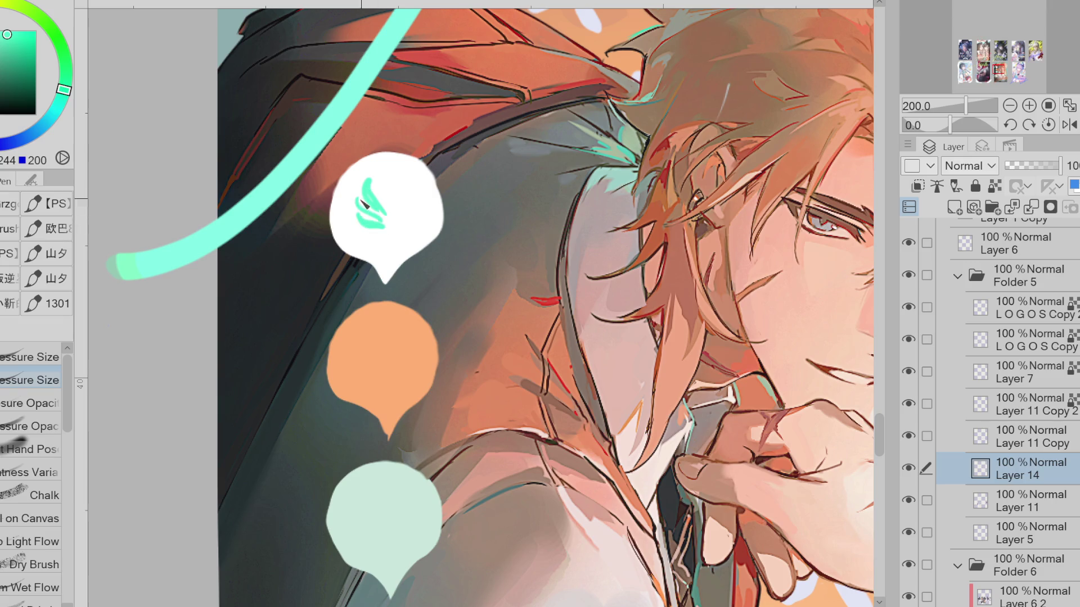
{"action": "left_click_drag", "start_coordinate": [378, 209], "coordinate": [395, 228]}
{"action": "left_click", "coordinate": [908, 468]}
{"action": "left_click_drag", "start_coordinate": [393, 171], "coordinate": [376, 201]}
{"action": "key", "text": "ctrl+z"}
{"action": "key", "text": "m"}
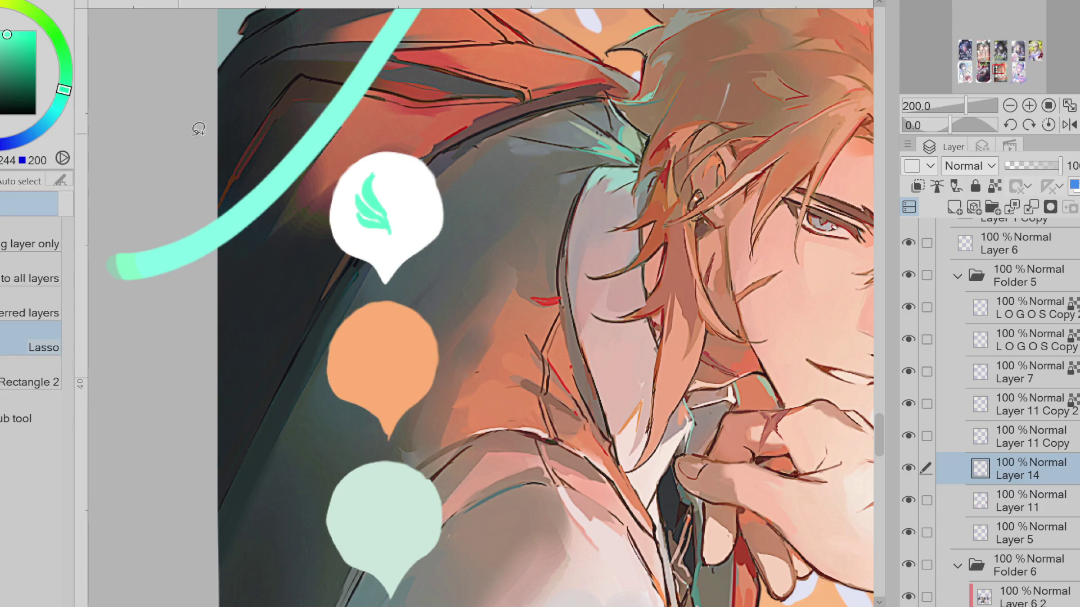
Copy the wing, flip it horizontally, place it opposite the original and merge it into Layer 14
{"action": "left_click_drag", "start_coordinate": [354, 159], "coordinate": [418, 157]}
{"action": "key", "text": "ctrl+c"}
{"action": "key", "text": "ctrl+v"}
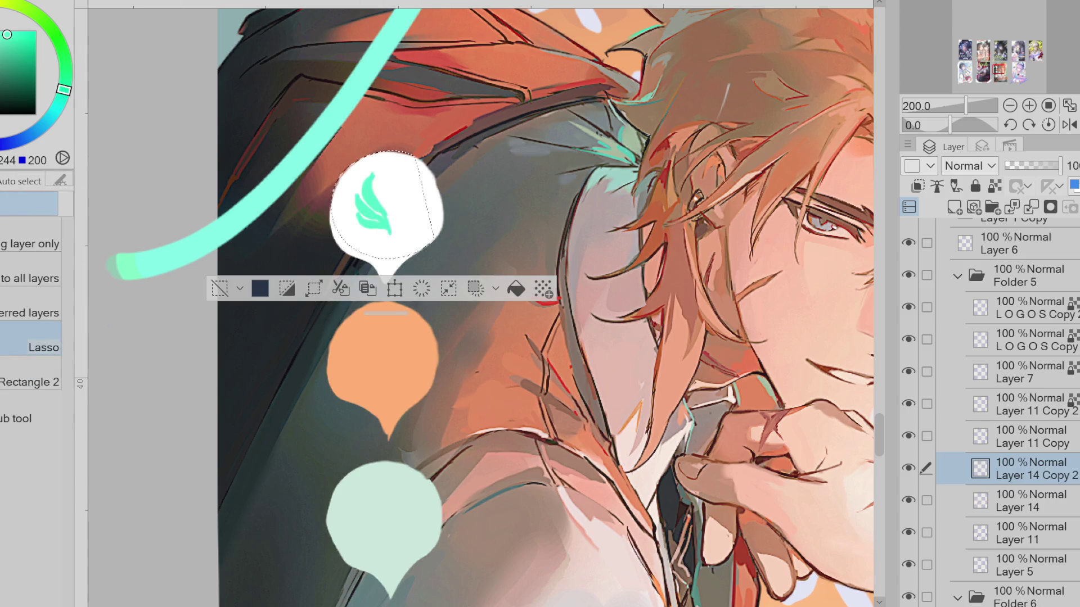
{"action": "key", "text": "ctrl+t"}
{"action": "key", "text": "h"}
{"action": "left_click_drag", "start_coordinate": [422, 250], "coordinate": [437, 250]}
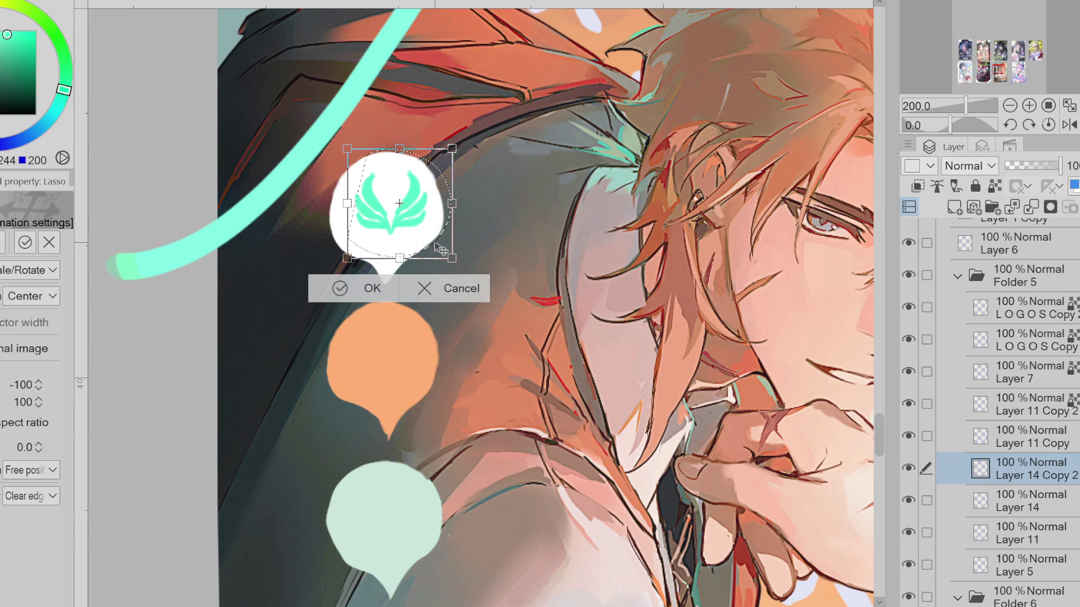
{"action": "left_click", "coordinate": [363, 297]}
{"action": "left_click", "coordinate": [1031, 207]}
{"action": "key", "text": "ctrl+d"}
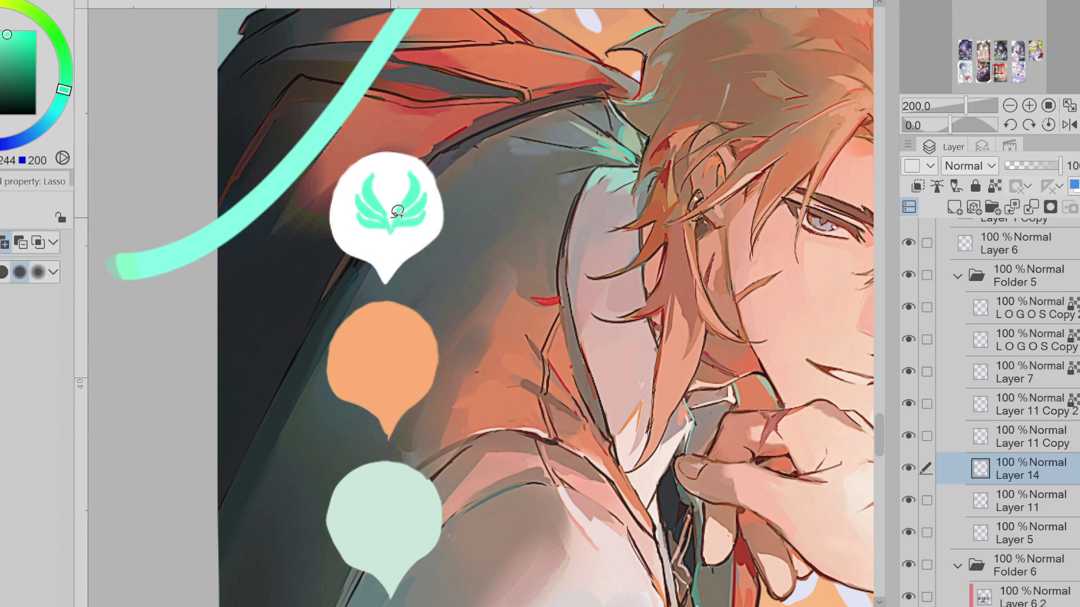
Brush a small teal centre piece into the gap between the wings, adjusting brush size
{"action": "key", "text": "b"}
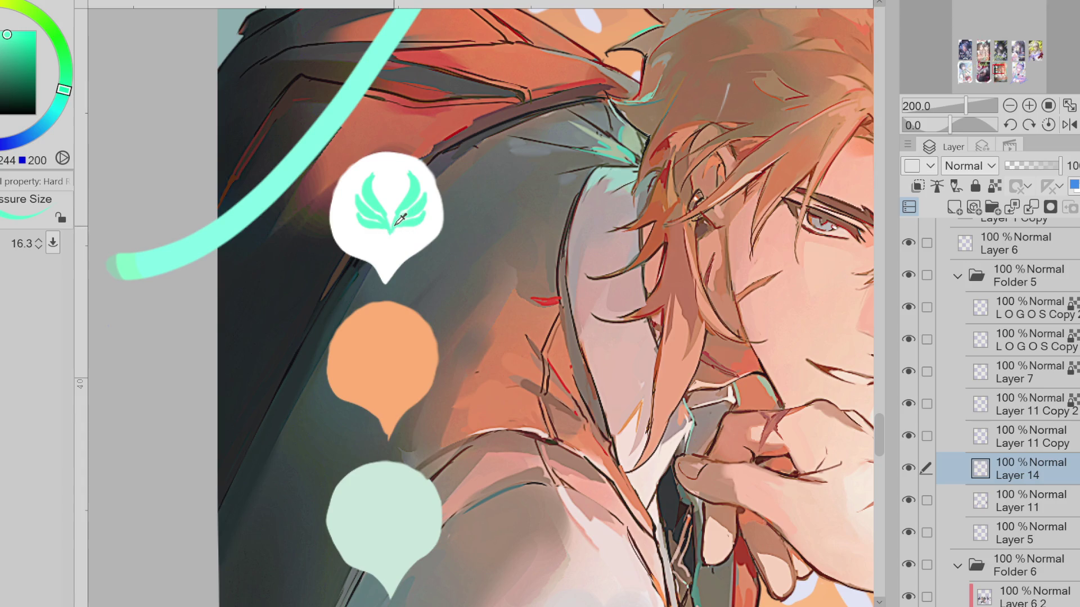
{"action": "left_click_drag", "start_coordinate": [386, 239], "coordinate": [395, 249]}
{"action": "key", "text": "e"}
{"action": "key", "text": "bracketleft"}
{"action": "key", "text": "bracketleft"}
{"action": "key", "text": "bracketleft"}
{"action": "key", "text": "bracketleft"}
{"action": "key", "text": "bracketleft"}
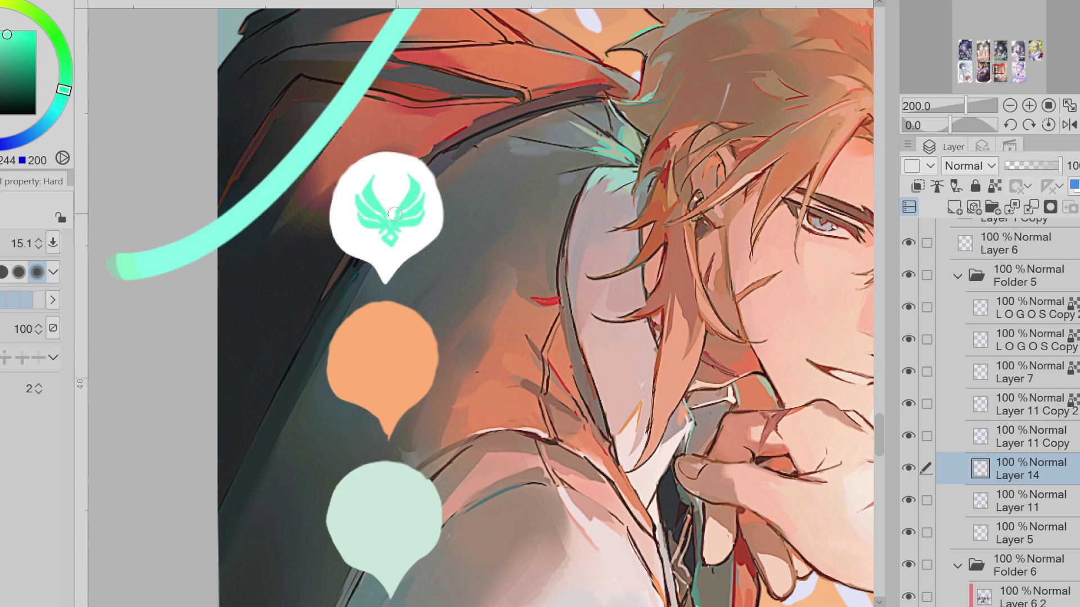
{"action": "key", "text": "bracketleft"}
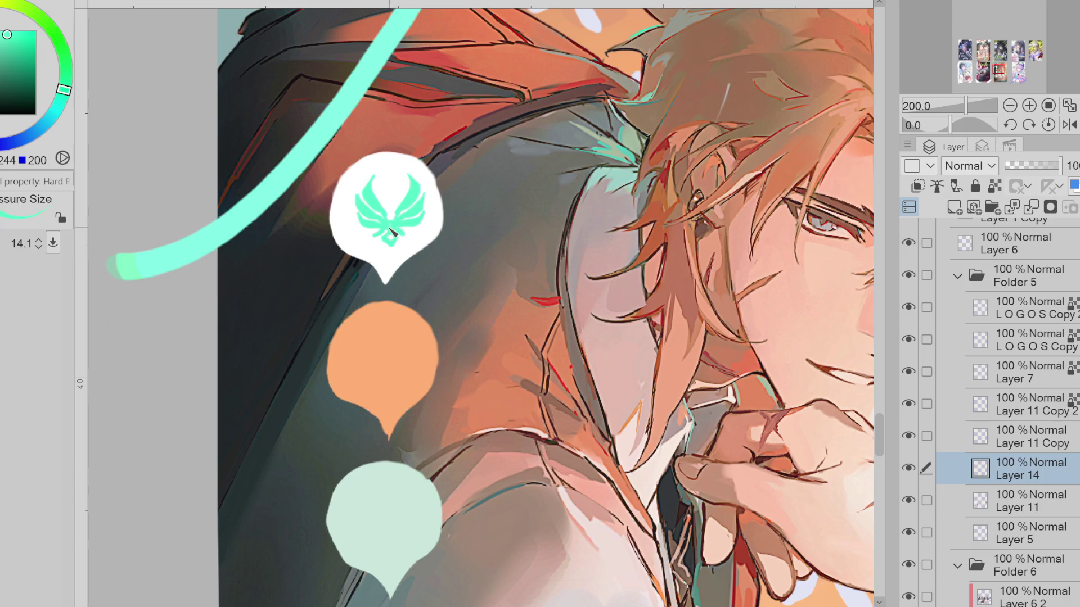
{"action": "key", "text": "bracketright"}
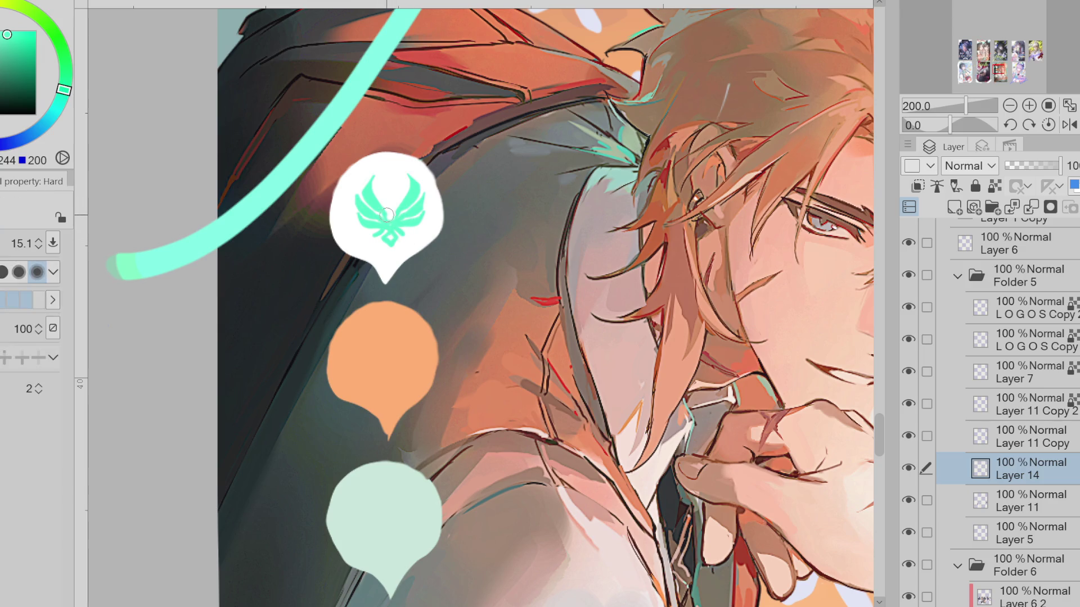
{"action": "key", "text": "bracketleft"}
{"action": "key", "text": "bracketright"}
{"action": "key", "text": "bracketright"}
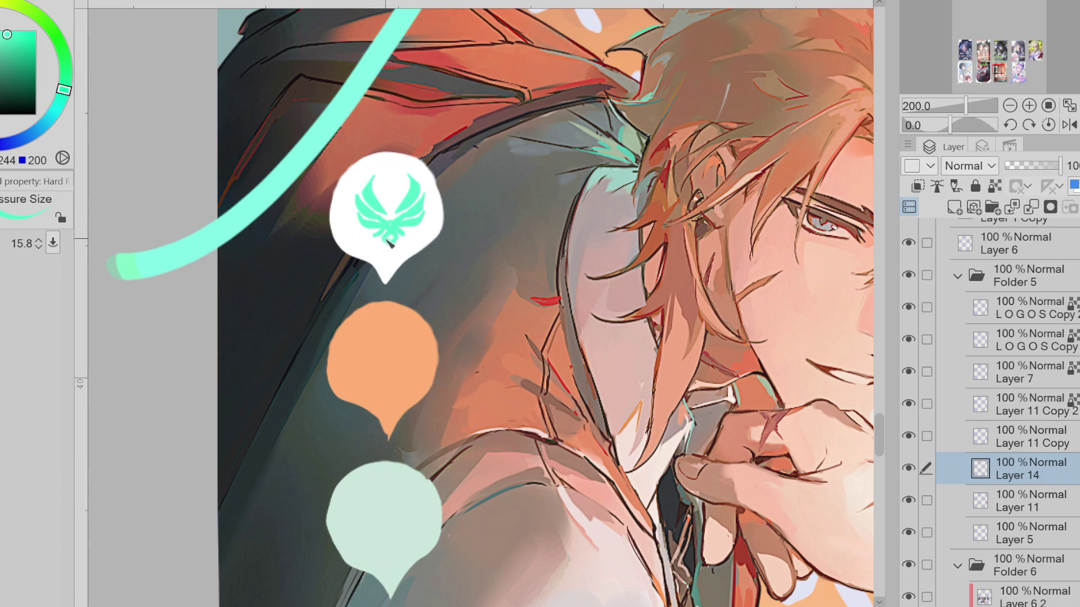
{"action": "key", "text": "e"}
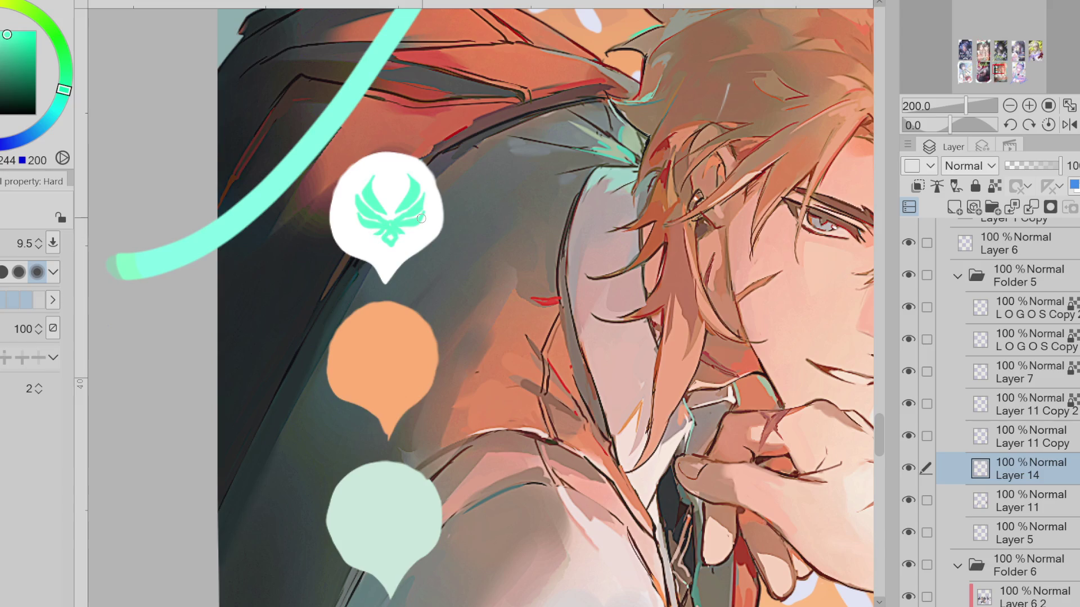
Scale the winged emblem slightly to fit the white bubble
{"action": "key", "text": "ctrl+t"}
{"action": "mouse_move", "coordinate": [422, 234]}
{"action": "left_mouse_down"}
{"action": "mouse_move", "coordinate": [427, 216]}
{"action": "mouse_move", "coordinate": [422, 234]}
{"action": "left_mouse_up"}
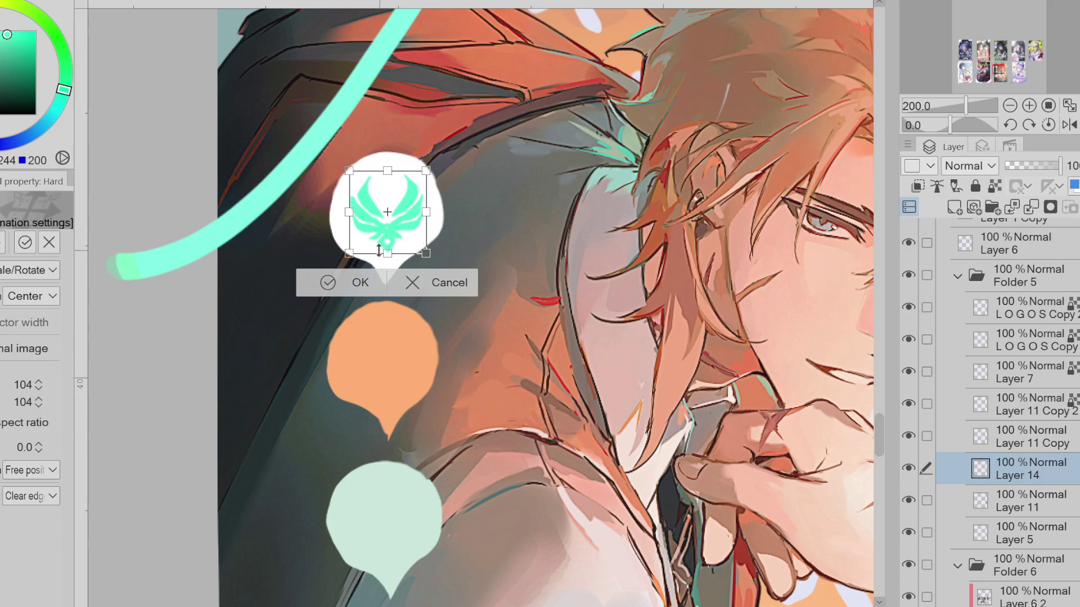
{"action": "left_click", "coordinate": [351, 283]}
{"action": "key", "text": "bracketleft"}
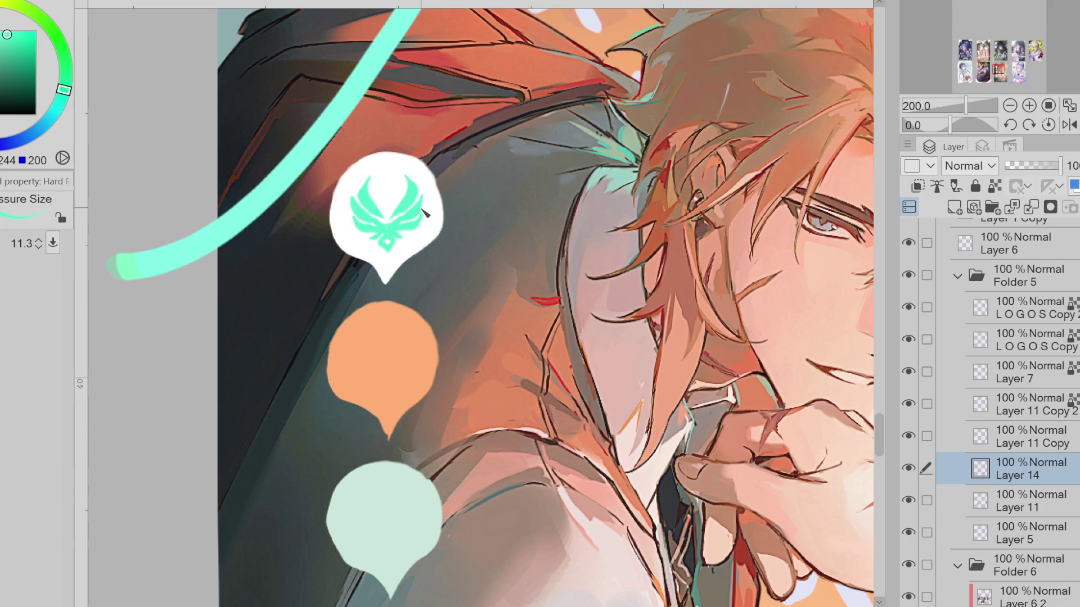
Draw teal spoke strokes on the orange bubble, undoing stray strokes and dots until one clean spoke remains
{"action": "key", "text": "bracketright"}
{"action": "key", "text": "bracketright"}
{"action": "key", "text": "bracketright"}
{"action": "left_click_drag", "start_coordinate": [357, 329], "coordinate": [381, 355]}
{"action": "left_click_drag", "start_coordinate": [377, 353], "coordinate": [381, 366]}
{"action": "key", "text": "ctrl+z"}
{"action": "left_click", "coordinate": [381, 357]}
{"action": "key", "text": "ctrl+z"}
{"action": "key", "text": "ctrl+z"}
{"action": "mouse_move", "coordinate": [382, 353]}
{"action": "left_mouse_down"}
{"action": "mouse_move", "coordinate": [354, 331]}
{"action": "mouse_move", "coordinate": [387, 346]}
{"action": "mouse_move", "coordinate": [359, 329]}
{"action": "mouse_move", "coordinate": [372, 357]}
{"action": "mouse_move", "coordinate": [361, 382]}
{"action": "mouse_move", "coordinate": [372, 387]}
{"action": "mouse_move", "coordinate": [418, 355]}
{"action": "mouse_move", "coordinate": [403, 378]}
{"action": "left_mouse_up"}
{"action": "key", "text": "ctrl+z"}
{"action": "key", "text": "ctrl+z"}
{"action": "key", "text": "ctrl+z"}
{"action": "key", "text": "ctrl+z"}
{"action": "key", "text": "ctrl+z"}
{"action": "key", "text": "ctrl+z"}
{"action": "key", "text": "ctrl+z"}
{"action": "key", "text": "ctrl+z"}
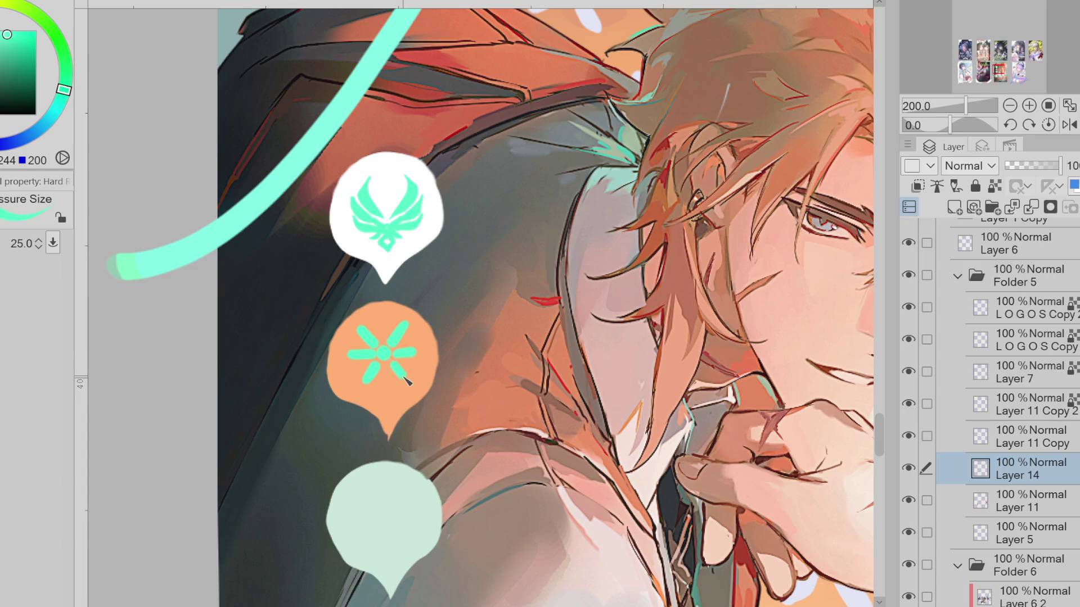
Outline the spoked emblem's edges with a fine brush, redoing the left edge and adding the upper-right part
{"action": "key", "text": "e"}
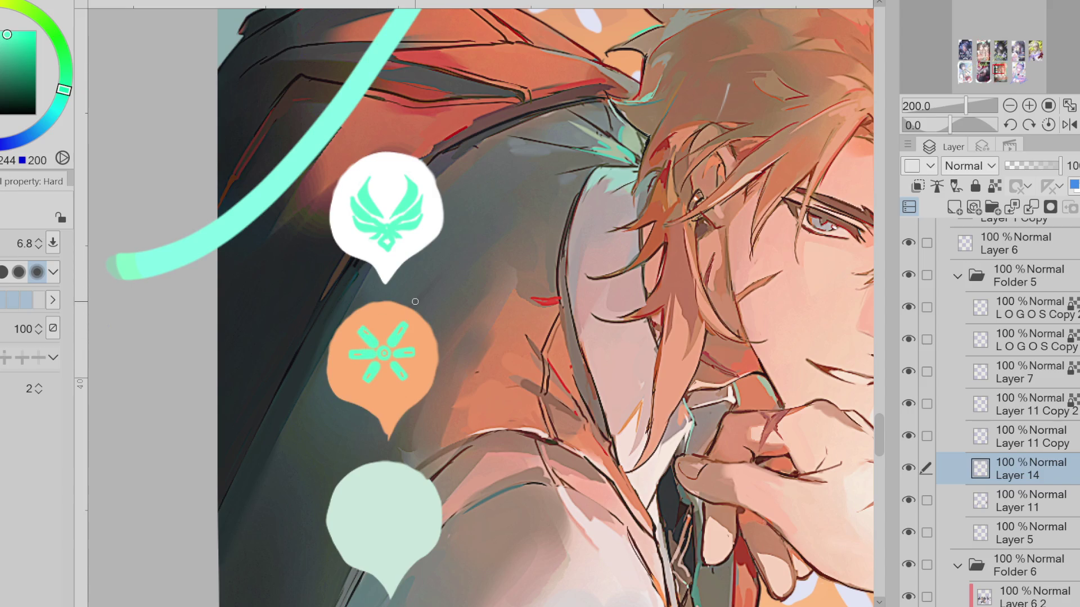
{"action": "mouse_move", "coordinate": [415, 302]}
{"action": "left_mouse_down"}
{"action": "mouse_move", "coordinate": [382, 314]}
{"action": "mouse_move", "coordinate": [390, 334]}
{"action": "left_mouse_up"}
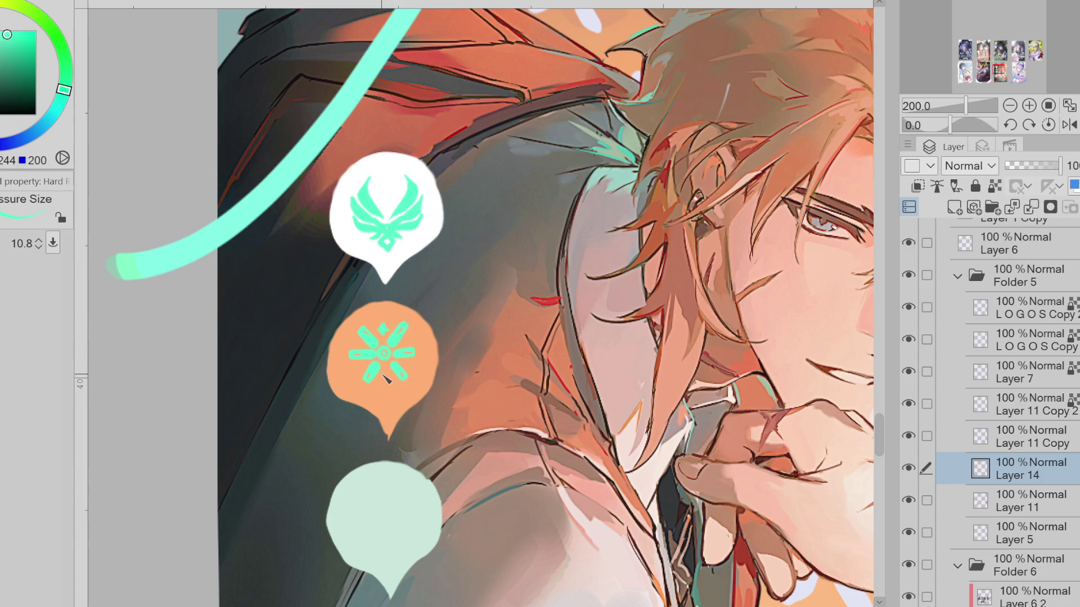
{"action": "key", "text": "e"}
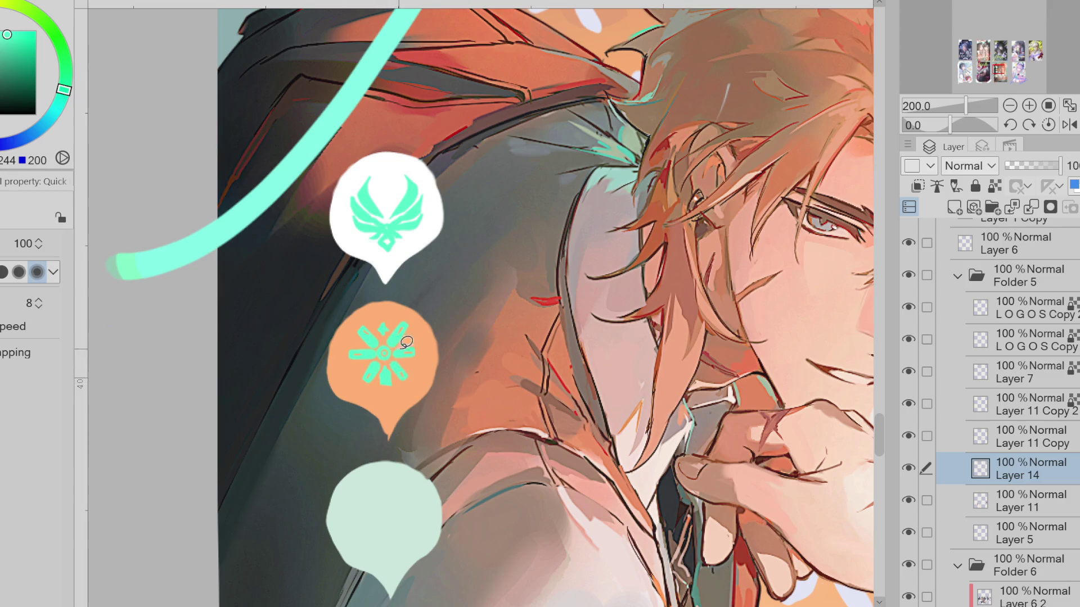
{"action": "key", "text": "e"}
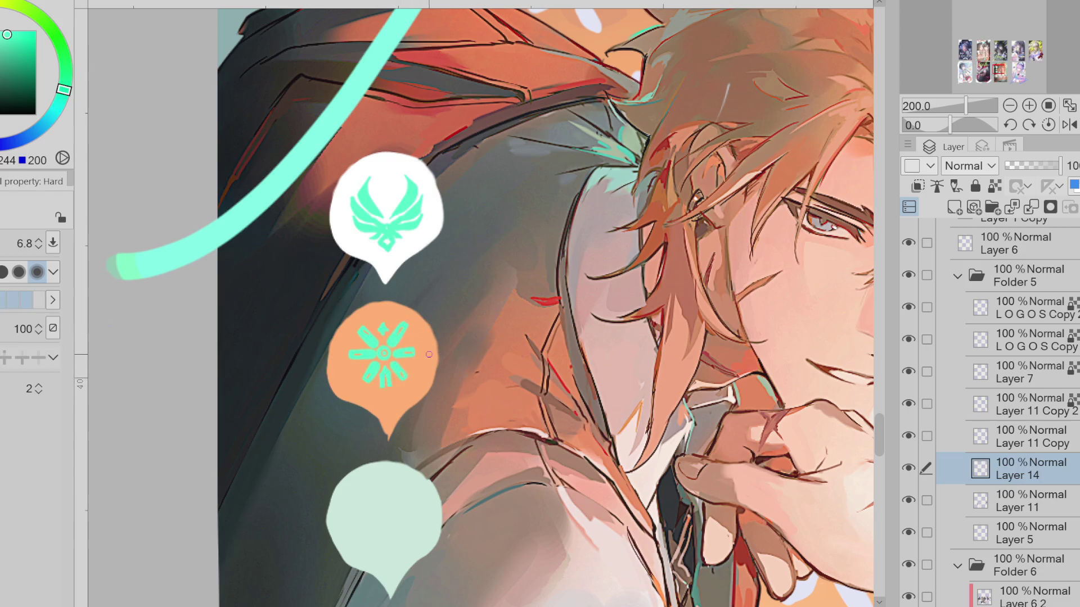
{"action": "key", "text": "e"}
{"action": "mouse_move", "coordinate": [357, 341]}
{"action": "left_mouse_down"}
{"action": "mouse_move", "coordinate": [345, 359]}
{"action": "mouse_move", "coordinate": [351, 349]}
{"action": "left_mouse_up"}
{"action": "key", "text": "ctrl+z"}
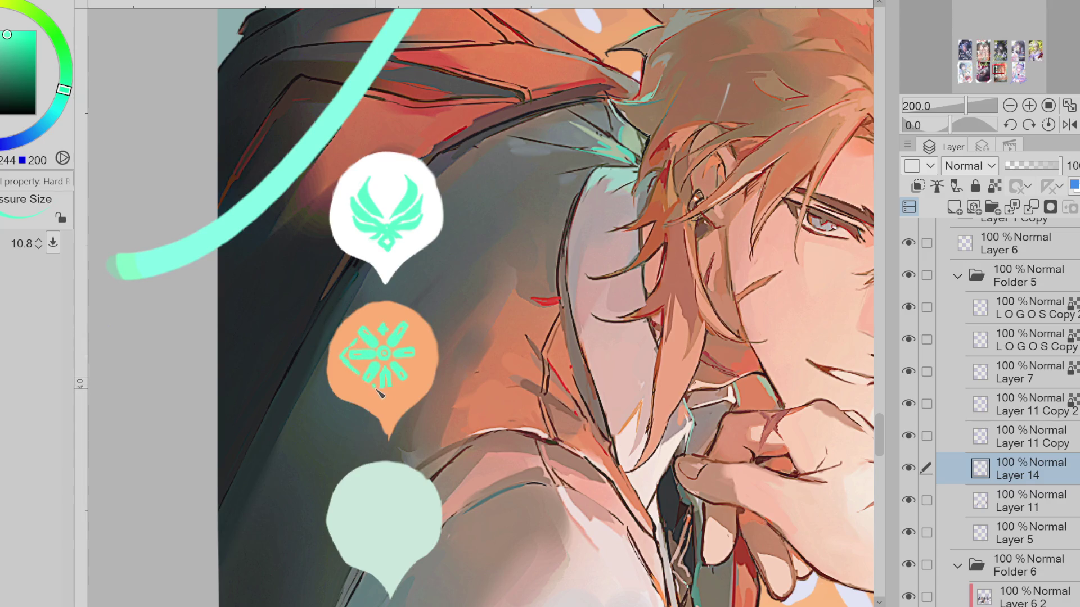
{"action": "left_click_drag", "start_coordinate": [381, 325], "coordinate": [395, 329]}
{"action": "key", "text": "b"}
{"action": "key", "text": "e"}
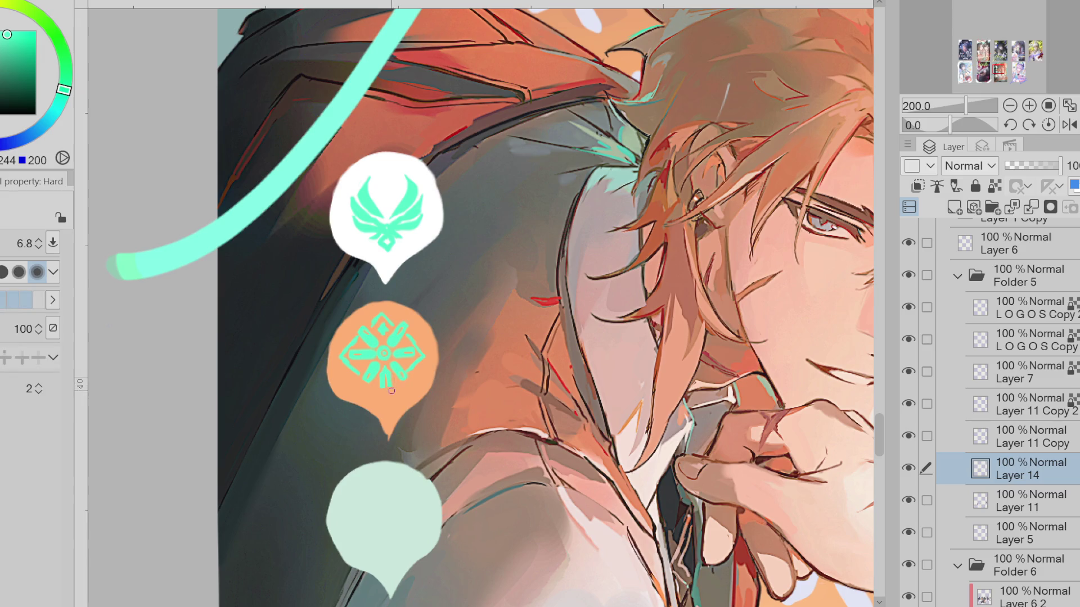
{"action": "key", "text": "b"}
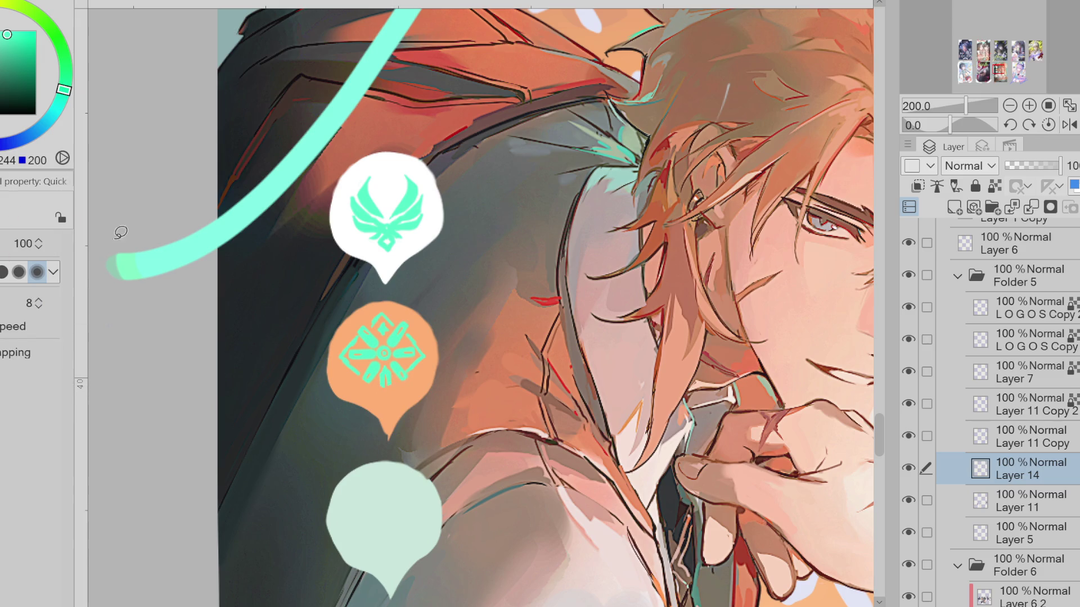
Lasso-fill a small teal leaf shape below the spoked emblem and enlarge it
{"action": "left_click_drag", "start_coordinate": [358, 390], "coordinate": [400, 384]}
{"action": "mouse_move", "coordinate": [400, 394]}
{"action": "left_mouse_down"}
{"action": "mouse_move", "coordinate": [413, 385]}
{"action": "mouse_move", "coordinate": [386, 389]}
{"action": "left_mouse_up"}
{"action": "key", "text": "ctrl+t"}
{"action": "key", "text": "Return"}
{"action": "scroll", "coordinate": [486, 316], "scroll_direction": "down", "scroll_amount": 1}
Lasso the orange bubble's emblem and move it onto the pale green bubble below
{"action": "key", "text": "m"}
{"action": "mouse_move", "coordinate": [408, 304]}
{"action": "left_mouse_down"}
{"action": "mouse_move", "coordinate": [463, 371]}
{"action": "mouse_move", "coordinate": [447, 498]}
{"action": "mouse_move", "coordinate": [432, 504]}
{"action": "left_mouse_up"}
{"action": "key", "text": "ctrl+t"}
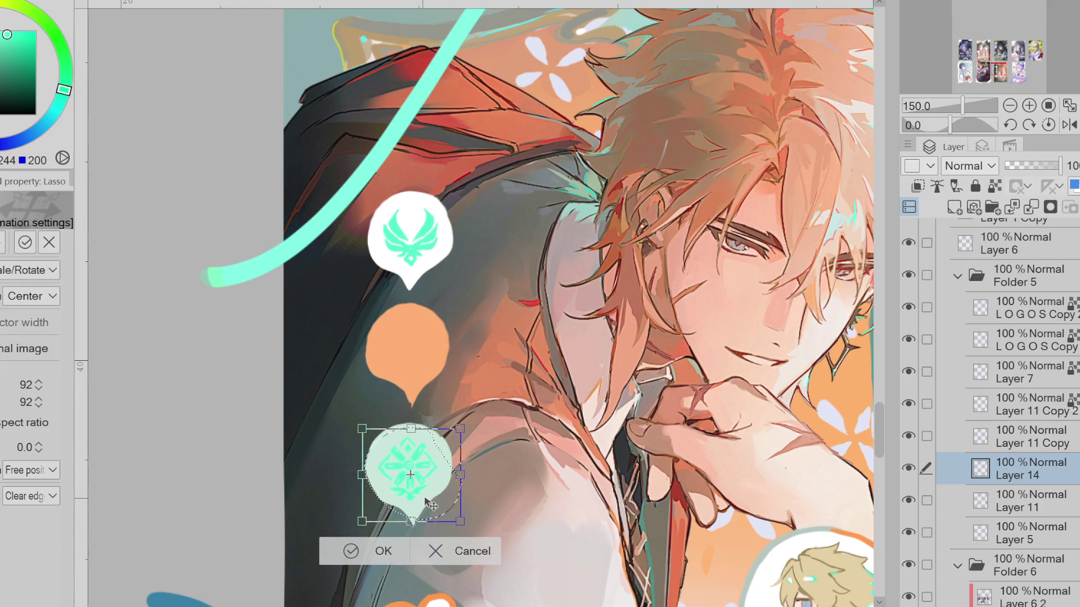
{"action": "left_click", "coordinate": [371, 550]}
{"action": "left_click", "coordinate": [257, 550]}
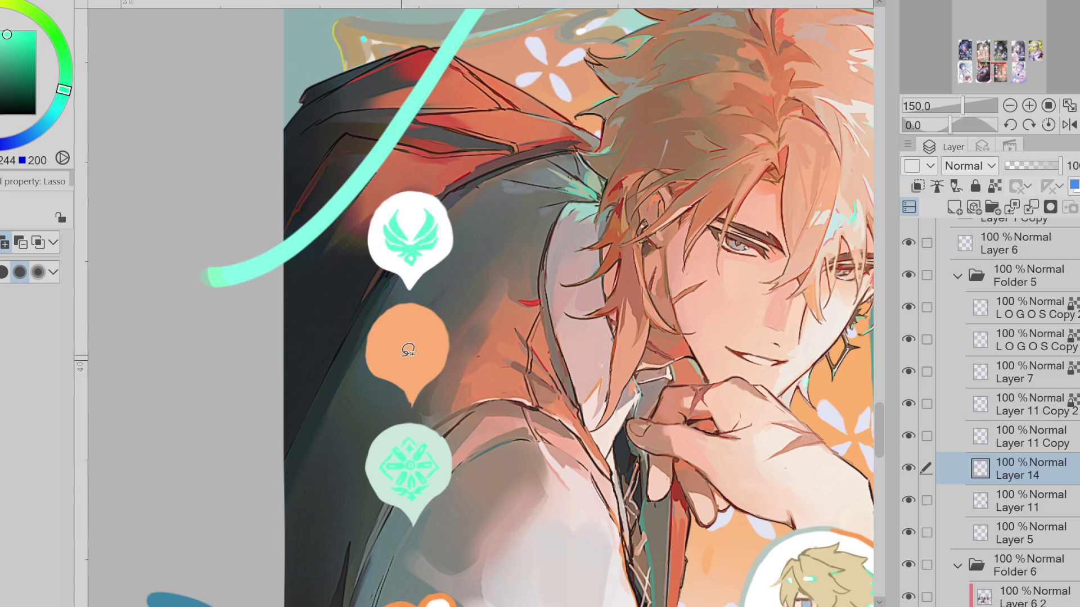
{"action": "scroll", "coordinate": [410, 351], "scroll_direction": "up", "scroll_amount": 1}
Begin tracing a new teal shape inside the emptied orange bubble
{"action": "left_click_drag", "start_coordinate": [390, 344], "coordinate": [392, 381]}
{"action": "key", "text": "ctrl+d"}
{"action": "key", "text": "m"}
{"action": "mouse_move", "coordinate": [390, 335]}
{"action": "left_mouse_down"}
{"action": "mouse_move", "coordinate": [427, 359]}
{"action": "mouse_move", "coordinate": [429, 313]}
{"action": "mouse_move", "coordinate": [439, 352]}
{"action": "mouse_move", "coordinate": [445, 309]}
{"action": "left_mouse_up"}
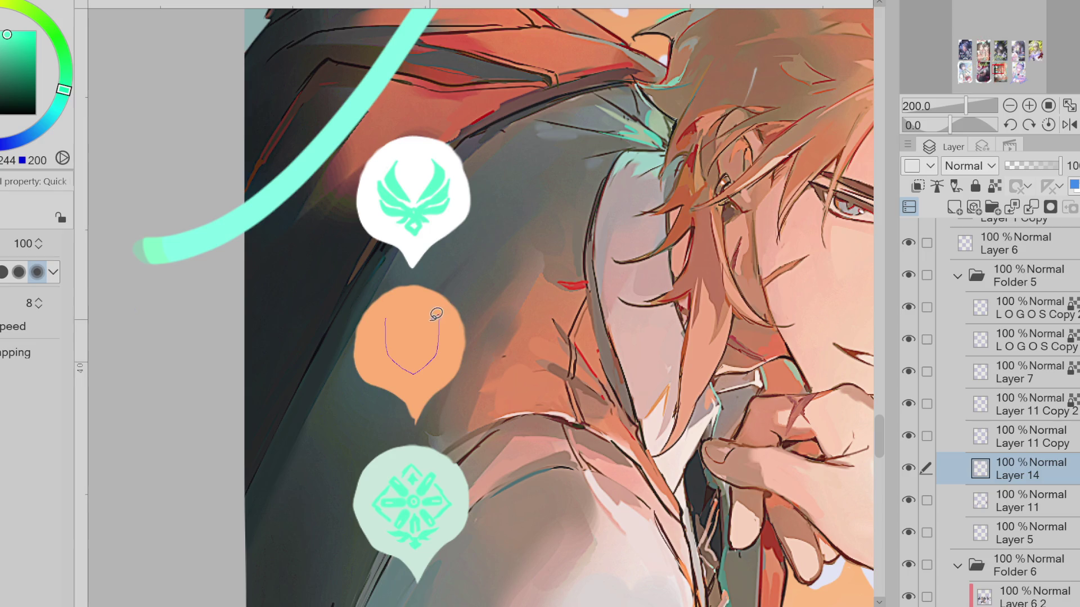
Lasso-fill a teal shield with small horn pieces inside the orange bubble
{"action": "mouse_move", "coordinate": [446, 310]}
{"action": "left_mouse_down"}
{"action": "mouse_move", "coordinate": [386, 314]}
{"action": "mouse_move", "coordinate": [424, 323]}
{"action": "mouse_move", "coordinate": [448, 299]}
{"action": "left_mouse_up"}
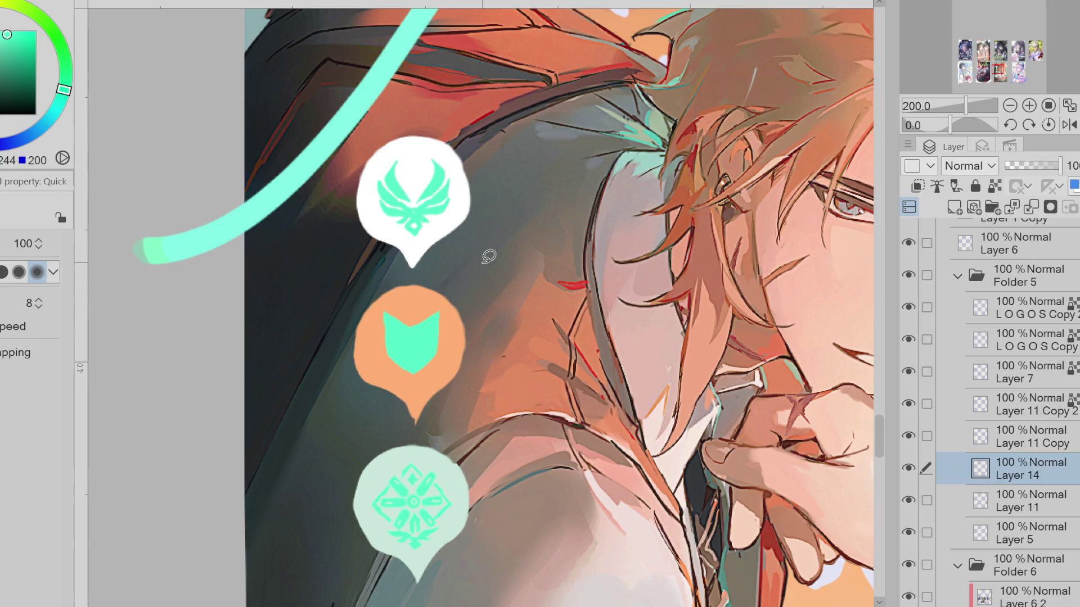
{"action": "key", "text": "e"}
{"action": "key", "text": "m"}
{"action": "left_click_drag", "start_coordinate": [407, 315], "coordinate": [409, 309]}
{"action": "left_click_drag", "start_coordinate": [434, 297], "coordinate": [433, 309]}
{"action": "left_click_drag", "start_coordinate": [424, 305], "coordinate": [433, 290]}
{"action": "mouse_move", "coordinate": [424, 307]}
{"action": "left_mouse_down"}
{"action": "mouse_move", "coordinate": [436, 296]}
{"action": "mouse_move", "coordinate": [432, 306]}
{"action": "left_mouse_up"}
Paint teal over the top and diagonal of the shield's dark crack with the hard pen
{"action": "key", "text": "e"}
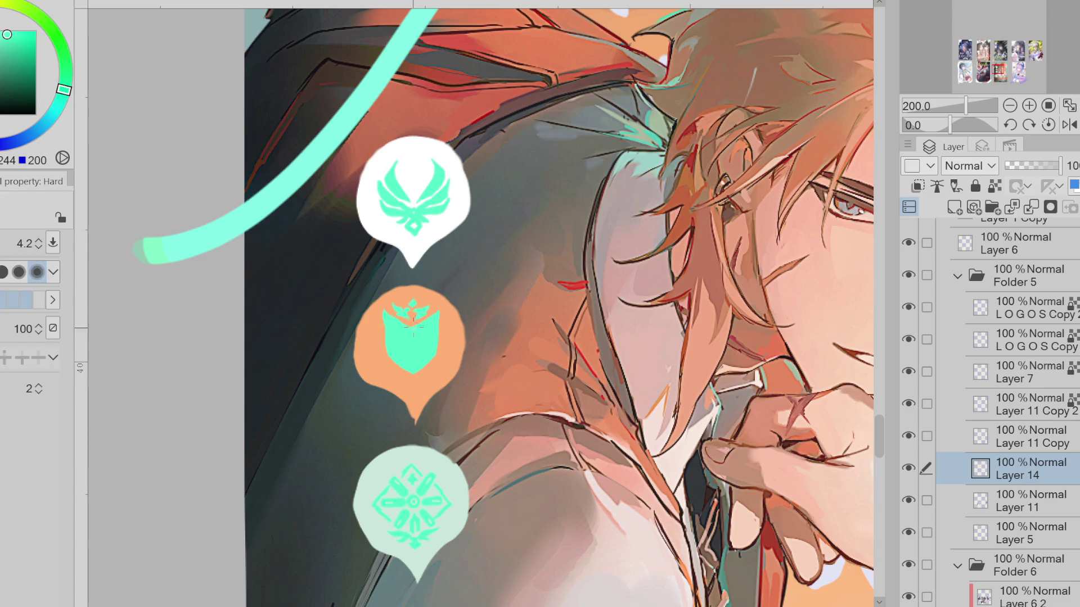
{"action": "key", "text": "bracketright"}
{"action": "left_click_drag", "start_coordinate": [410, 317], "coordinate": [405, 337]}
{"action": "key", "text": "bracketright"}
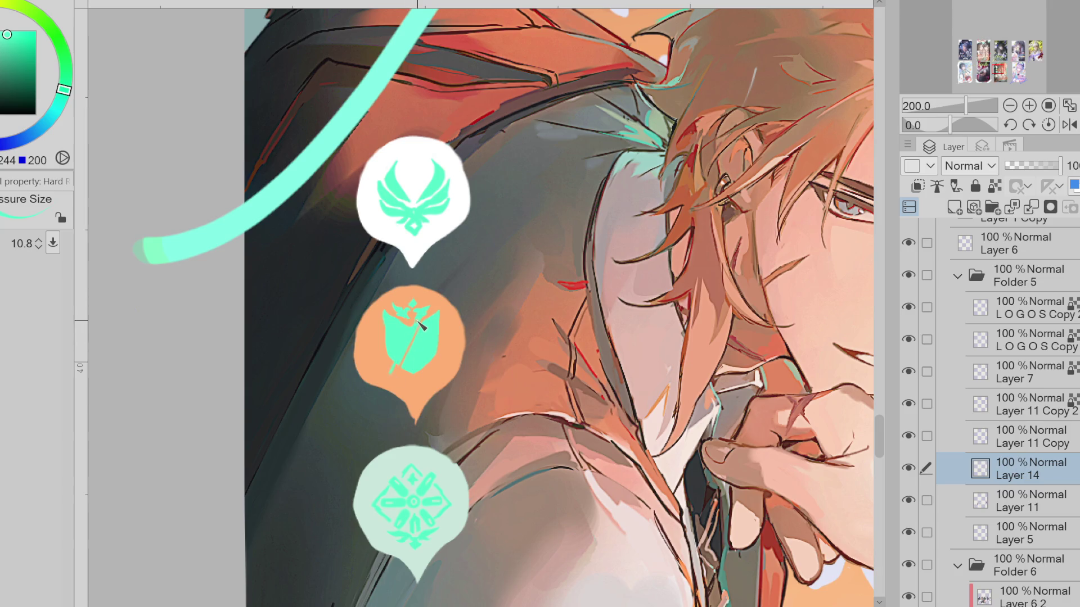
{"action": "key", "text": "bracketleft"}
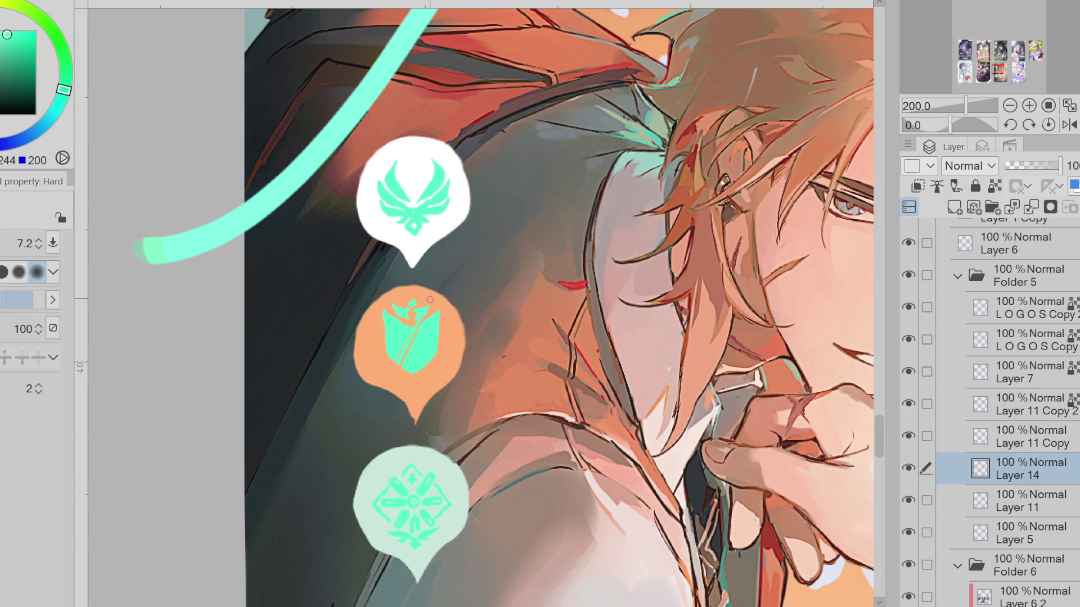
{"action": "left_click_drag", "start_coordinate": [424, 314], "coordinate": [413, 351]}
Alternate brush sizes refining the crack into crossed blade lines, then sample the emblem's teal
{"action": "key", "text": "bracketright"}
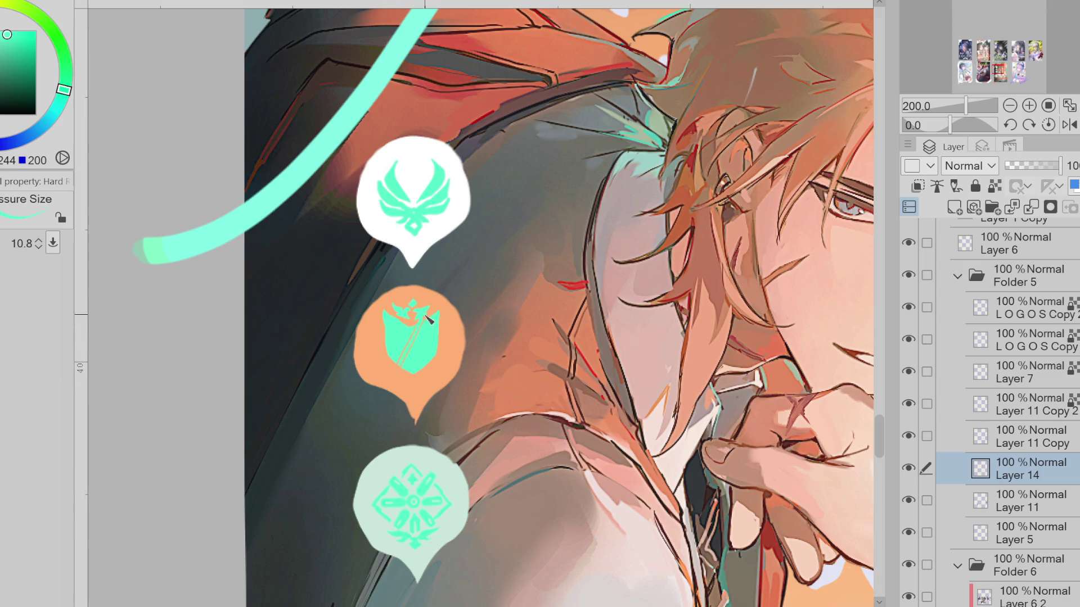
{"action": "key", "text": "bracketleft"}
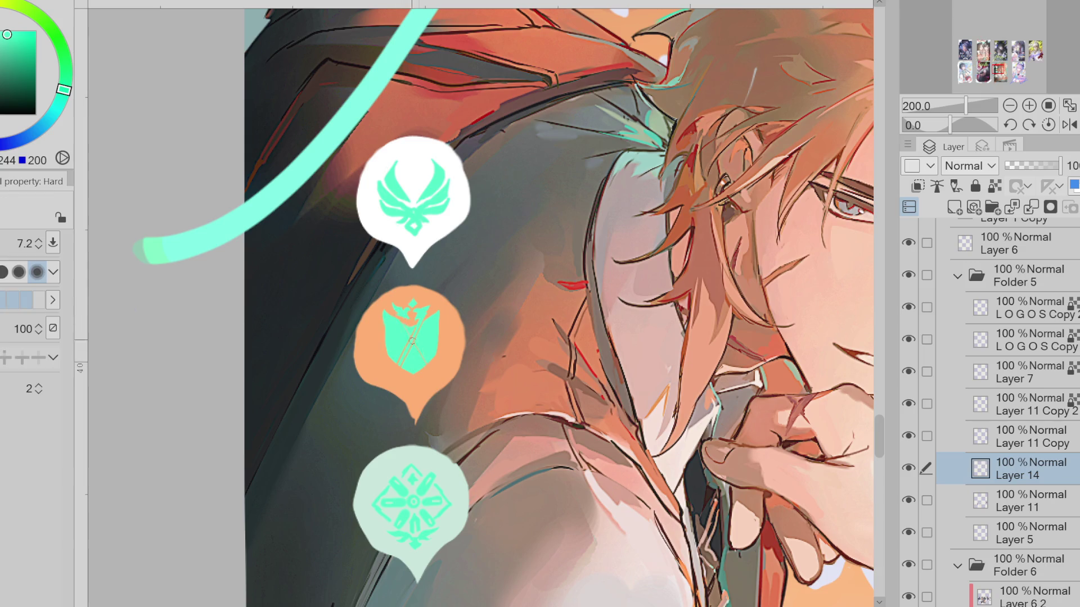
{"action": "key", "text": "bracketright"}
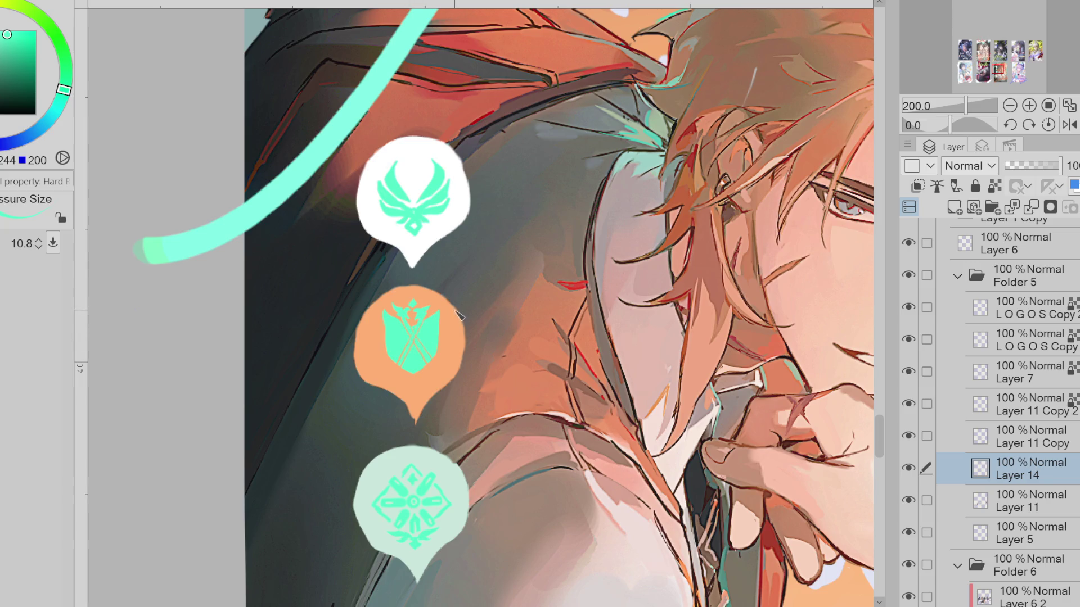
{"action": "key", "text": "bracketleft"}
{"action": "key", "text": "bracketright"}
{"action": "key", "text": "bracketleft"}
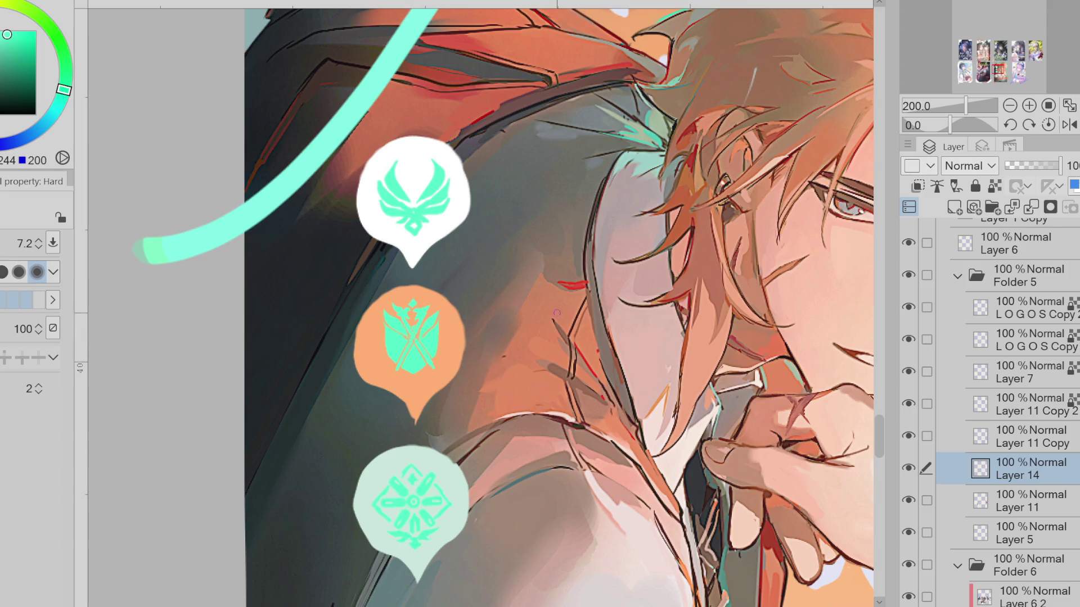
{"action": "key", "text": "bracketright"}
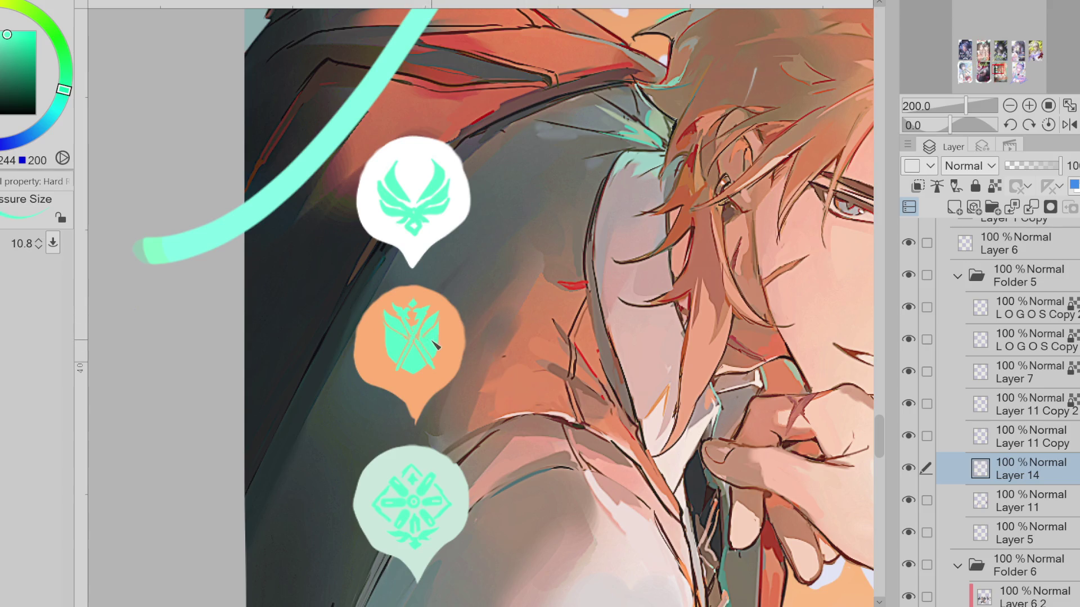
{"action": "left_click", "coordinate": [429, 336], "text": "alt"}
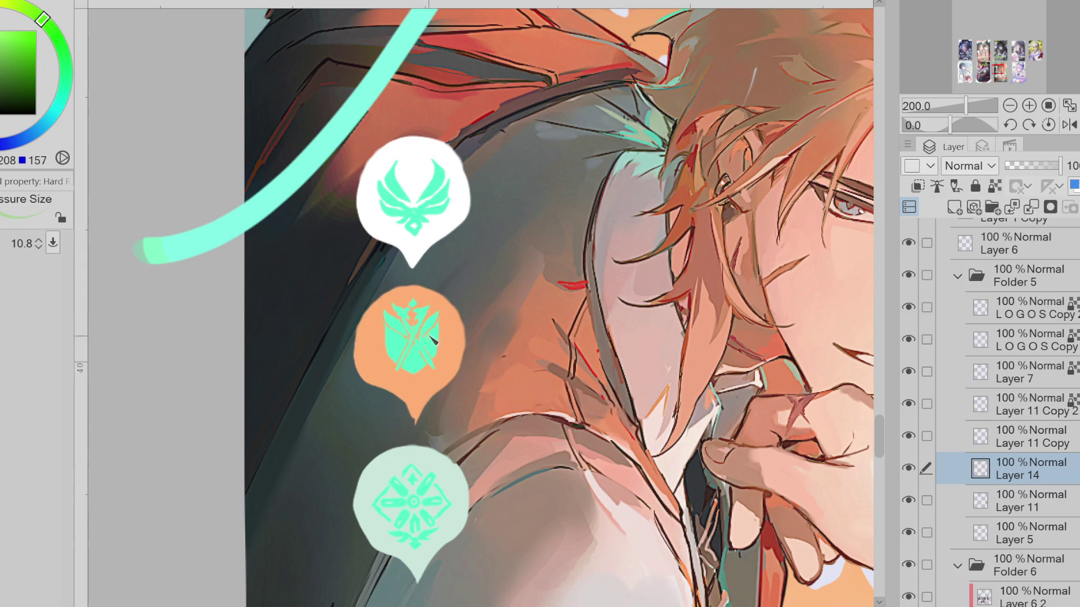
Paint crest details on the teal emblem, sampling light teal shades from it at varying brush sizes
{"action": "key", "text": "bracketleft"}
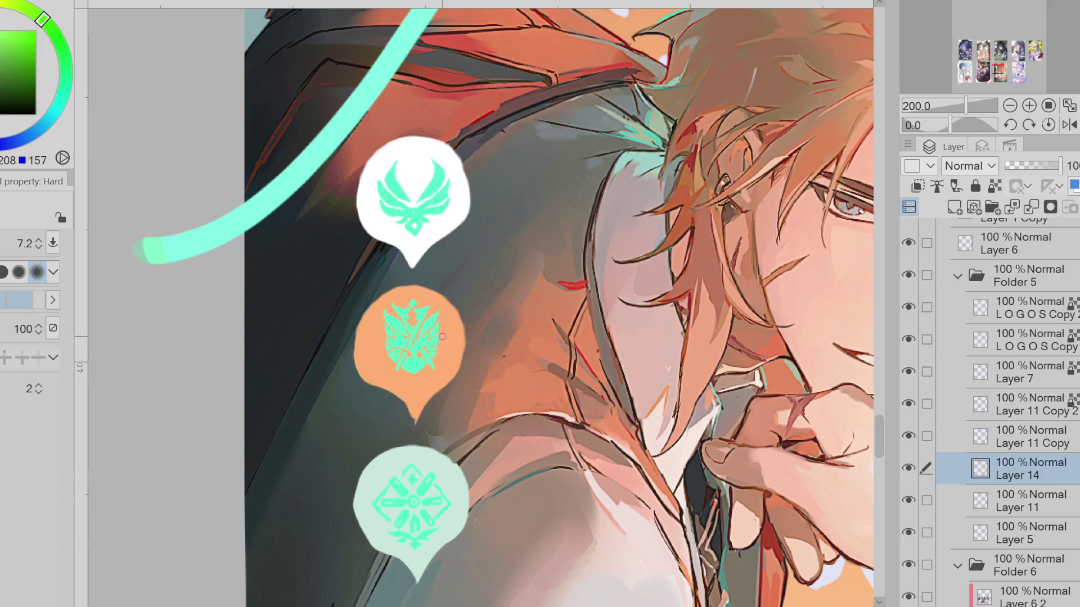
{"action": "key", "text": "bracketright"}
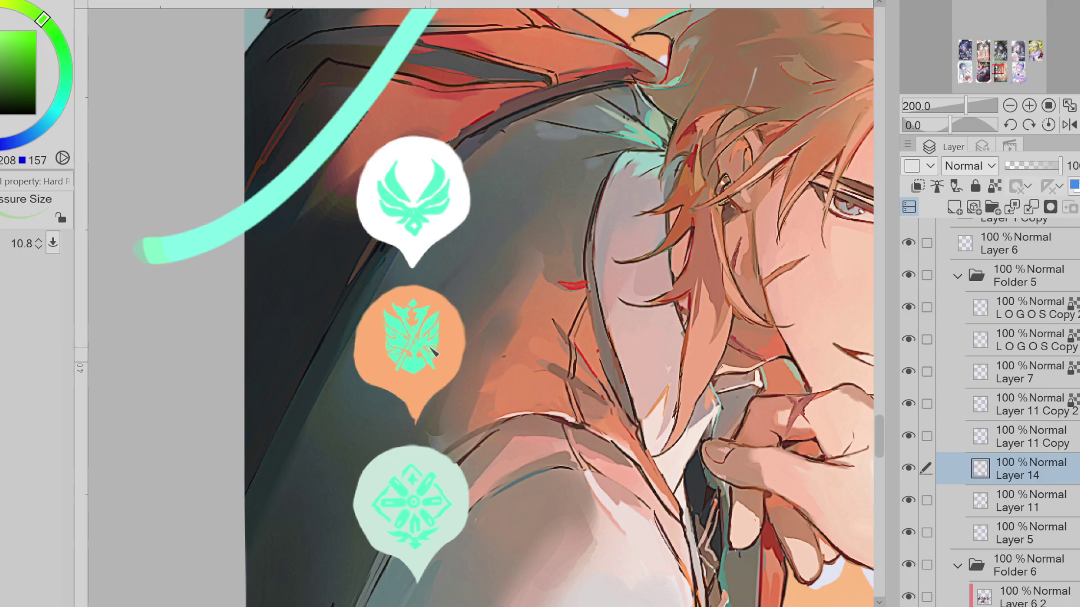
{"action": "left_click", "coordinate": [434, 348], "text": "alt"}
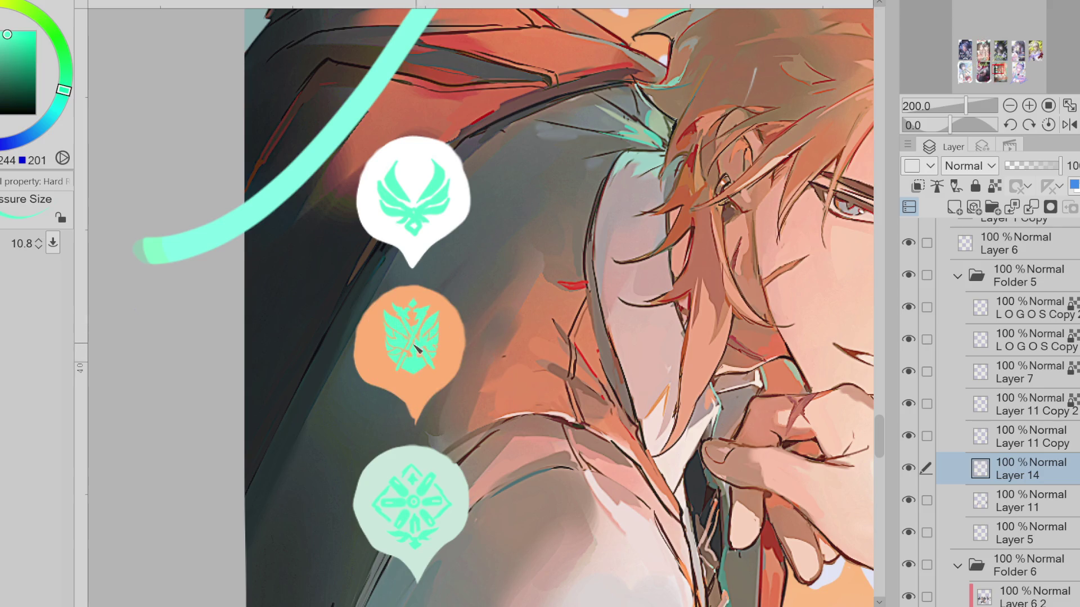
{"action": "key", "text": "bracketright"}
{"action": "left_click", "coordinate": [422, 348], "text": "alt"}
Sharpen the emblem's inner blade details with the fine brush, then the pressure brush
{"action": "key", "text": "bracketleft"}
{"action": "key", "text": "bracketleft"}
{"action": "key", "text": "bracketleft"}
{"action": "key", "text": "bracketleft"}
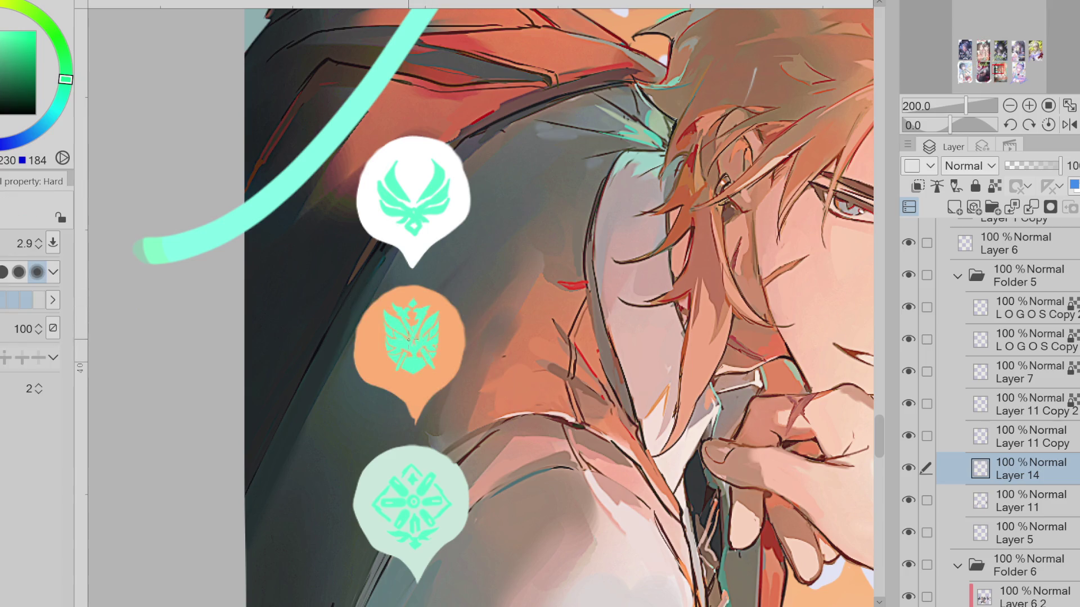
{"action": "key", "text": "bracketright"}
{"action": "key", "text": "bracketright"}
{"action": "key", "text": "bracketright"}
{"action": "key", "text": "e"}
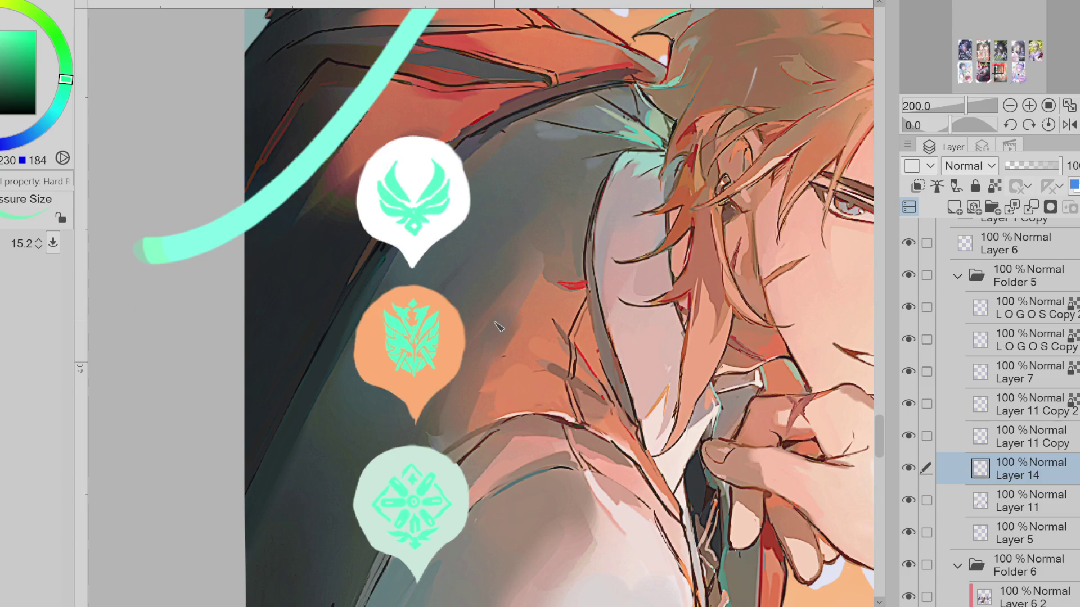
{"action": "key", "text": "m"}
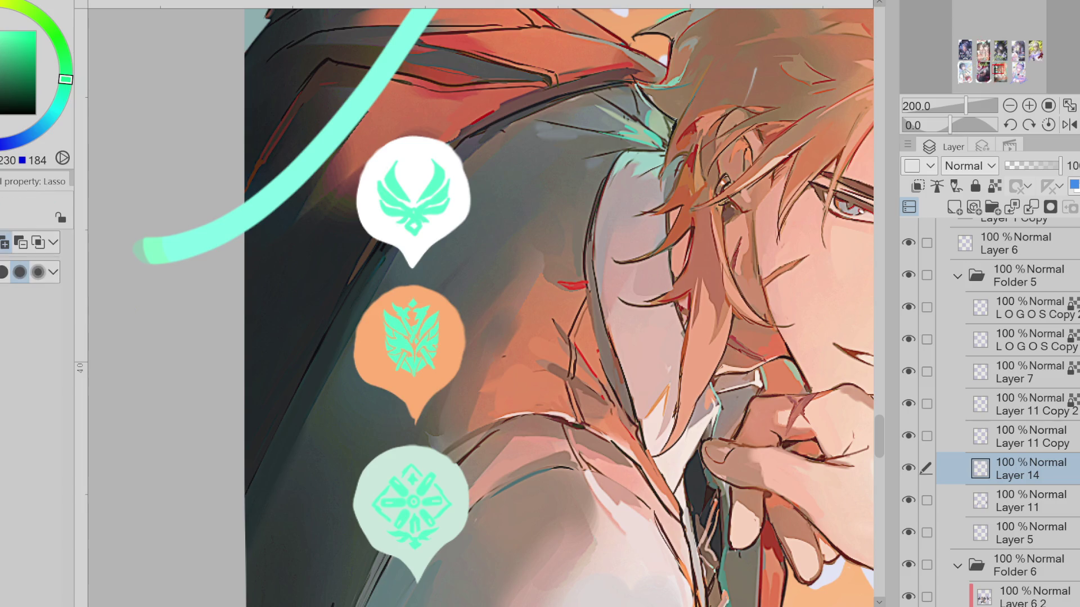
Lasso the middle emblem and nudge it slightly downward with Ctrl+T
{"action": "left_click_drag", "start_coordinate": [397, 288], "coordinate": [402, 292]}
{"action": "key", "text": "ctrl+t"}
{"action": "left_click_drag", "start_coordinate": [409, 337], "coordinate": [409, 344]}
{"action": "left_click", "coordinate": [379, 436]}
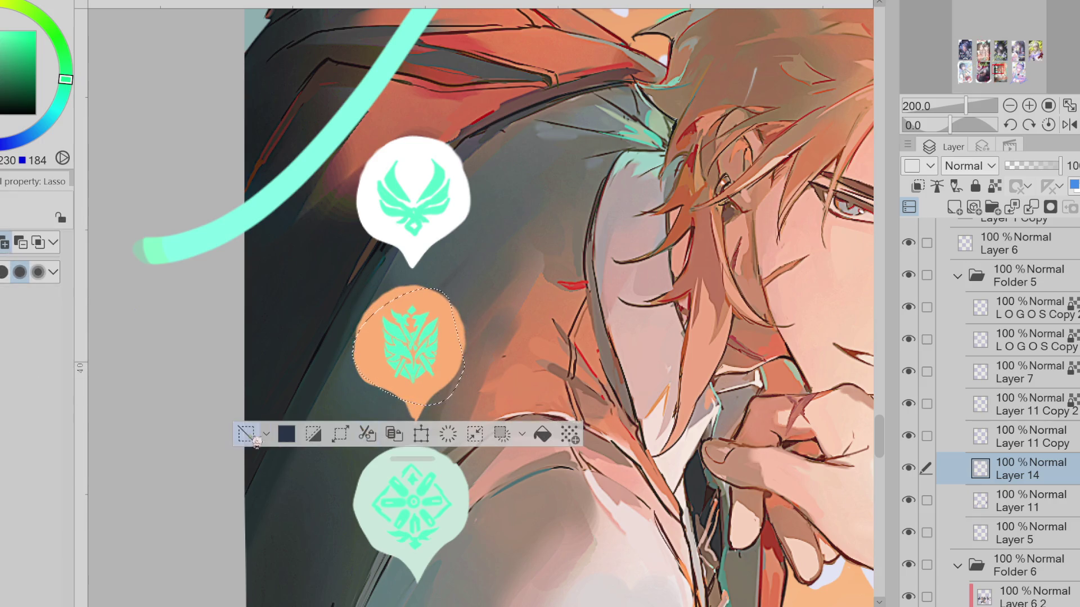
{"action": "key", "text": "ctrl+d"}
{"action": "scroll", "coordinate": [449, 363], "scroll_direction": "down", "scroll_amount": 1}
Lock transparent pixels and paint the middle emblem near-black with the Hard brush
{"action": "left_click", "coordinate": [995, 186]}
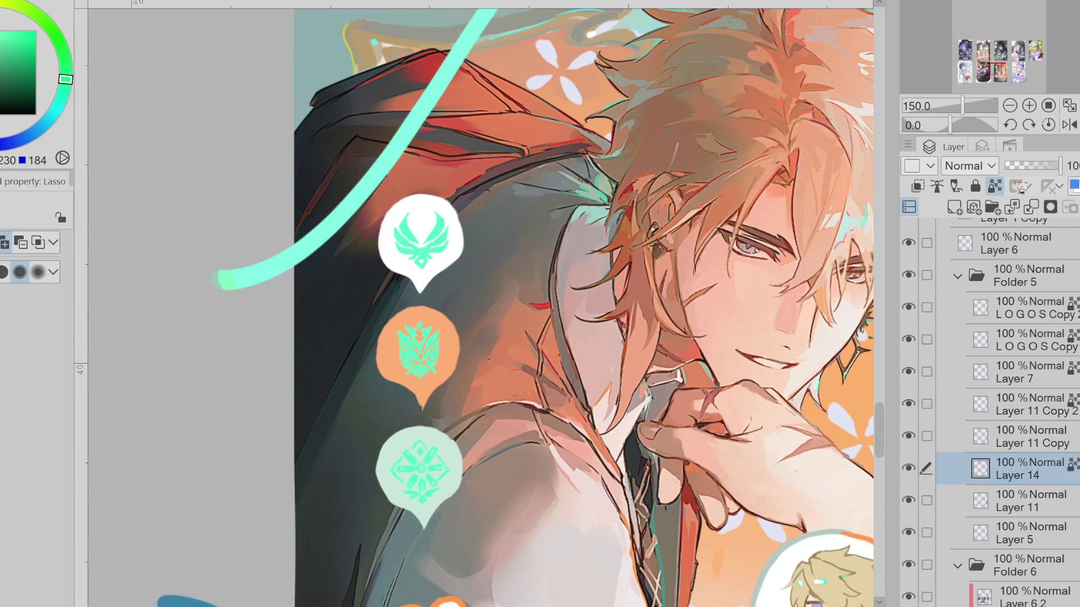
{"action": "key", "text": "b"}
{"action": "left_click_drag", "start_coordinate": [404, 326], "coordinate": [442, 376]}
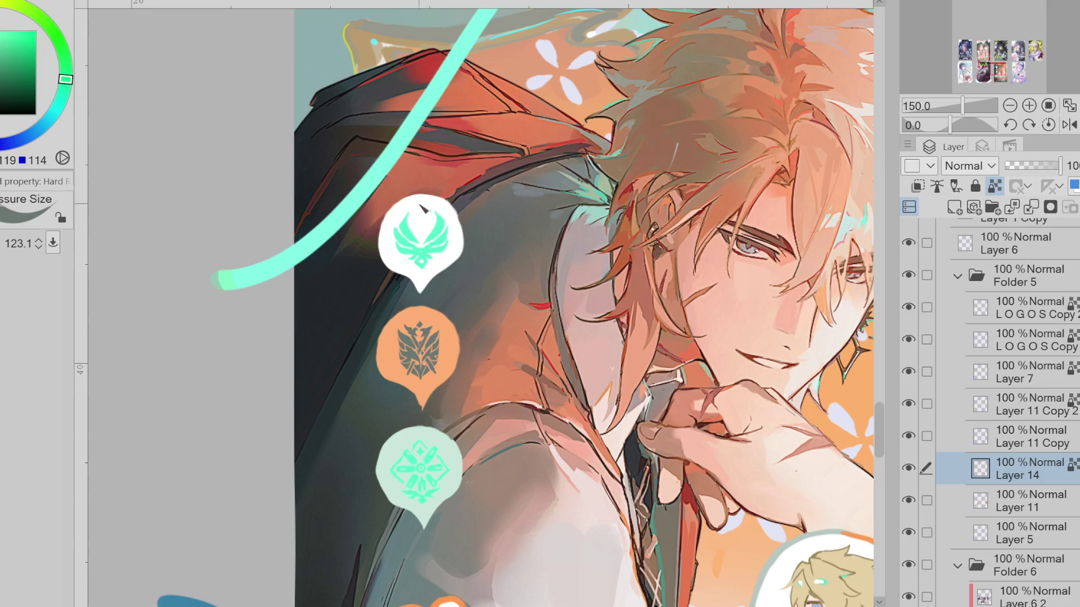
{"action": "left_click", "coordinate": [332, 280], "text": "alt"}
{"action": "left_click_drag", "start_coordinate": [404, 328], "coordinate": [437, 371]}
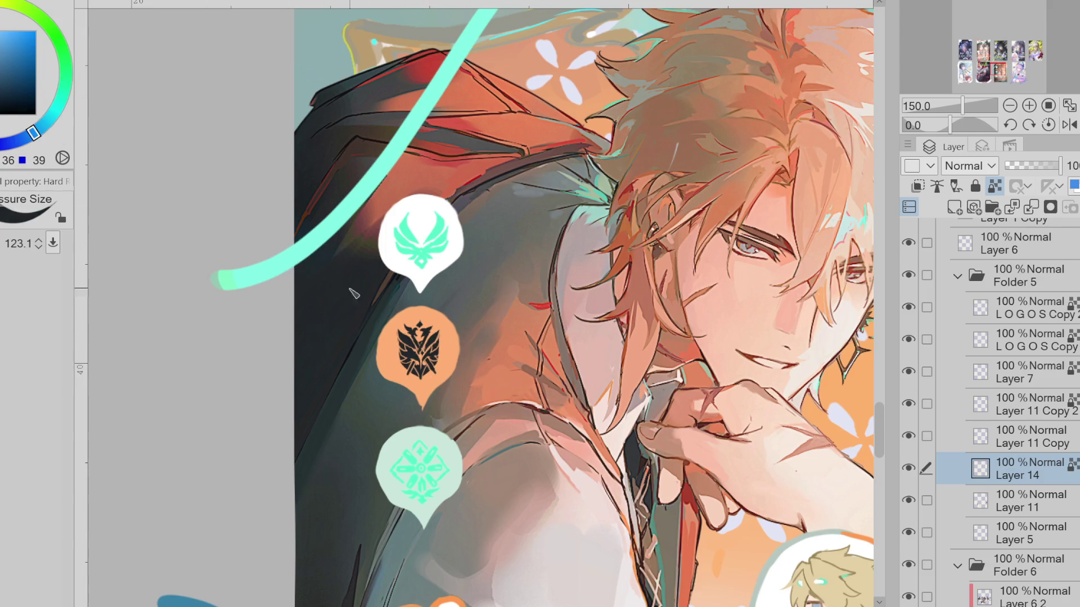
{"action": "left_click", "coordinate": [17, 76]}
Airbrush the top and bottom emblems back to mint, then spray the bottom emblem orange
{"action": "key", "text": "b"}
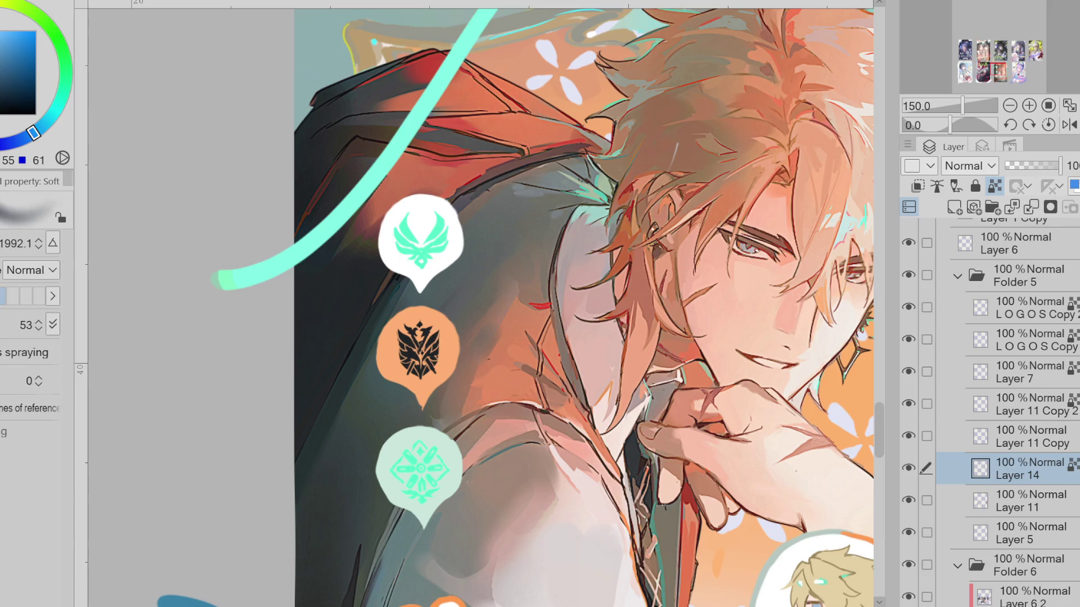
{"action": "left_click_drag", "start_coordinate": [349, 274], "coordinate": [444, 356]}
{"action": "mouse_move", "coordinate": [519, 365]}
{"action": "left_mouse_down"}
{"action": "mouse_move", "coordinate": [484, 379]}
{"action": "mouse_move", "coordinate": [441, 367]}
{"action": "left_mouse_up"}
{"action": "left_click", "coordinate": [63, 244]}
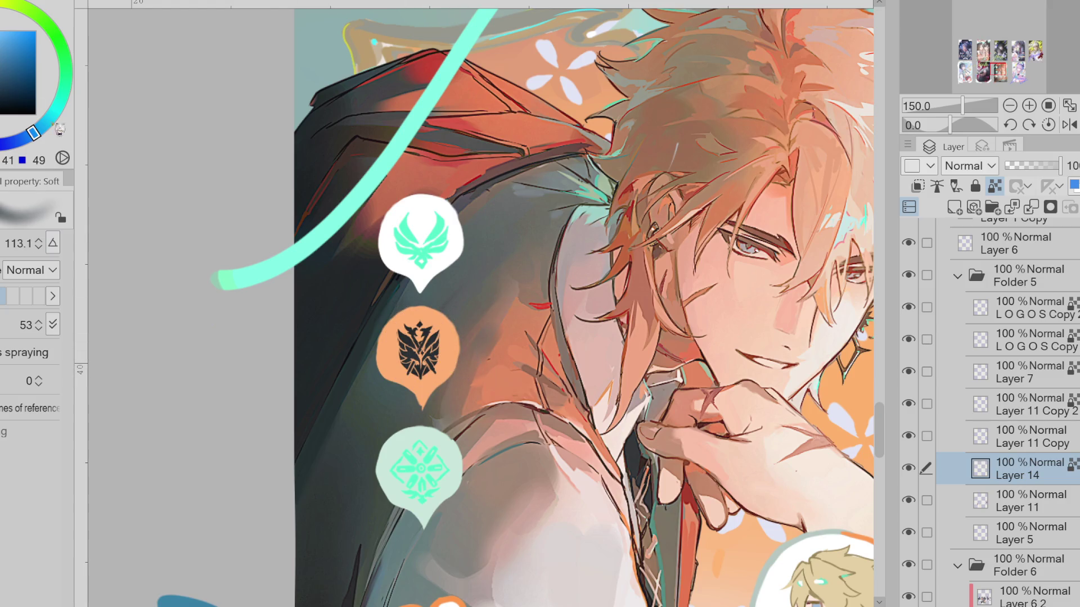
{"action": "left_click", "coordinate": [456, 325], "text": "alt"}
{"action": "left_click_drag", "start_coordinate": [414, 471], "coordinate": [426, 493]}
{"action": "key", "text": "ctrl+alt+0"}
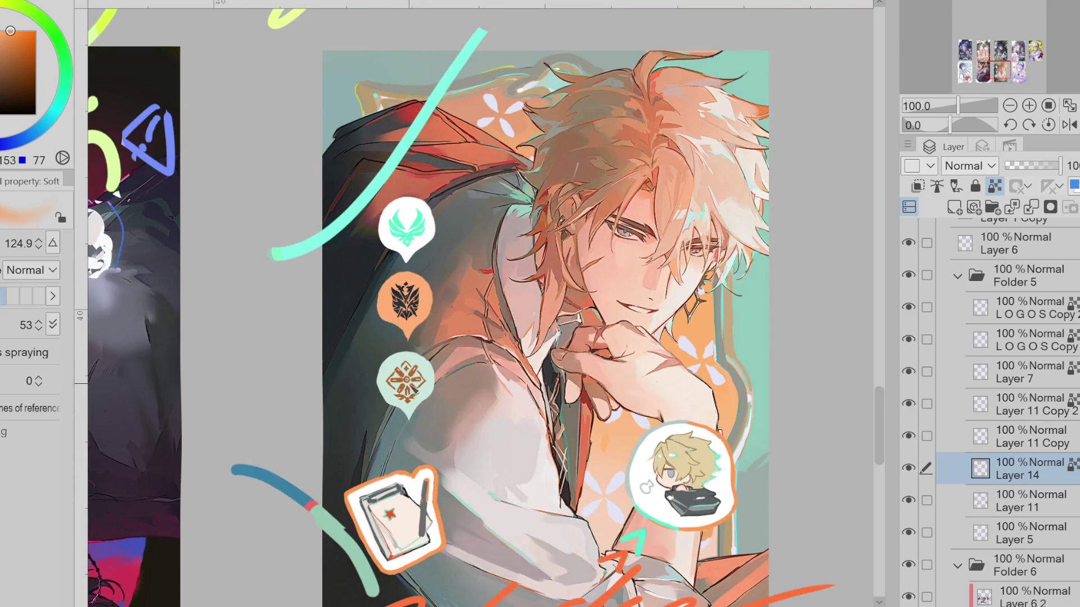
Try dark red and orange shades on the bottom emblem, settling on a warm orange
{"action": "left_click", "coordinate": [23, 45]}
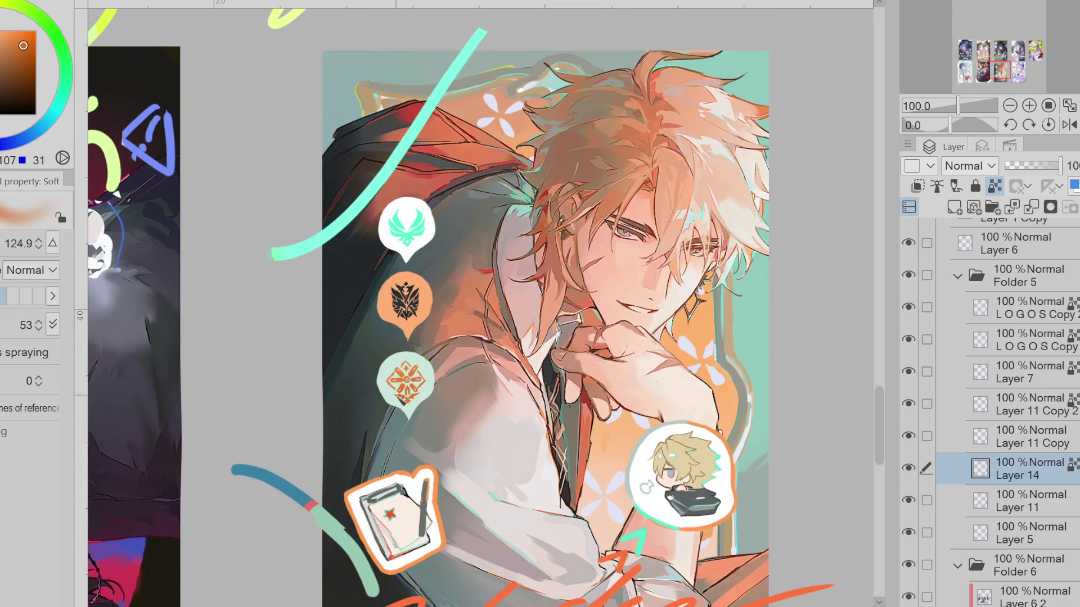
{"action": "left_click", "coordinate": [410, 275], "text": "alt"}
{"action": "left_click", "coordinate": [406, 112], "text": "alt"}
{"action": "left_click", "coordinate": [413, 384]}
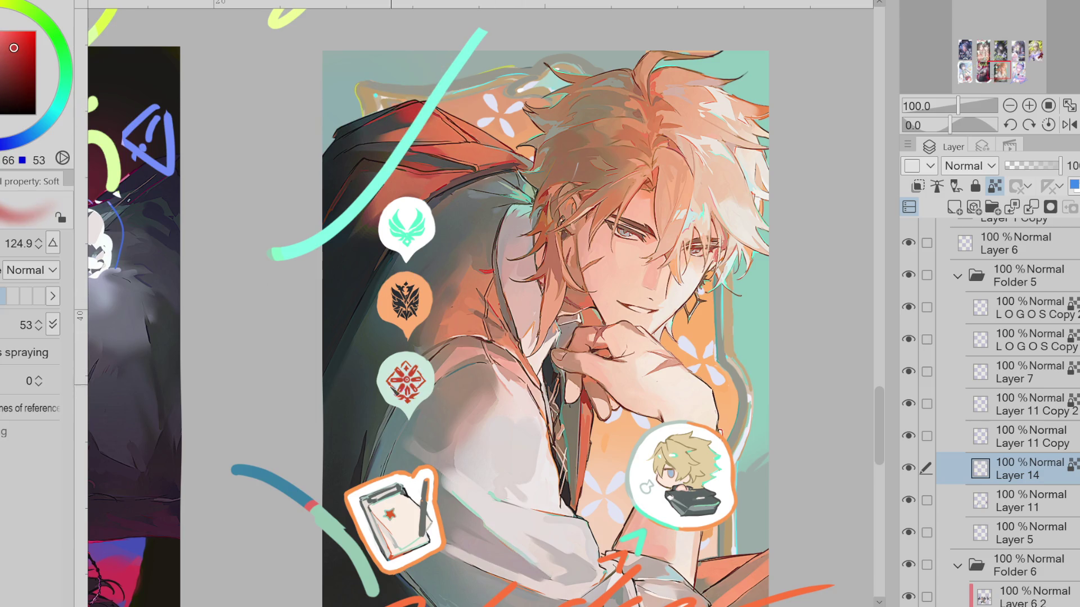
{"action": "left_click", "coordinate": [17, 42]}
{"action": "left_click", "coordinate": [411, 385]}
{"action": "left_click", "coordinate": [402, 300], "text": "alt"}
{"action": "left_click", "coordinate": [405, 385]}
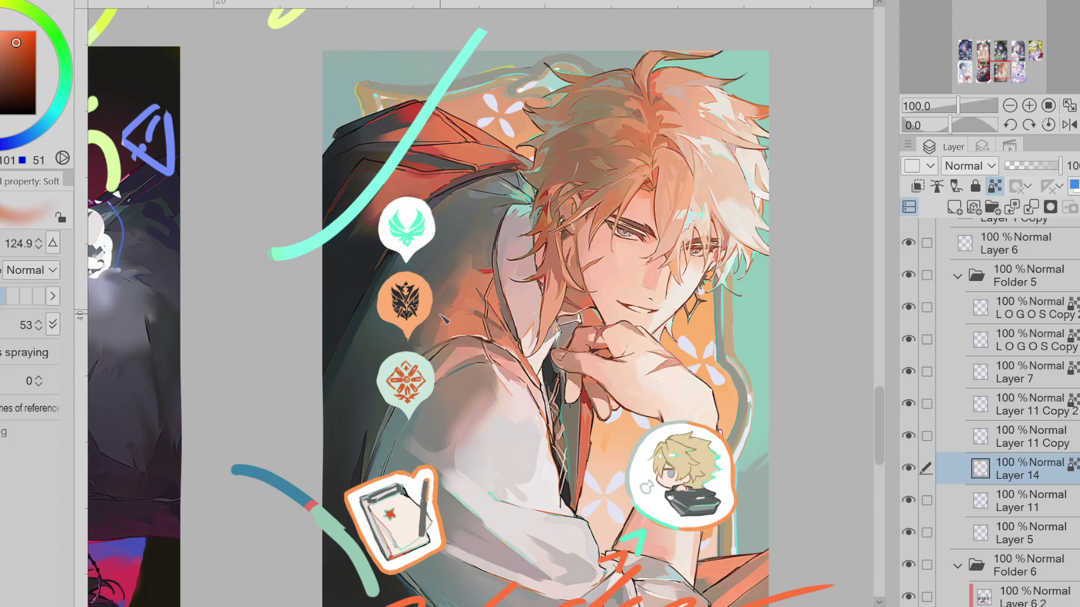
{"action": "scroll", "coordinate": [443, 319], "scroll_direction": "down", "scroll_amount": 1}
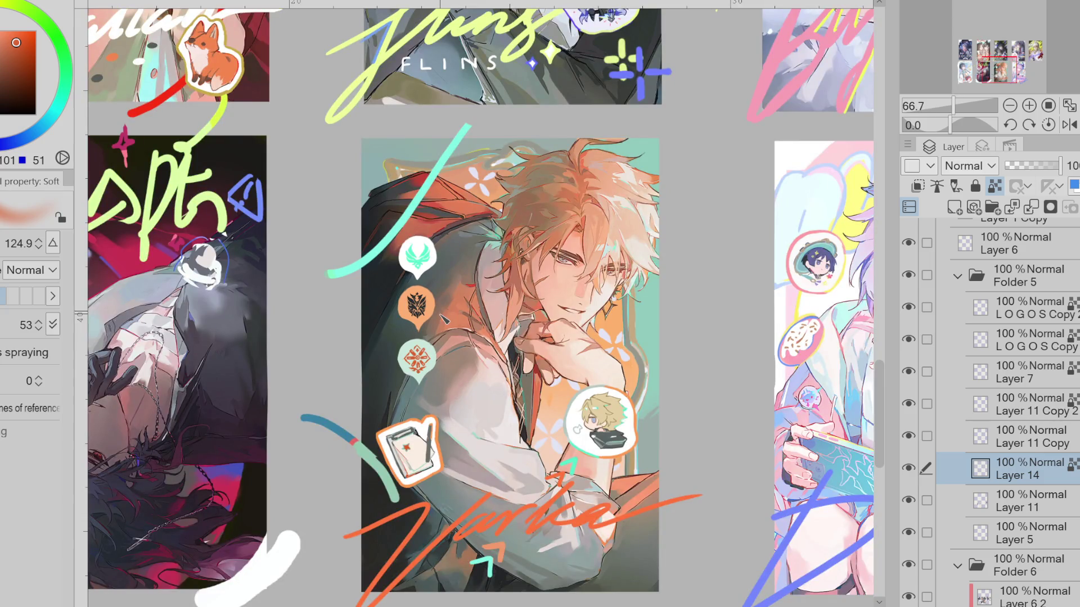
Merge emblem Layer 14 into Layer 11 and load a lighter orange on the Hard brush
{"action": "left_click", "coordinate": [1030, 206]}
{"action": "scroll", "coordinate": [416, 244], "scroll_direction": "up", "scroll_amount": 1}
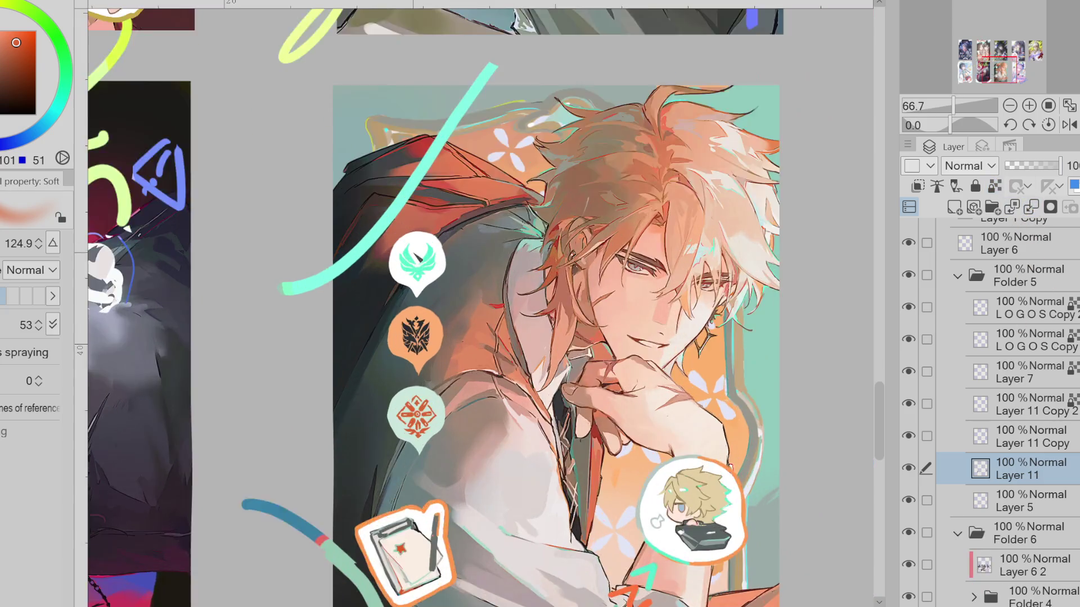
{"action": "scroll", "coordinate": [416, 253], "scroll_direction": "up", "scroll_amount": 2}
{"action": "key", "text": "b"}
{"action": "key", "text": "bracketright"}
{"action": "left_click", "coordinate": [292, 181], "text": "alt"}
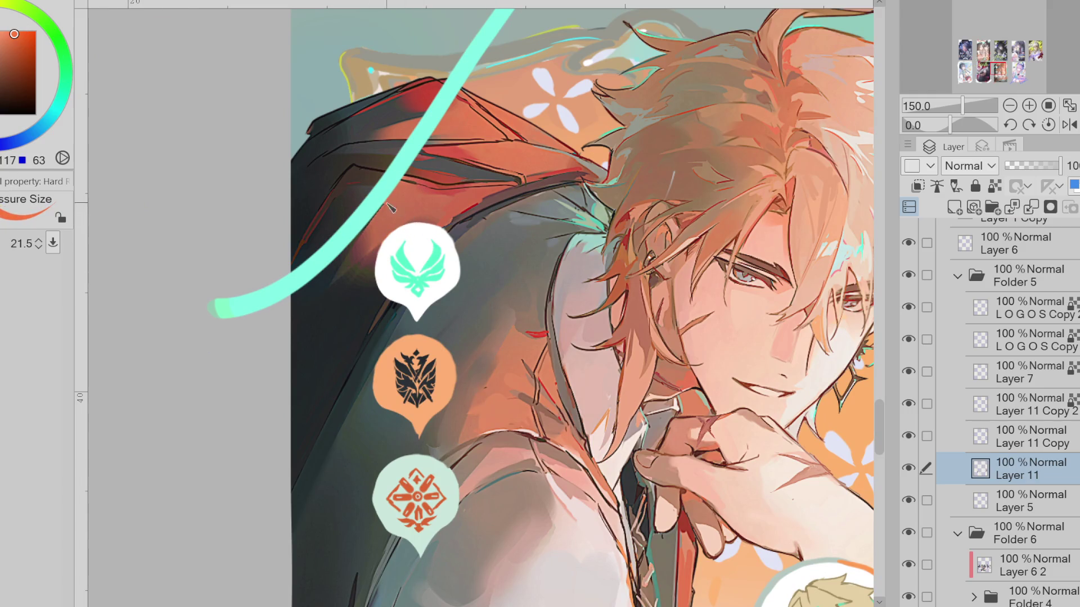
{"action": "scroll", "coordinate": [393, 209], "scroll_direction": "down", "scroll_amount": 2}
{"action": "scroll", "coordinate": [354, 293], "scroll_direction": "up", "scroll_amount": 1}
{"action": "scroll", "coordinate": [355, 293], "scroll_direction": "up", "scroll_amount": 1}
Outline the white badge's edge in orange and the orange badge's upper-left edge in teal
{"action": "mouse_move", "coordinate": [423, 118]}
{"action": "left_mouse_down"}
{"action": "mouse_move", "coordinate": [366, 171]}
{"action": "mouse_move", "coordinate": [426, 244]}
{"action": "mouse_move", "coordinate": [469, 125]}
{"action": "mouse_move", "coordinate": [432, 103]}
{"action": "left_mouse_up"}
{"action": "key", "text": "e"}
{"action": "key", "text": "b"}
{"action": "left_click", "coordinate": [378, 43], "text": "alt"}
{"action": "left_click_drag", "start_coordinate": [415, 268], "coordinate": [365, 330]}
{"action": "key", "text": "ctrl+z"}
{"action": "mouse_move", "coordinate": [416, 260]}
{"action": "left_mouse_down"}
{"action": "mouse_move", "coordinate": [364, 320]}
{"action": "mouse_move", "coordinate": [431, 391]}
{"action": "mouse_move", "coordinate": [442, 265]}
{"action": "mouse_move", "coordinate": [385, 289]}
{"action": "left_mouse_up"}
Add a teal edge to the bottom badge and trace an orange edge along the lowest emblem
{"action": "left_click", "coordinate": [374, 308], "text": "alt"}
{"action": "left_click", "coordinate": [433, 192], "text": "alt"}
{"action": "left_click_drag", "start_coordinate": [417, 417], "coordinate": [368, 477]}
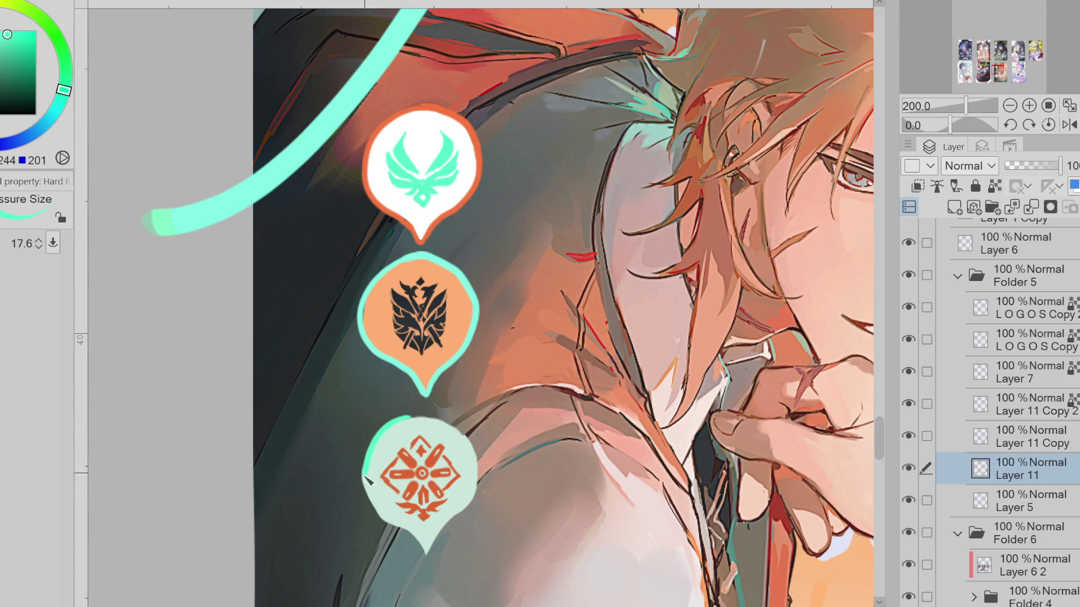
{"action": "scroll", "coordinate": [378, 99], "scroll_direction": "down", "scroll_amount": 3}
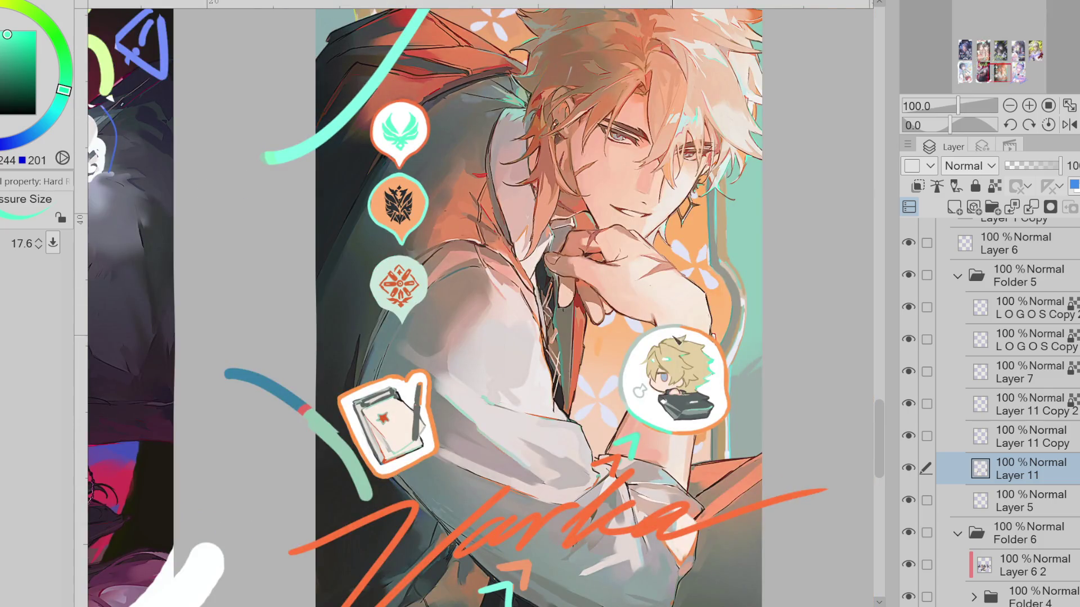
{"action": "left_click", "coordinate": [620, 346], "text": "alt"}
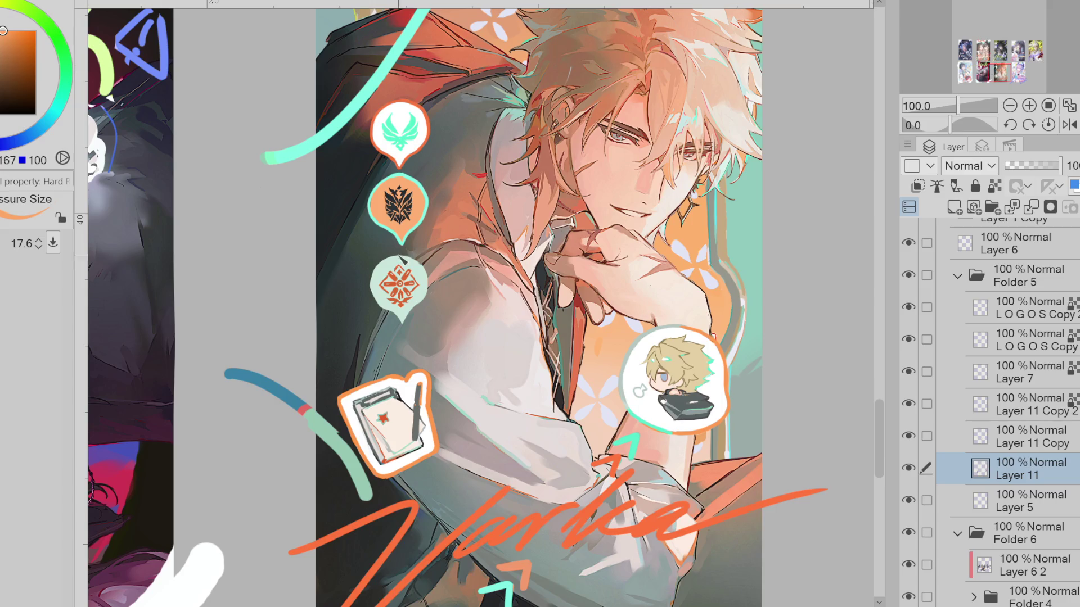
{"action": "scroll", "coordinate": [401, 262], "scroll_direction": "up", "scroll_amount": 3}
{"action": "mouse_move", "coordinate": [398, 252]}
{"action": "left_mouse_down"}
{"action": "mouse_move", "coordinate": [356, 275]}
{"action": "mouse_move", "coordinate": [408, 389]}
{"action": "mouse_move", "coordinate": [456, 338]}
{"action": "left_mouse_up"}
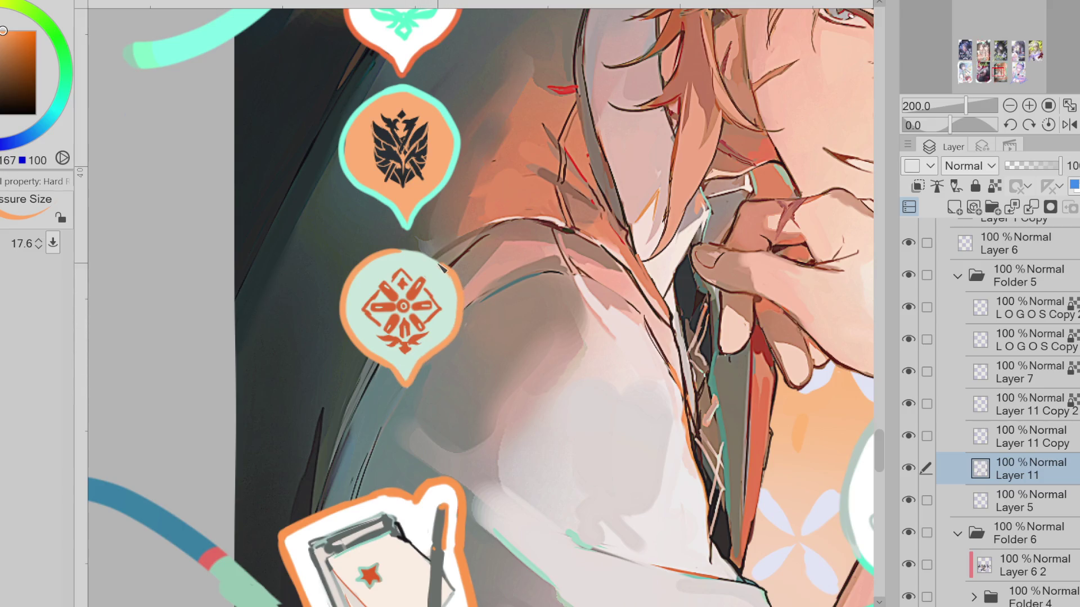
{"action": "key", "text": "e"}
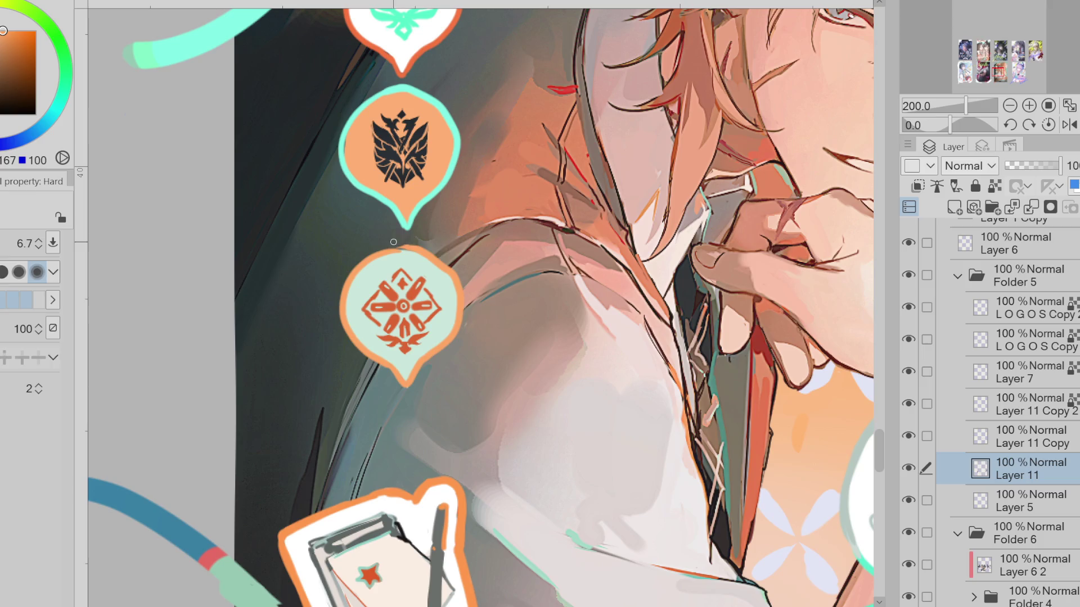
{"action": "key", "text": "p"}
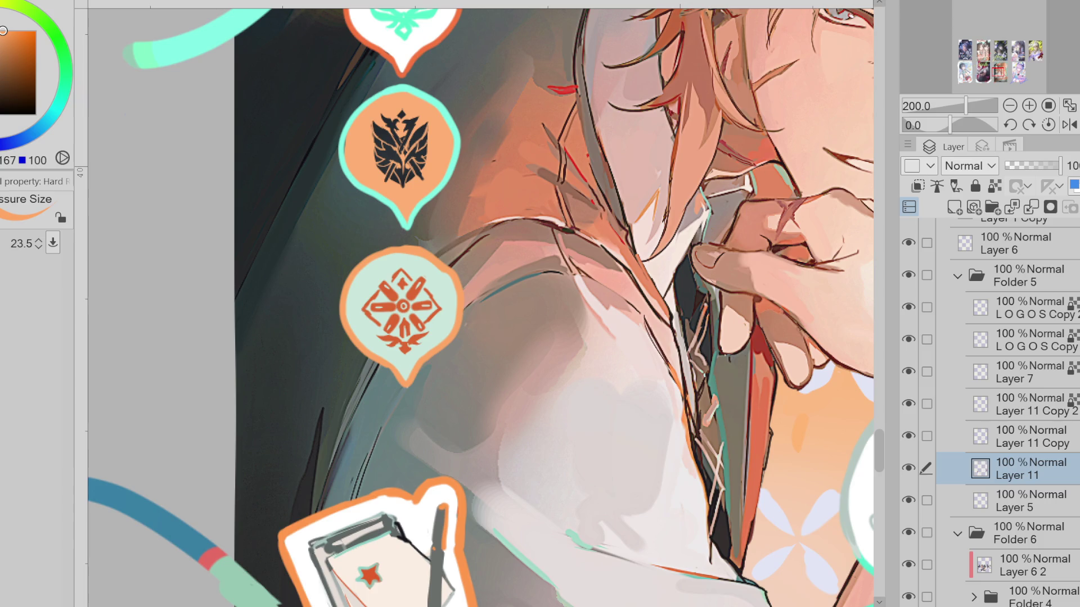
{"action": "scroll", "coordinate": [504, 283], "scroll_direction": "down", "scroll_amount": 4}
{"action": "scroll", "coordinate": [504, 283], "scroll_direction": "down", "scroll_amount": 3}
{"action": "scroll", "coordinate": [504, 283], "scroll_direction": "down", "scroll_amount": 2}
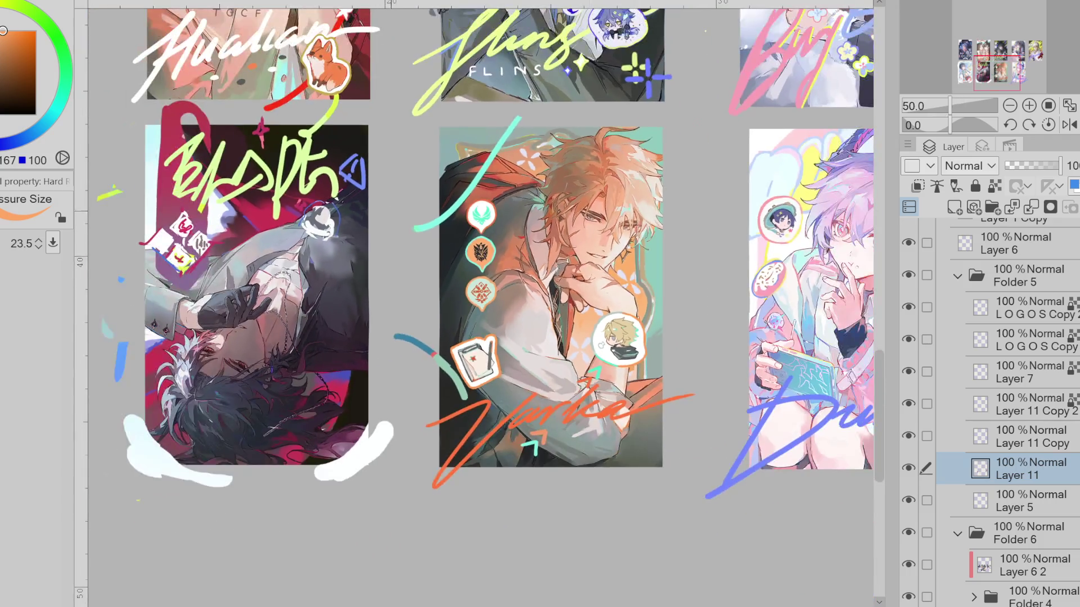
{"action": "scroll", "coordinate": [663, 296], "scroll_direction": "down", "scroll_amount": 2}
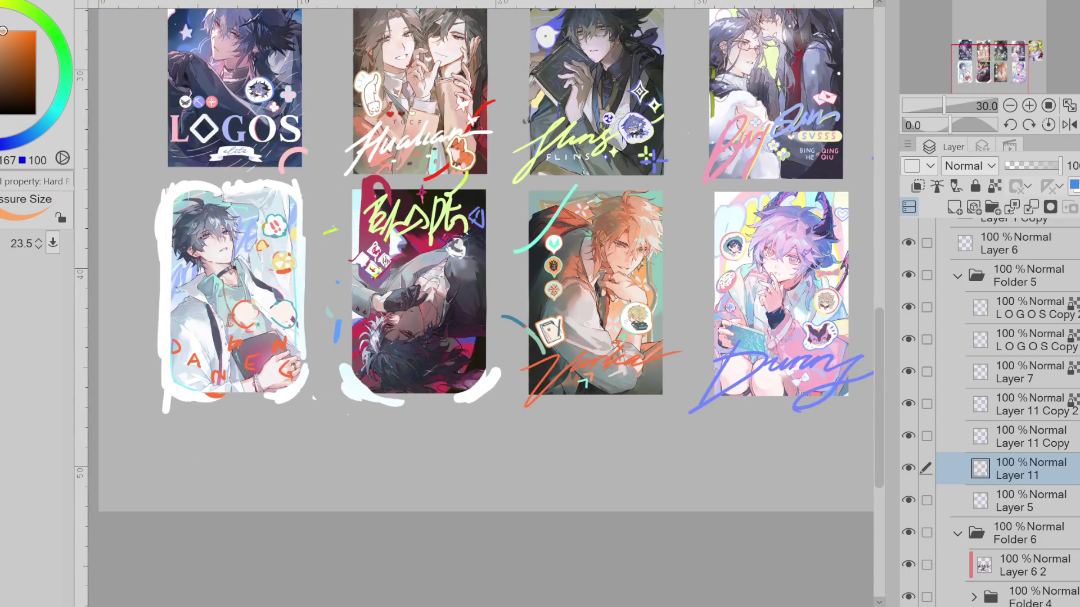
Check Layer 11 by toggling its visibility and erase the small cyan mark near the card bottom
{"action": "left_click", "coordinate": [908, 470]}
{"action": "left_click", "coordinate": [908, 469]}
{"action": "key", "text": "e"}
{"action": "scroll", "coordinate": [606, 371], "scroll_direction": "up", "scroll_amount": 1}
{"action": "scroll", "coordinate": [605, 372], "scroll_direction": "up", "scroll_amount": 1}
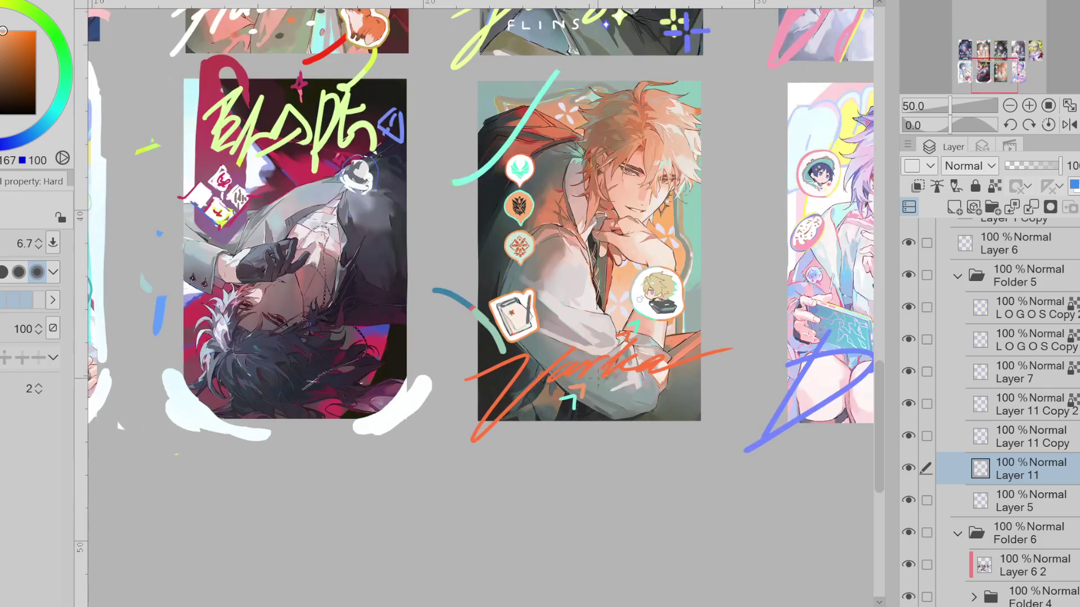
{"action": "left_click_drag", "start_coordinate": [566, 395], "coordinate": [574, 404]}
{"action": "key", "text": "p"}
{"action": "left_click_drag", "start_coordinate": [628, 396], "coordinate": [615, 393], "text": "ctrl+alt"}
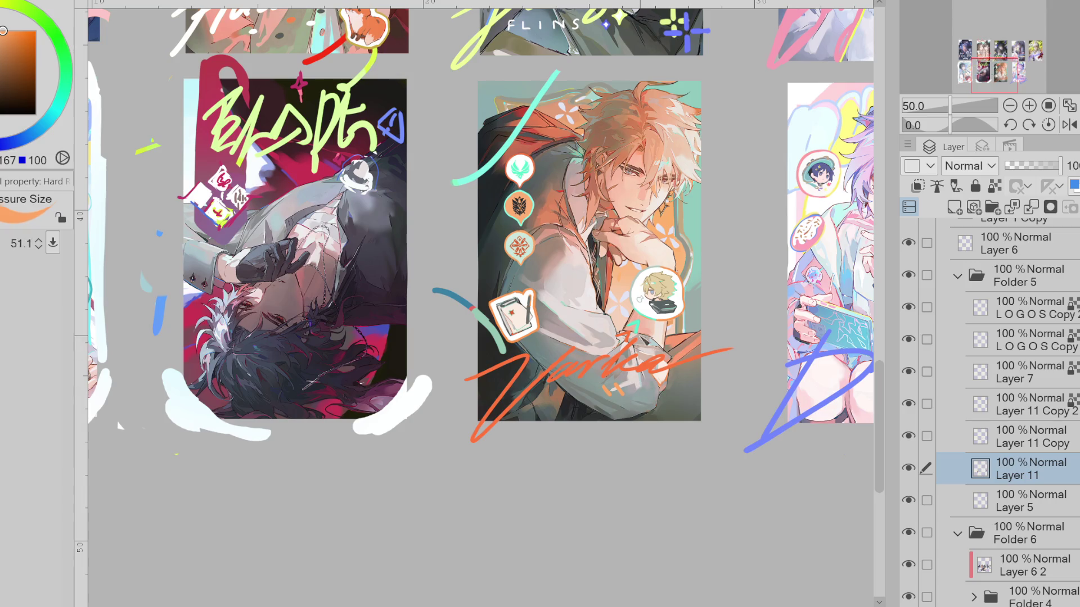
{"action": "key", "text": "e"}
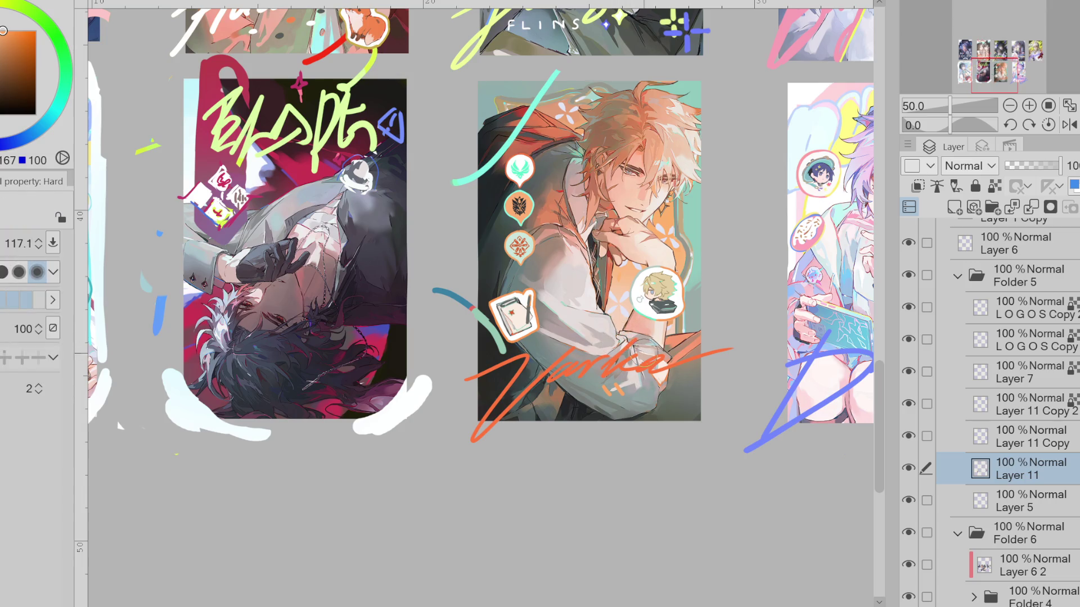
{"action": "key", "text": "p"}
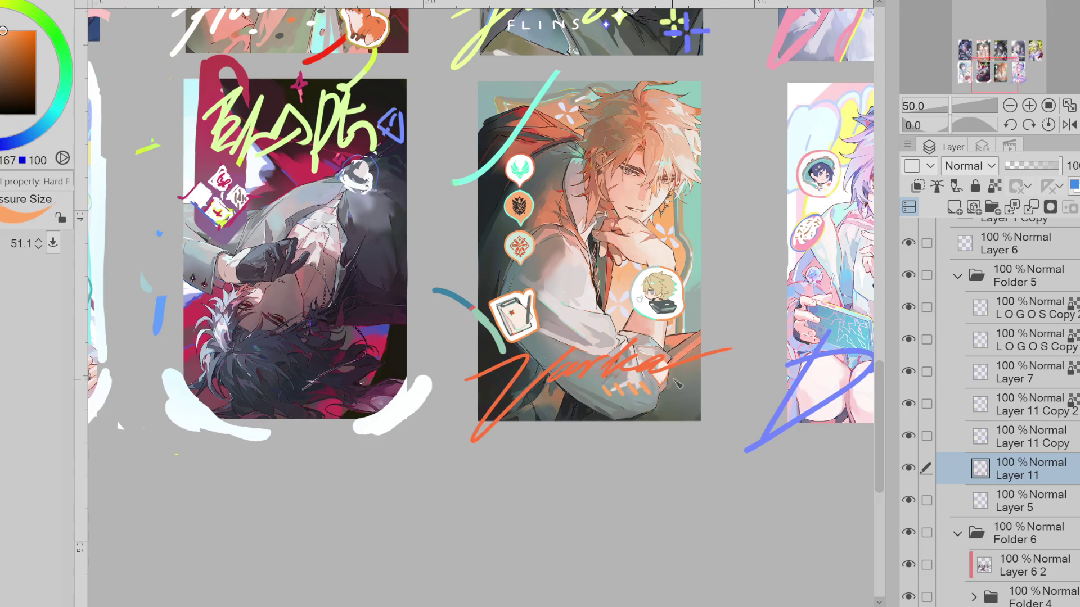
Dab short orange dashes near the card bottom, sampling orange, blue and teal tones from the artwork
{"action": "left_click", "coordinate": [996, 184]}
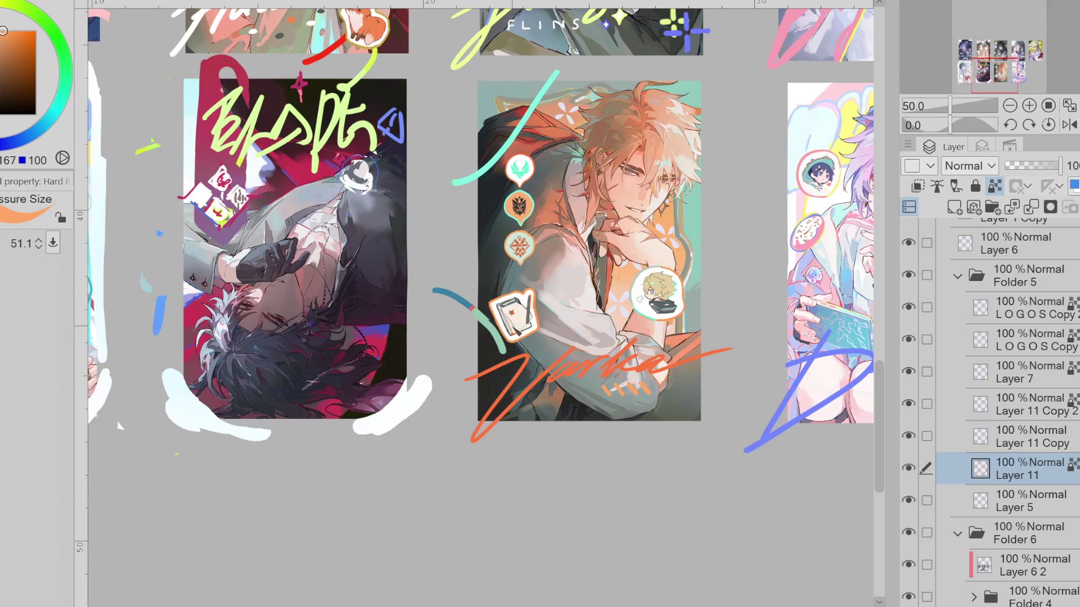
{"action": "left_click", "coordinate": [498, 338], "text": "alt"}
{"action": "left_click_drag", "start_coordinate": [605, 402], "coordinate": [615, 404], "text": "ctrl+alt"}
{"action": "left_click", "coordinate": [655, 365], "text": "alt"}
{"action": "mouse_move", "coordinate": [660, 357]}
{"action": "left_mouse_down", "text": "ctrl+alt"}
{"action": "mouse_move", "coordinate": [625, 397]}
{"action": "mouse_move", "coordinate": [641, 399]}
{"action": "left_mouse_up", "text": "ctrl+alt"}
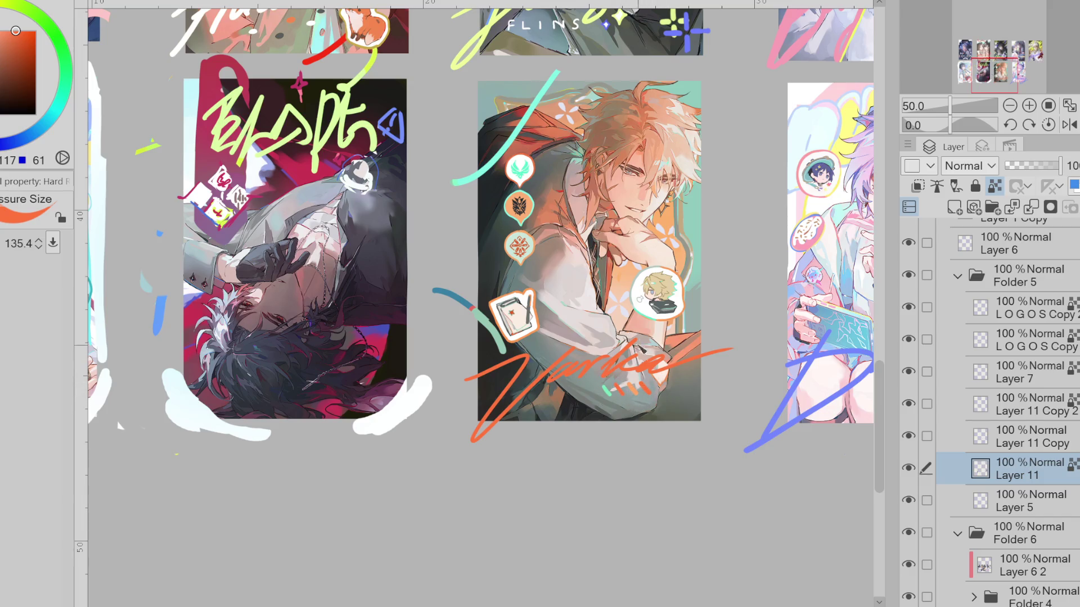
{"action": "left_click", "coordinate": [529, 205], "text": "alt"}
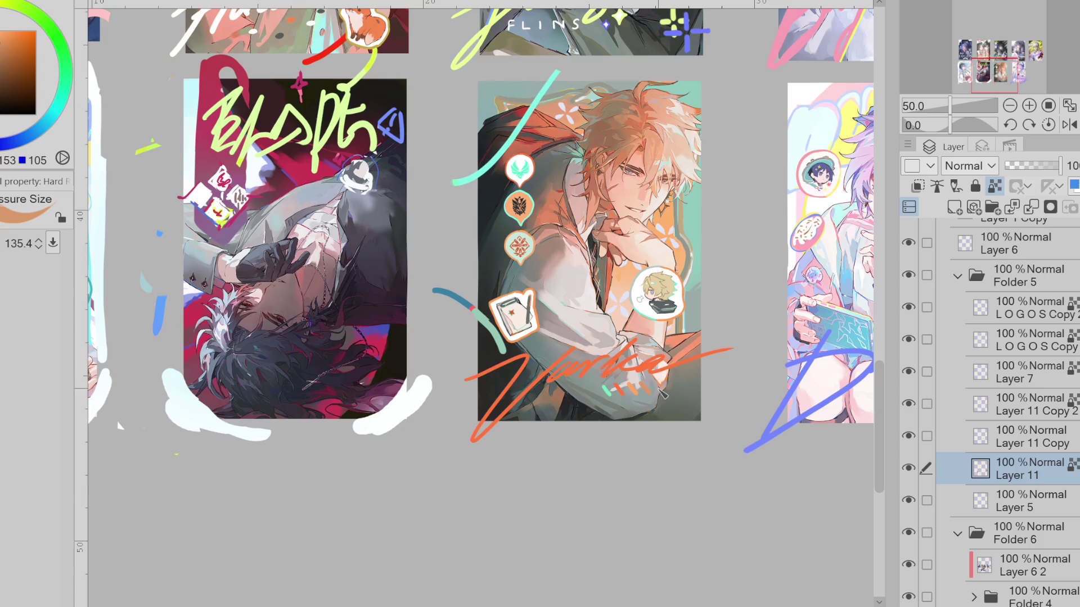
{"action": "left_click", "coordinate": [515, 226], "text": "alt"}
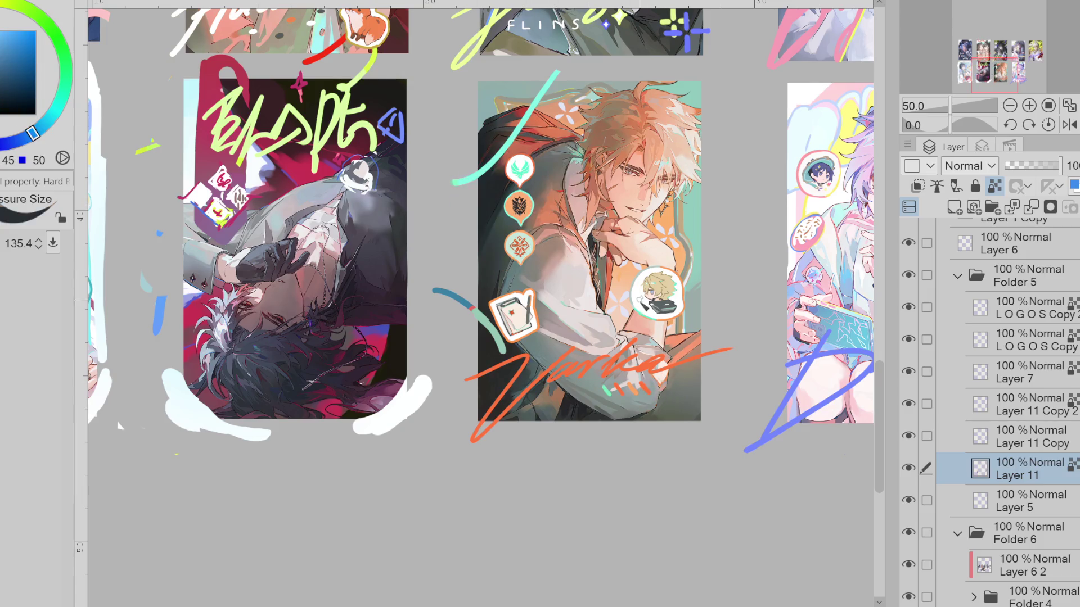
{"action": "left_click", "coordinate": [496, 227], "text": "alt"}
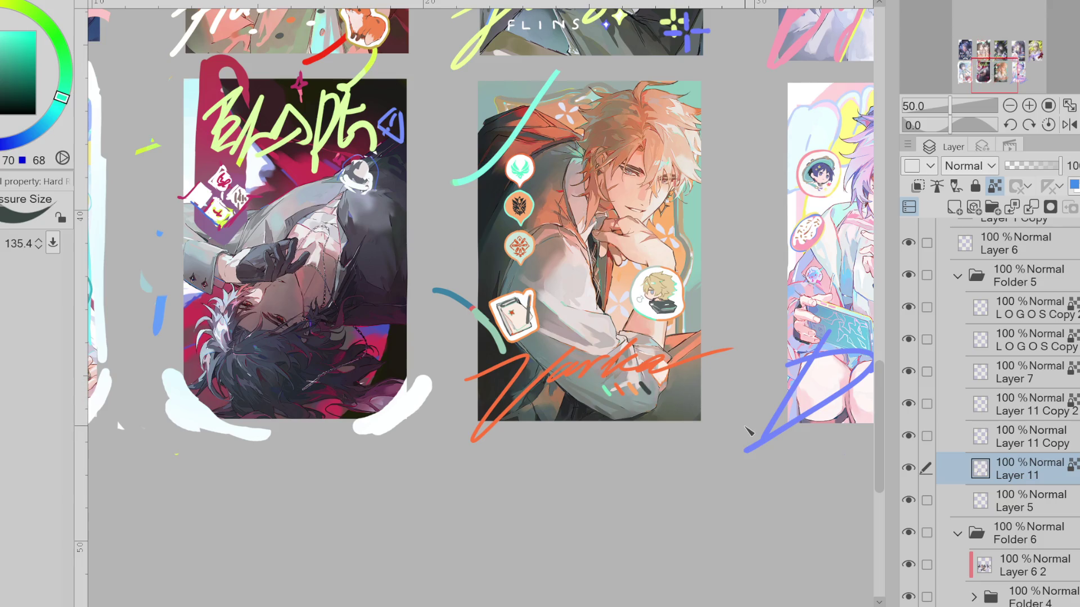
{"action": "scroll", "coordinate": [746, 432], "scroll_direction": "down", "scroll_amount": 1}
{"action": "scroll", "coordinate": [745, 431], "scroll_direction": "up", "scroll_amount": 1}
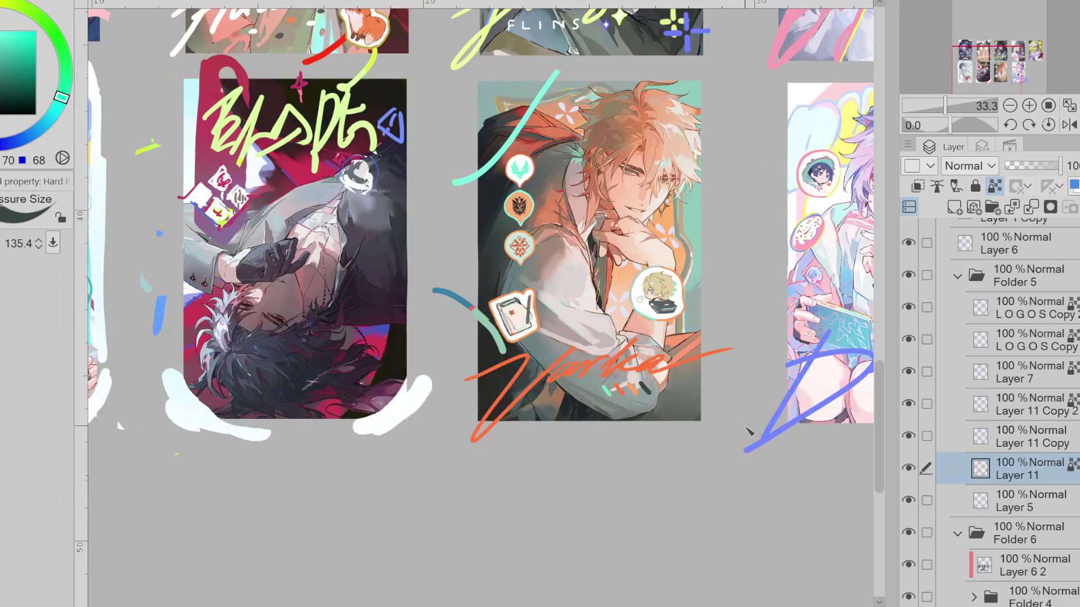
{"action": "scroll", "coordinate": [746, 432], "scroll_direction": "up", "scroll_amount": 1}
Briefly lasso an area below the artwork, then return to the Hard brush at a larger size
{"action": "key", "text": "m"}
{"action": "mouse_move", "coordinate": [676, 198]}
{"action": "left_mouse_down"}
{"action": "mouse_move", "coordinate": [704, 221]}
{"action": "mouse_move", "coordinate": [700, 198]}
{"action": "left_mouse_up"}
{"action": "key", "text": "ctrl+d"}
{"action": "key", "text": "ctrl+d"}
{"action": "key", "text": "b"}
{"action": "key", "text": "bracketright"}
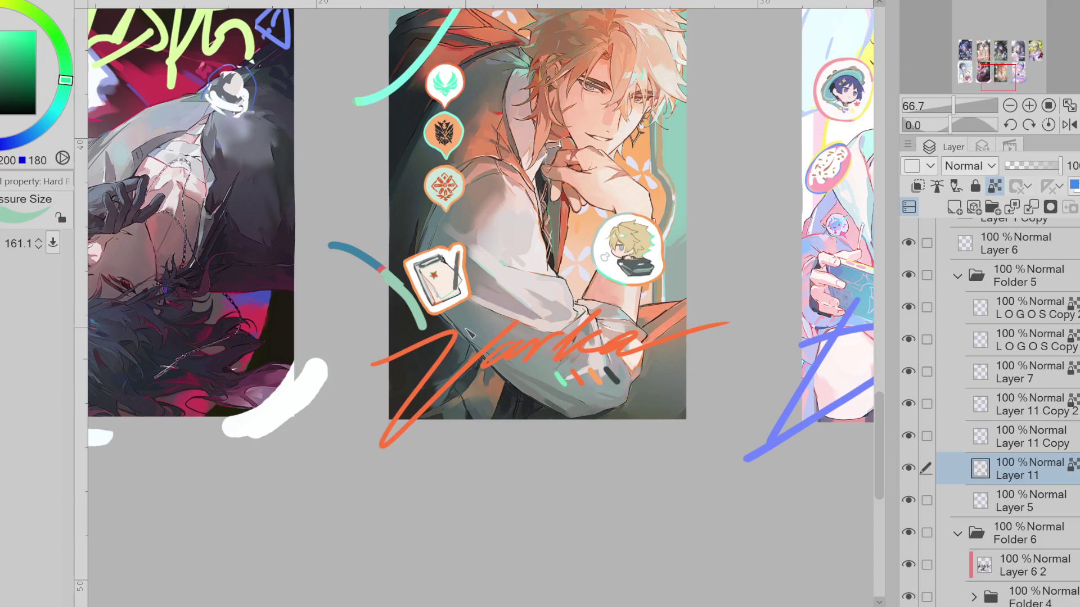
{"action": "key", "text": "e"}
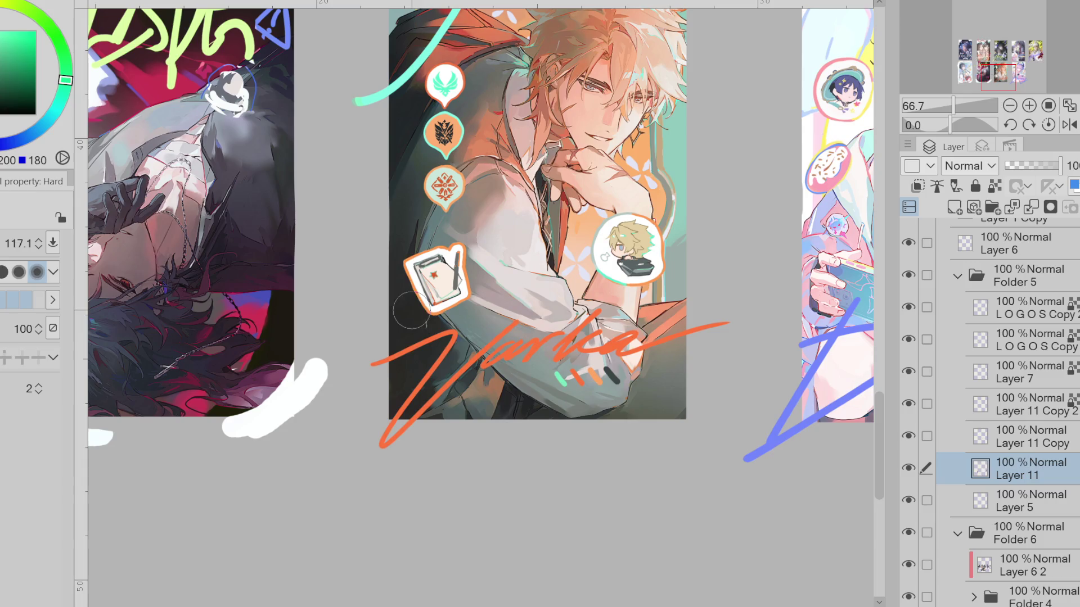
{"action": "key", "text": "b"}
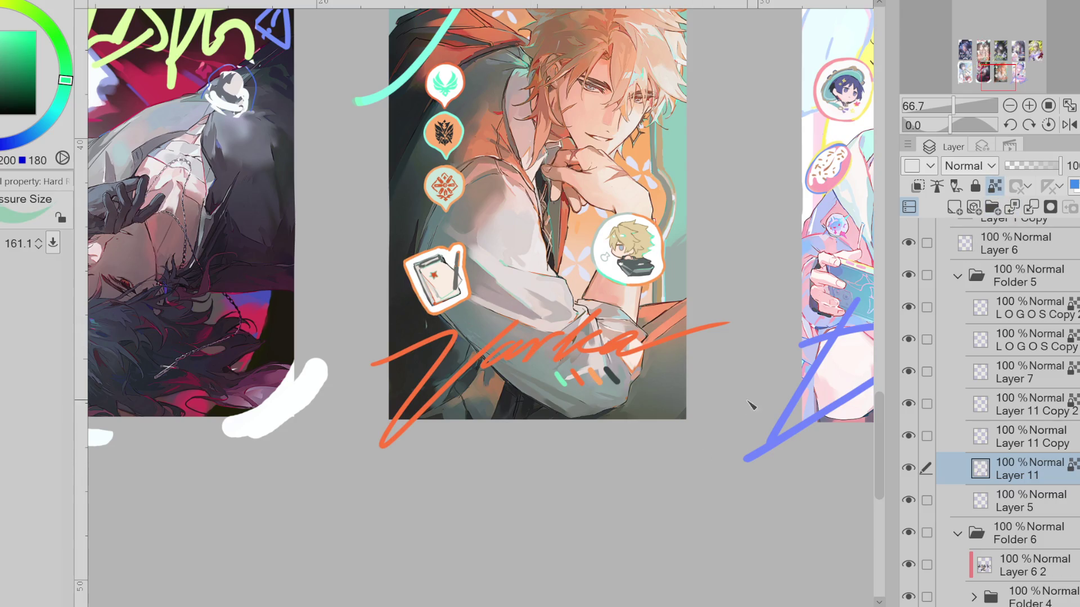
Draw a dark green stroke across the card's lower right corner
{"action": "left_click_drag", "start_coordinate": [748, 405], "coordinate": [694, 377], "text": "ctrl+alt"}
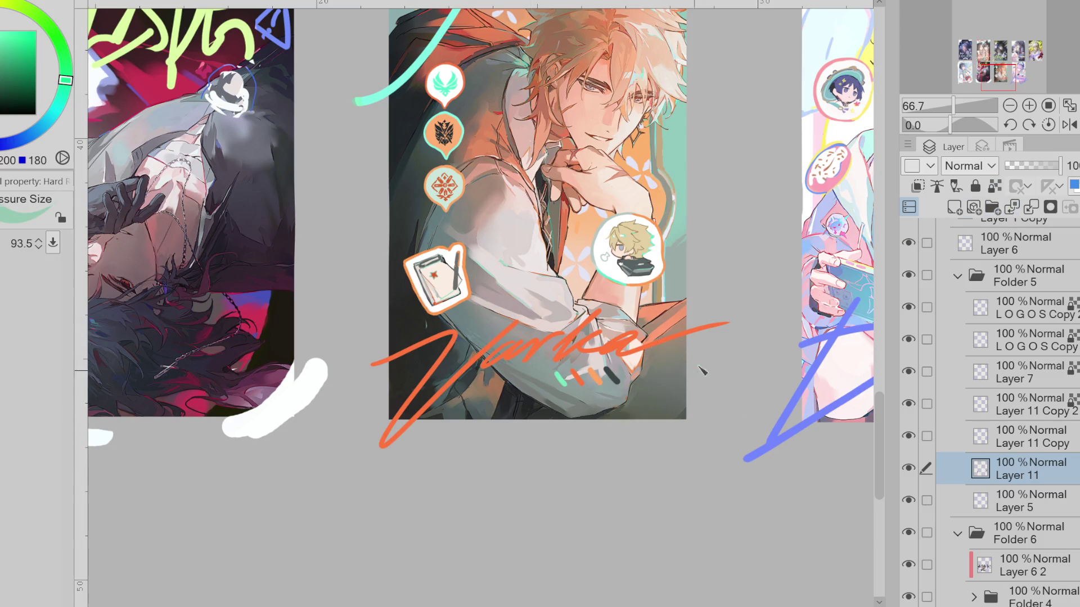
{"action": "left_click", "coordinate": [435, 110], "text": "alt"}
{"action": "mouse_move", "coordinate": [604, 423]}
{"action": "left_mouse_down"}
{"action": "mouse_move", "coordinate": [692, 348]}
{"action": "mouse_move", "coordinate": [637, 408]}
{"action": "left_mouse_up"}
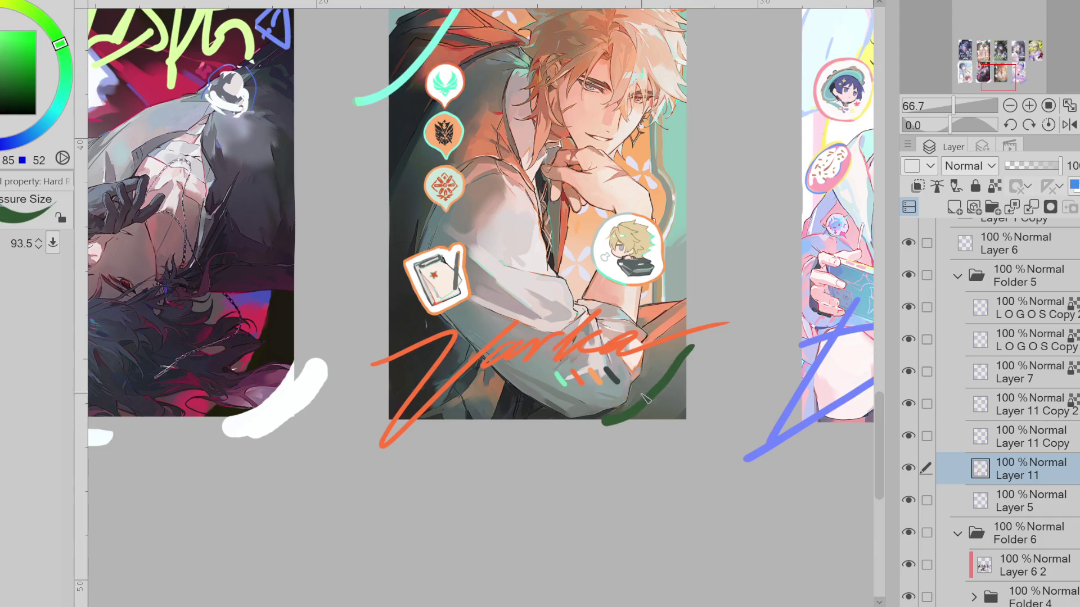
{"action": "left_click_drag", "start_coordinate": [460, 76], "coordinate": [446, 73], "text": "ctrl+alt"}
{"action": "left_click", "coordinate": [446, 73], "text": "alt"}
{"action": "scroll", "coordinate": [650, 384], "scroll_direction": "down", "scroll_amount": 2}
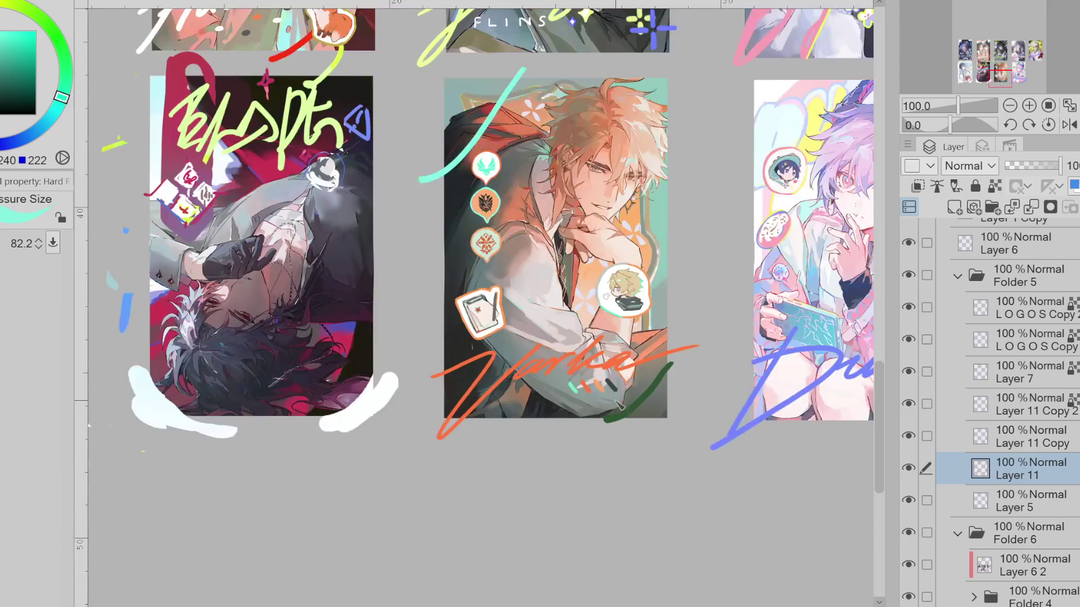
{"action": "scroll", "coordinate": [656, 405], "scroll_direction": "down", "scroll_amount": 1}
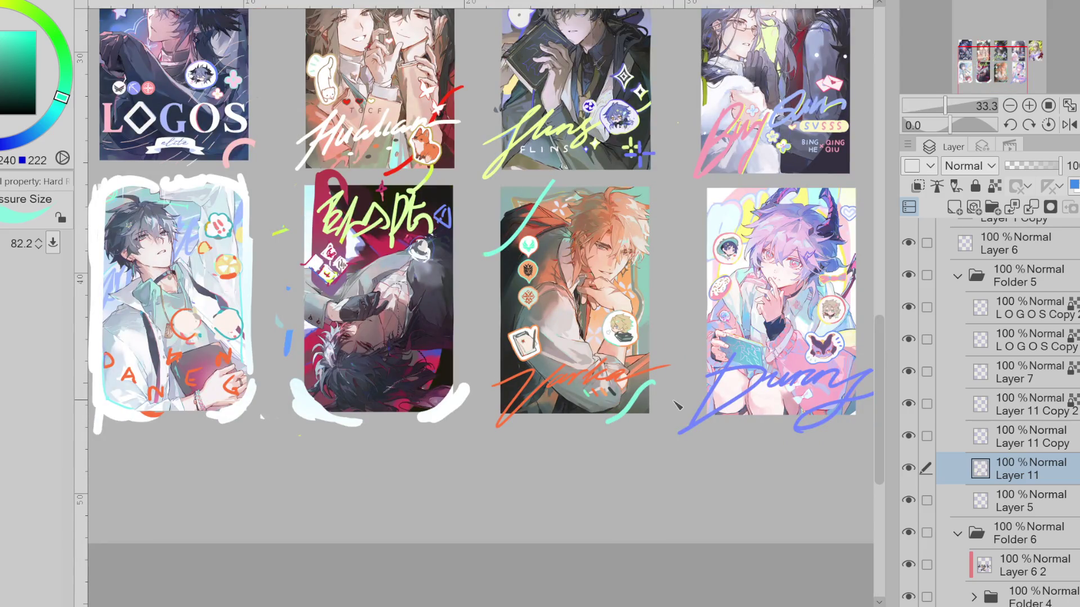
Clip Folder 5's sketch strokes to the card artwork beneath and make Layer 11 active
{"action": "left_click", "coordinate": [1051, 284]}
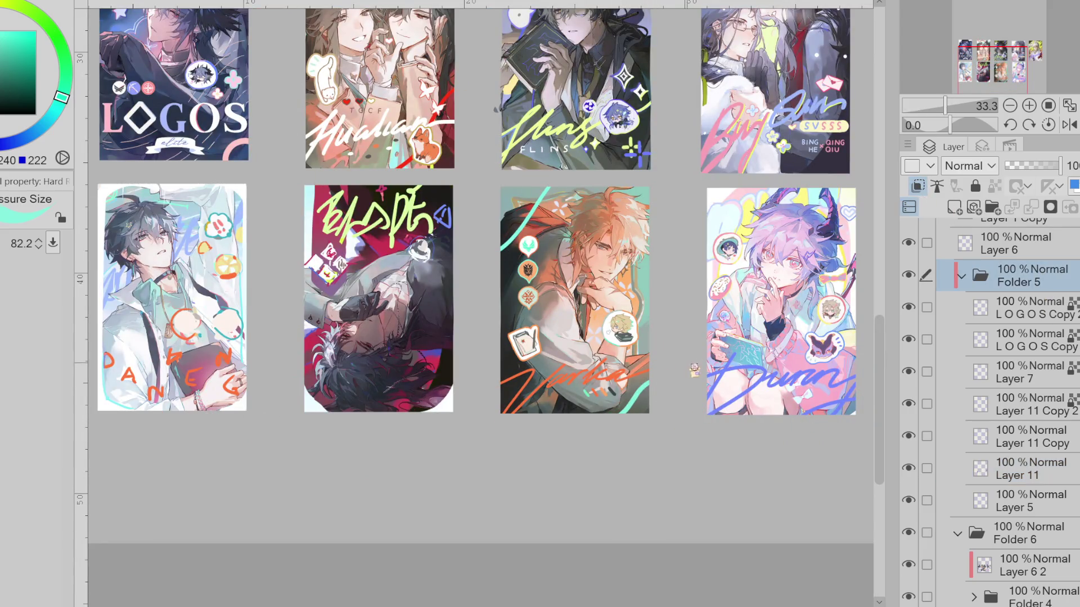
{"action": "key", "text": "ctrl+alt+g"}
{"action": "left_click", "coordinate": [1026, 399]}
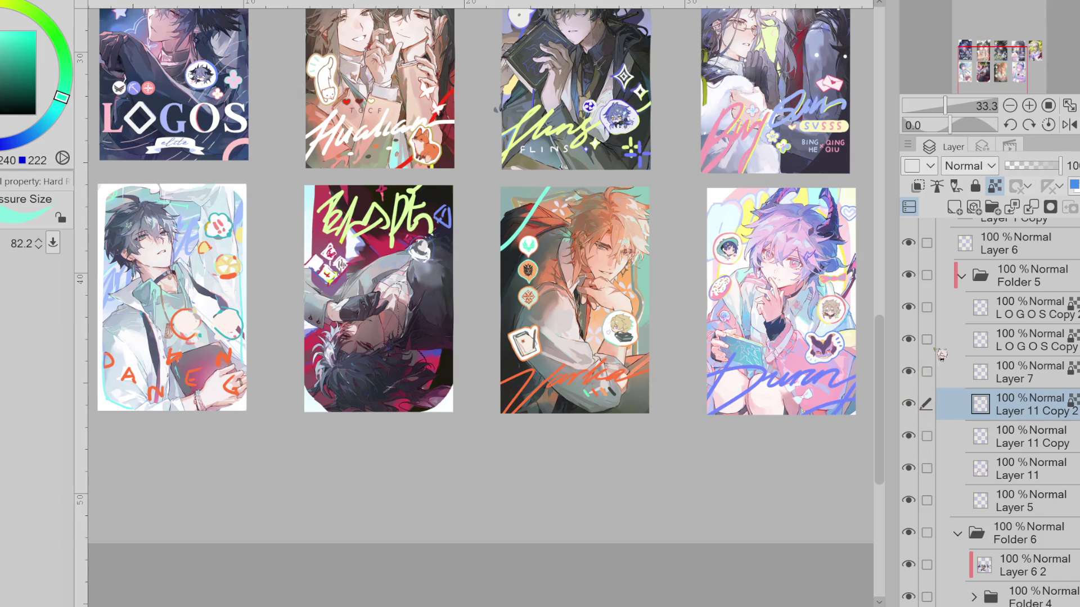
{"action": "left_click", "coordinate": [1041, 474]}
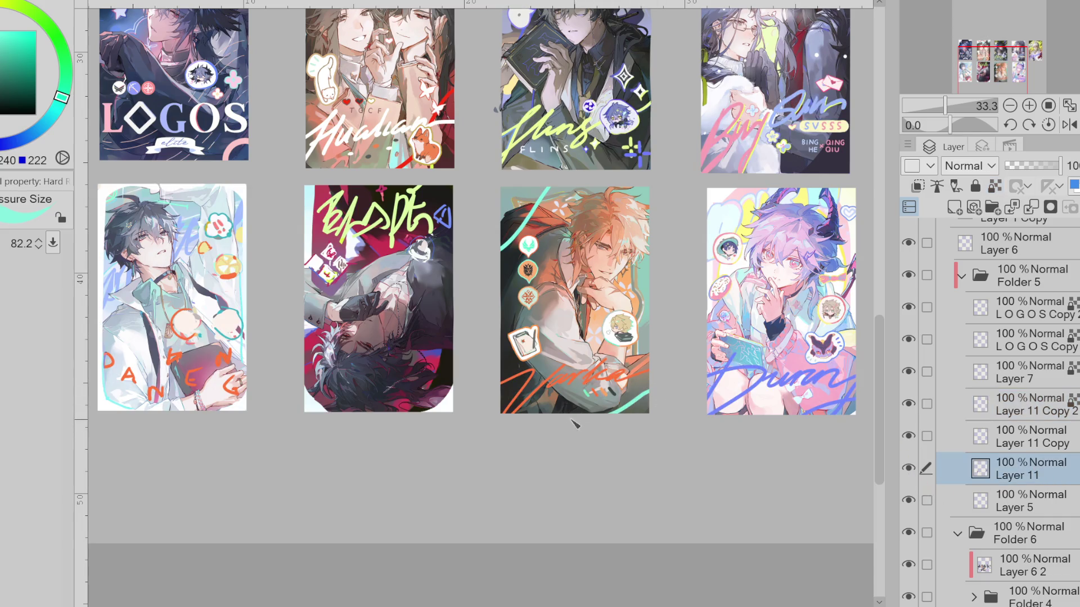
Draw a teal curve down the orange card's right edge, redoing earlier attempts
{"action": "mouse_move", "coordinate": [502, 341]}
{"action": "left_mouse_down"}
{"action": "mouse_move", "coordinate": [636, 406]}
{"action": "mouse_move", "coordinate": [561, 406]}
{"action": "left_mouse_up"}
{"action": "key", "text": "ctrl+z"}
{"action": "mouse_move", "coordinate": [649, 381]}
{"action": "left_mouse_down"}
{"action": "mouse_move", "coordinate": [563, 408]}
{"action": "mouse_move", "coordinate": [649, 402]}
{"action": "left_mouse_up"}
{"action": "key", "text": "ctrl+z"}
{"action": "key", "text": "ctrl+z"}
{"action": "left_click_drag", "start_coordinate": [648, 326], "coordinate": [627, 413]}
{"action": "key", "text": "ctrl+z"}
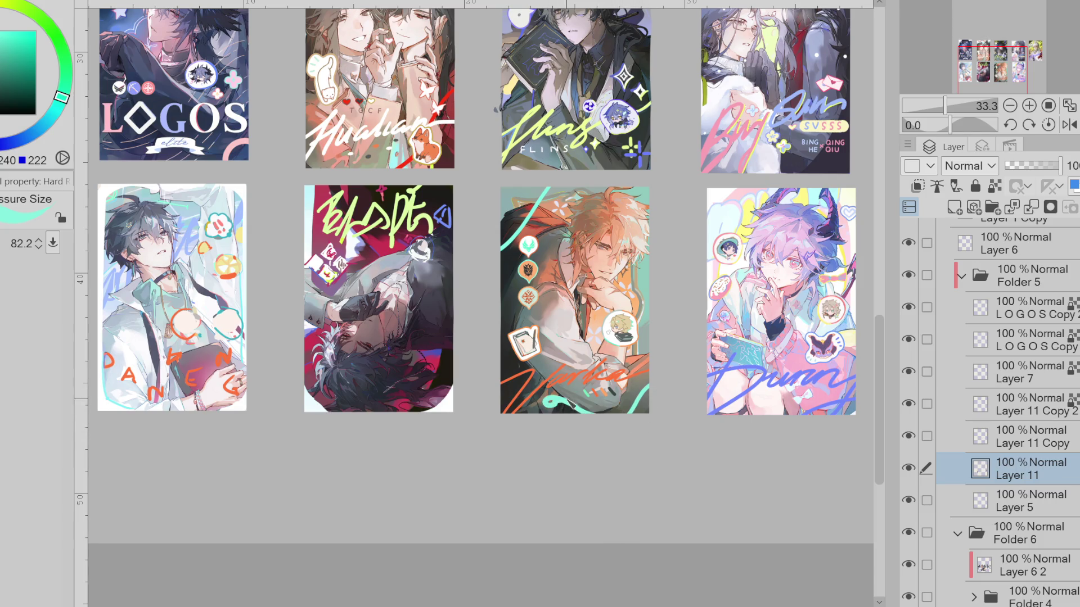
{"action": "key", "text": "bracketleft"}
{"action": "left_click_drag", "start_coordinate": [584, 390], "coordinate": [641, 389]}
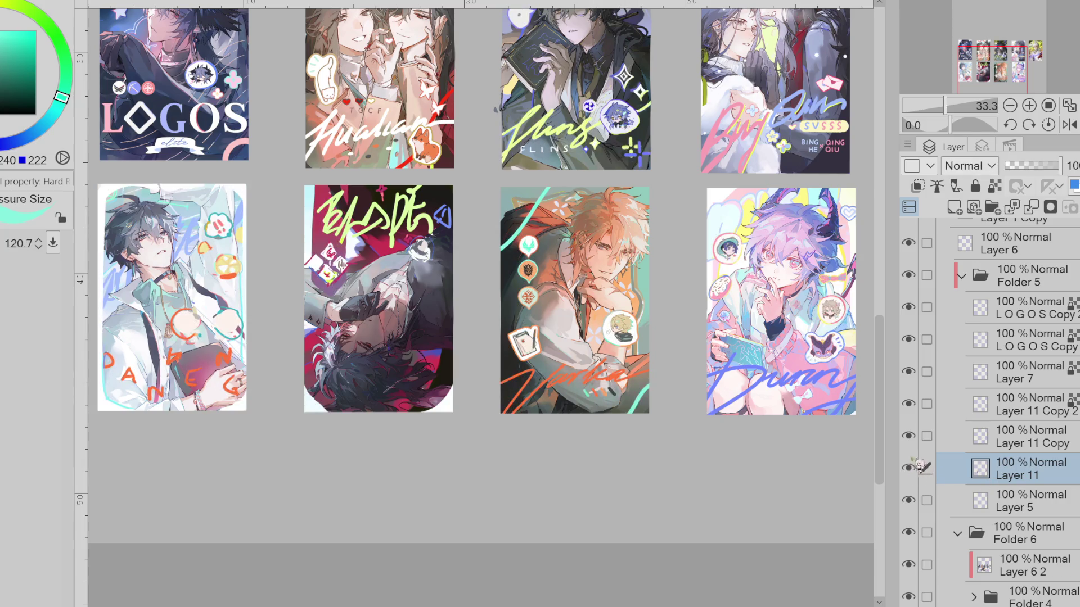
Paint a small white striped pill at the card bottom on Layer 5
{"action": "left_click", "coordinate": [983, 500]}
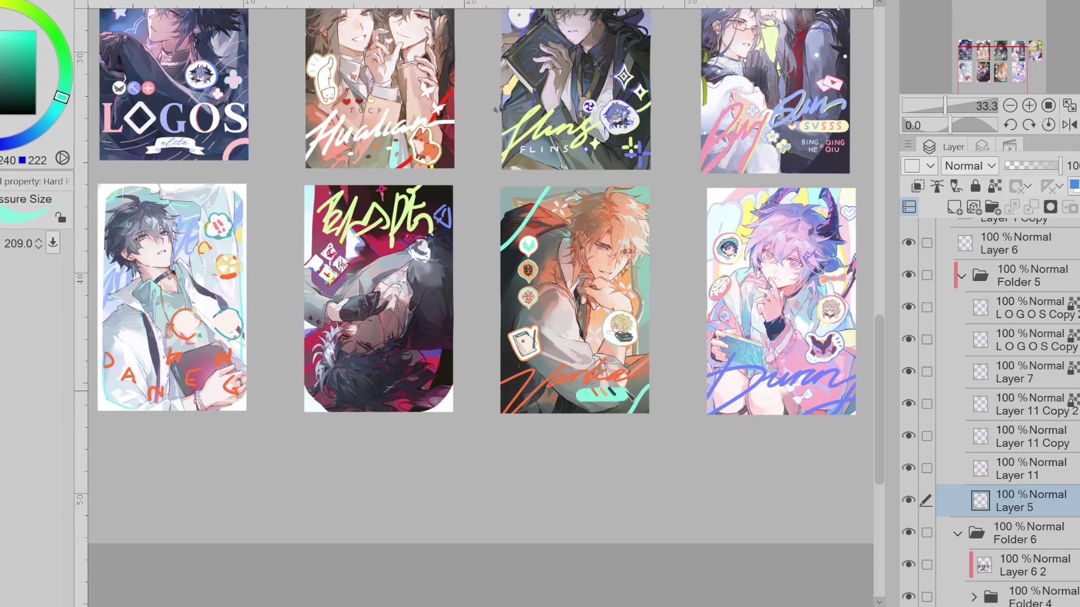
{"action": "left_click", "coordinate": [611, 332], "text": "alt"}
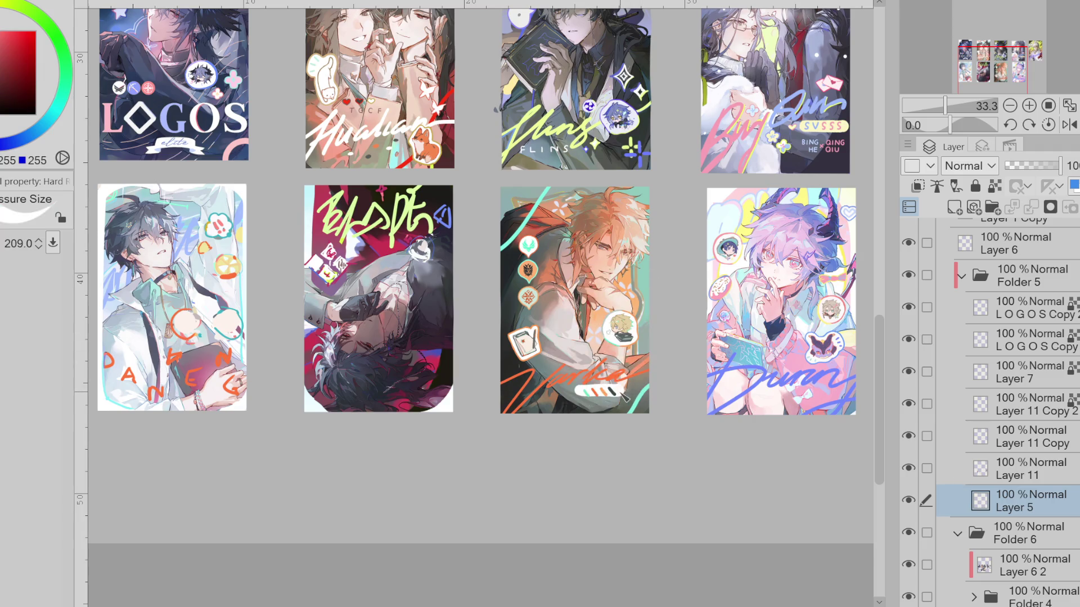
{"action": "mouse_move", "coordinate": [627, 385]}
{"action": "left_mouse_down"}
{"action": "mouse_move", "coordinate": [624, 399]}
{"action": "mouse_move", "coordinate": [560, 388]}
{"action": "mouse_move", "coordinate": [609, 387]}
{"action": "left_mouse_up"}
{"action": "key", "text": "bracketleft"}
{"action": "key", "text": "bracketleft"}
{"action": "key", "text": "bracketleft"}
{"action": "key", "text": "bracketleft"}
{"action": "scroll", "coordinate": [615, 361], "scroll_direction": "up", "scroll_amount": 1}
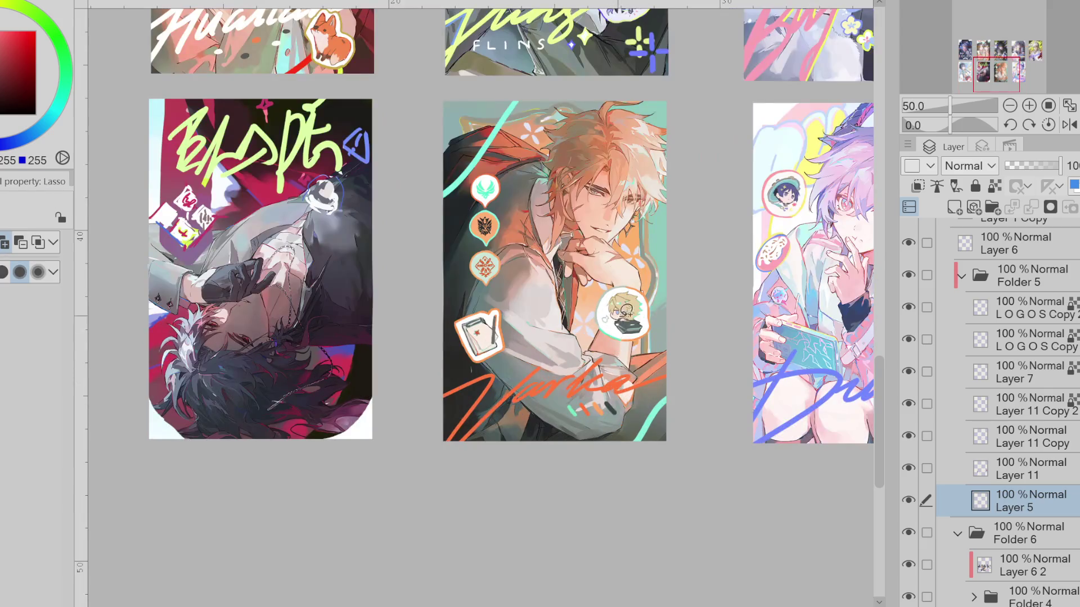
{"action": "key", "text": "bracketleft"}
{"action": "key", "text": "bracketleft"}
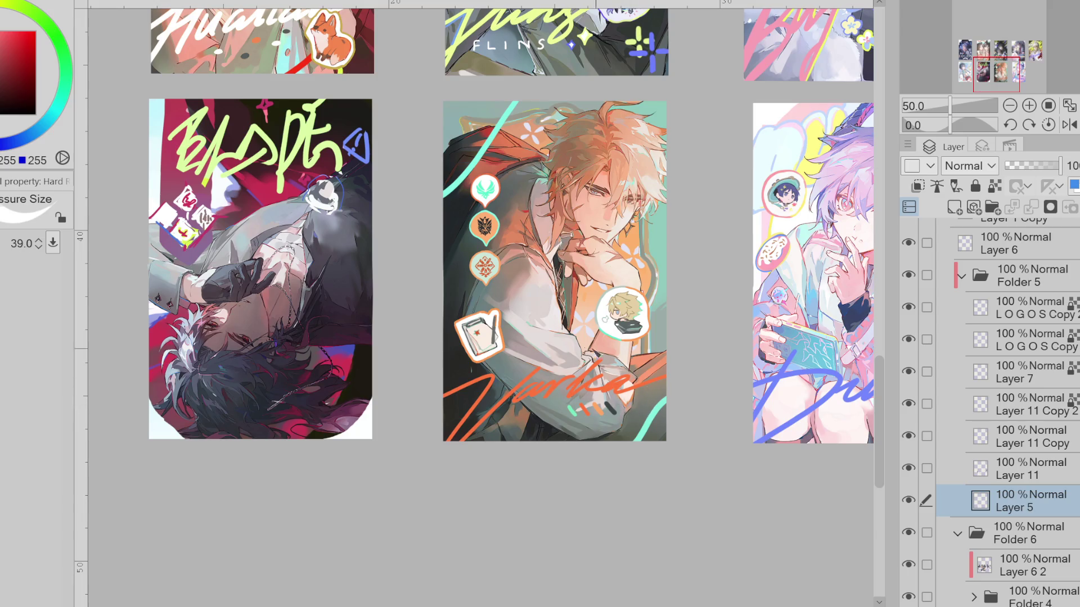
Dab small white four-point sparkles near the orange card's bottom with the Hard brush
{"action": "key", "text": "bracketleft"}
{"action": "key", "text": "bracketleft"}
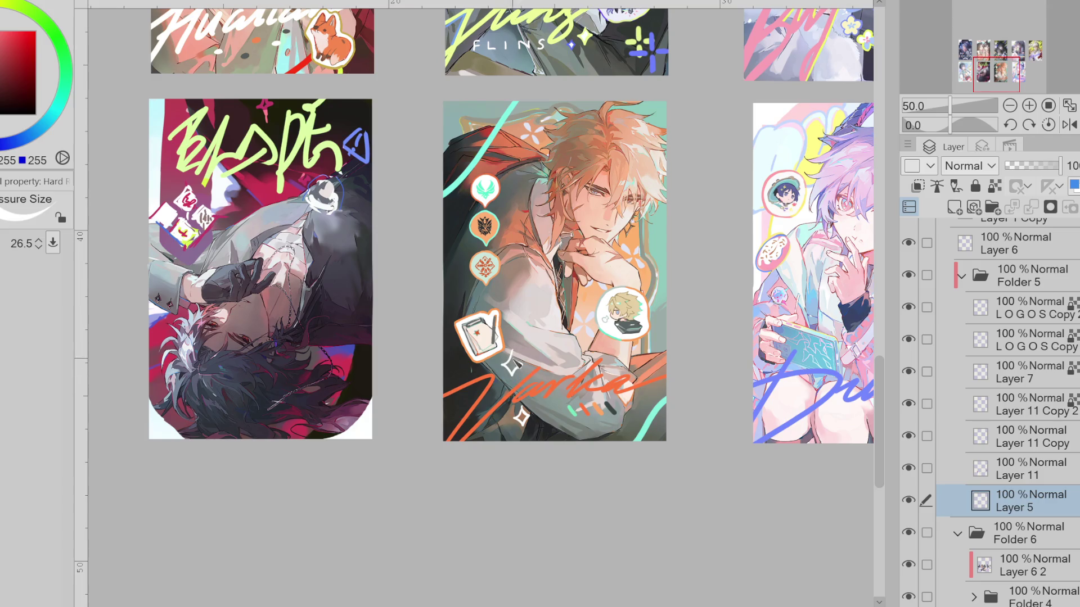
{"action": "key", "text": "bracketright"}
{"action": "key", "text": "bracketright"}
{"action": "key", "text": "bracketright"}
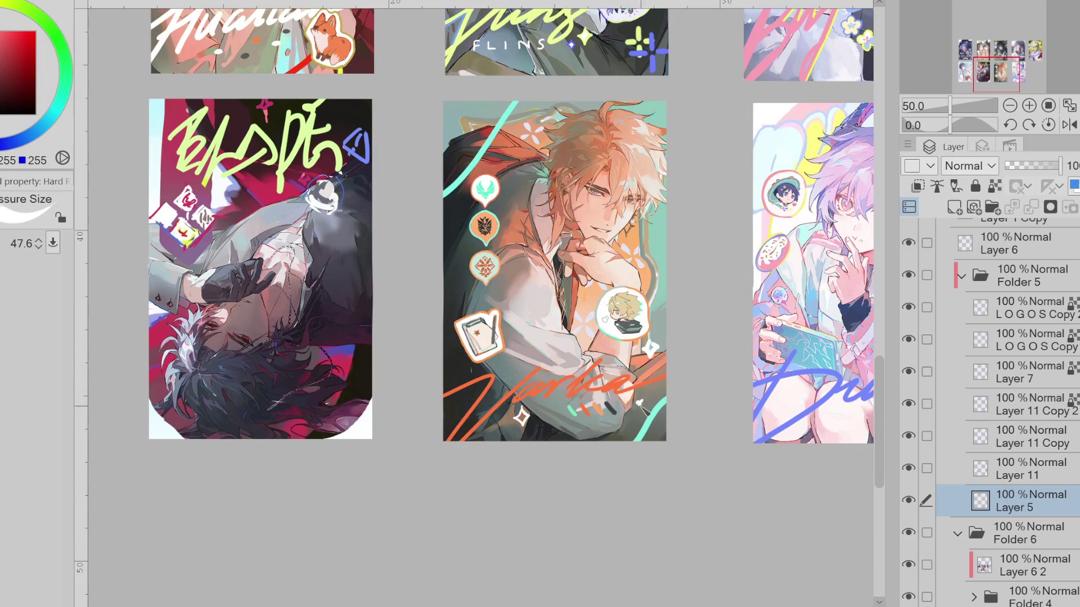
{"action": "scroll", "coordinate": [649, 388], "scroll_direction": "down", "scroll_amount": 1}
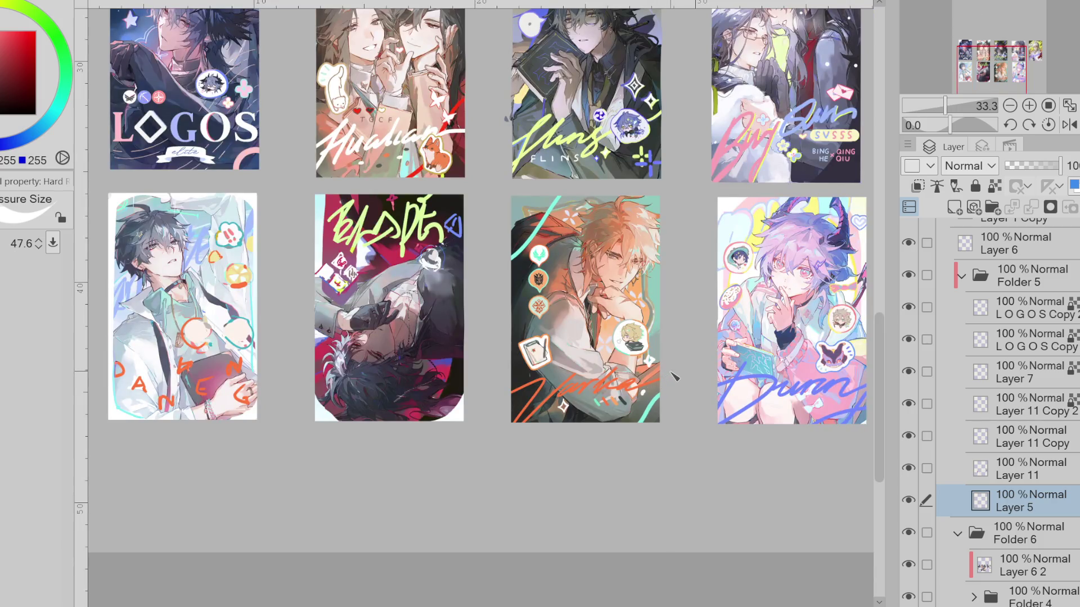
Erase the sparkles at the card's bottom right, undo, and redraw them with the Hard brush
{"action": "key", "text": "bracketleft"}
{"action": "key", "text": "bracketleft"}
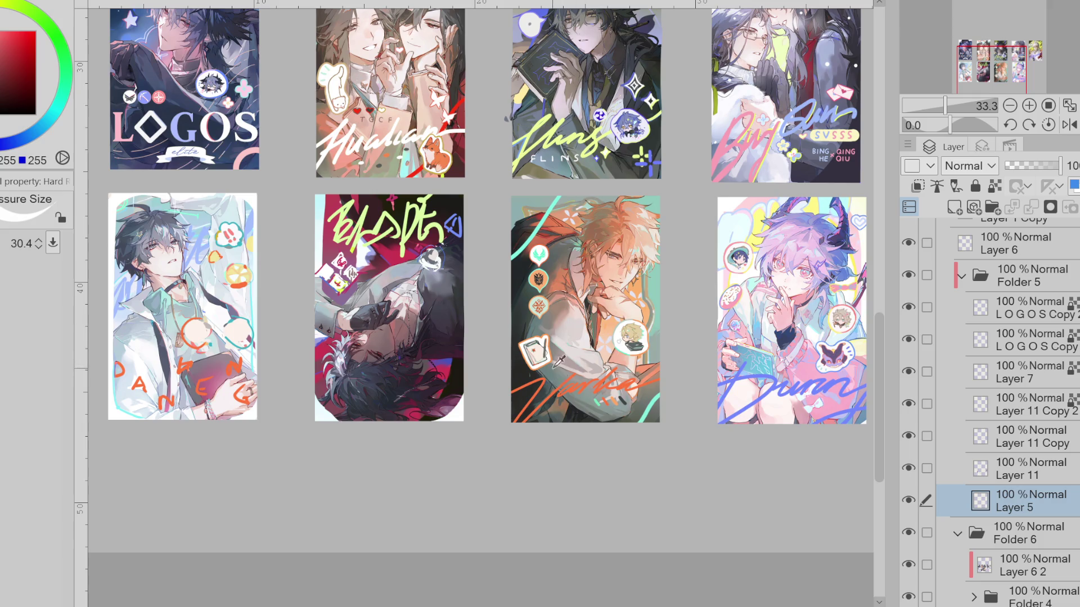
{"action": "key", "text": "e"}
{"action": "left_click_drag", "start_coordinate": [652, 381], "coordinate": [641, 396]}
{"action": "left_click_drag", "start_coordinate": [666, 344], "coordinate": [648, 369]}
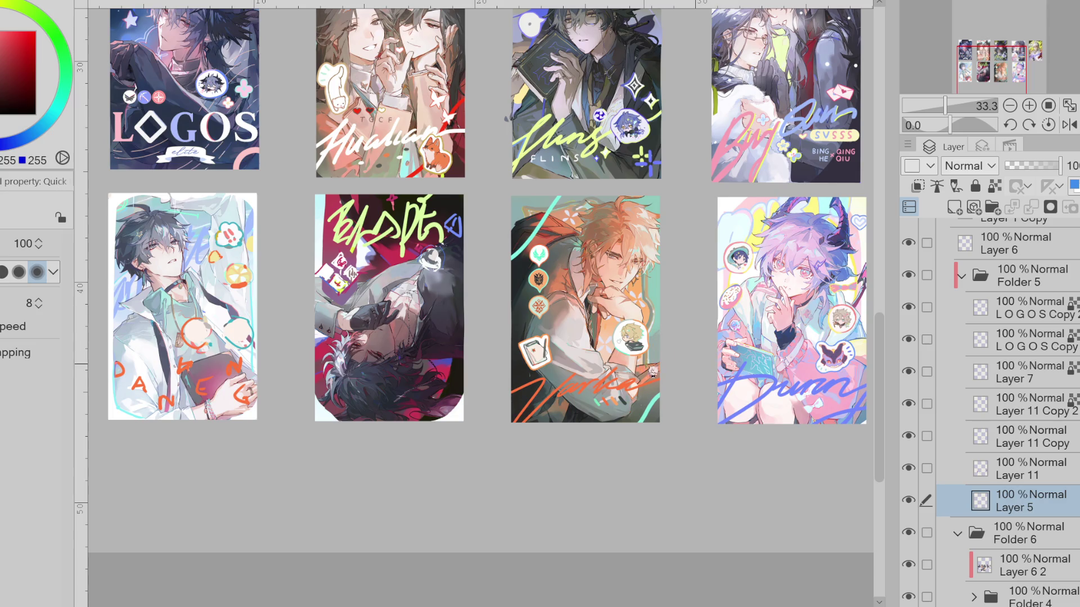
{"action": "key", "text": "ctrl+z"}
{"action": "key", "text": "ctrl+z"}
{"action": "key", "text": "ctrl+z"}
{"action": "key", "text": "e"}
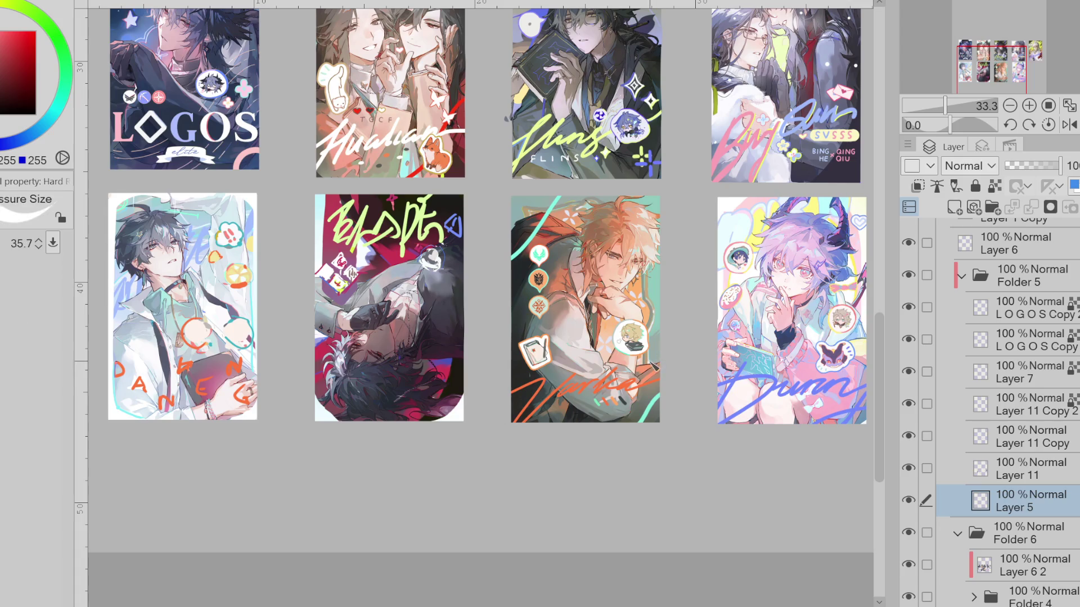
{"action": "left_click_drag", "start_coordinate": [648, 367], "coordinate": [639, 410]}
{"action": "left_click_drag", "start_coordinate": [568, 416], "coordinate": [559, 415]}
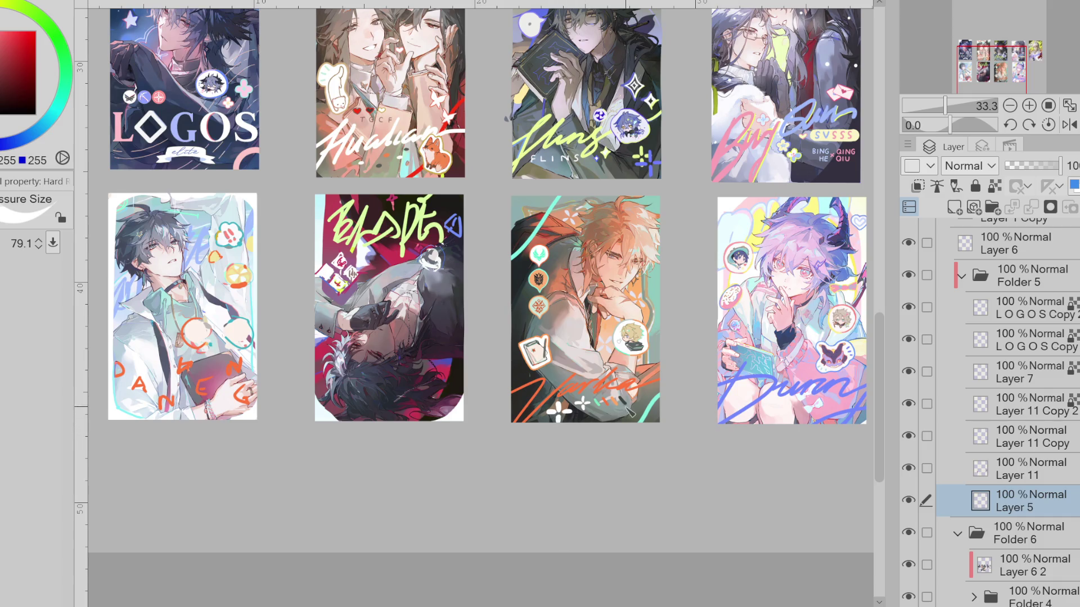
{"action": "left_click_drag", "start_coordinate": [559, 403], "coordinate": [565, 403]}
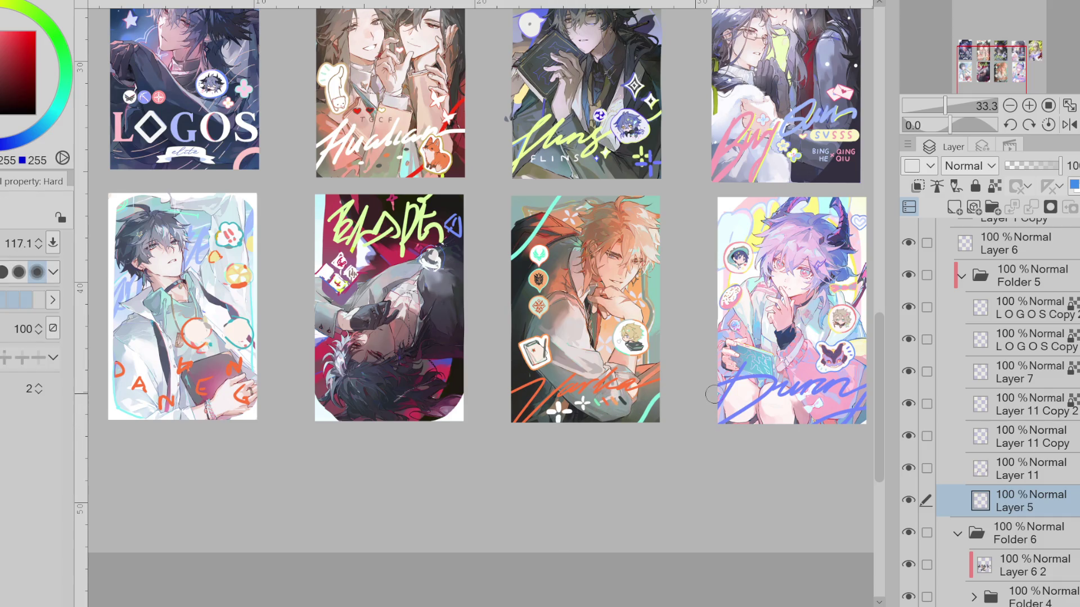
Check Layer 11's contents, then dab a small white mark at the card bottom on Layer 5
{"action": "key", "text": "alt+bracketright"}
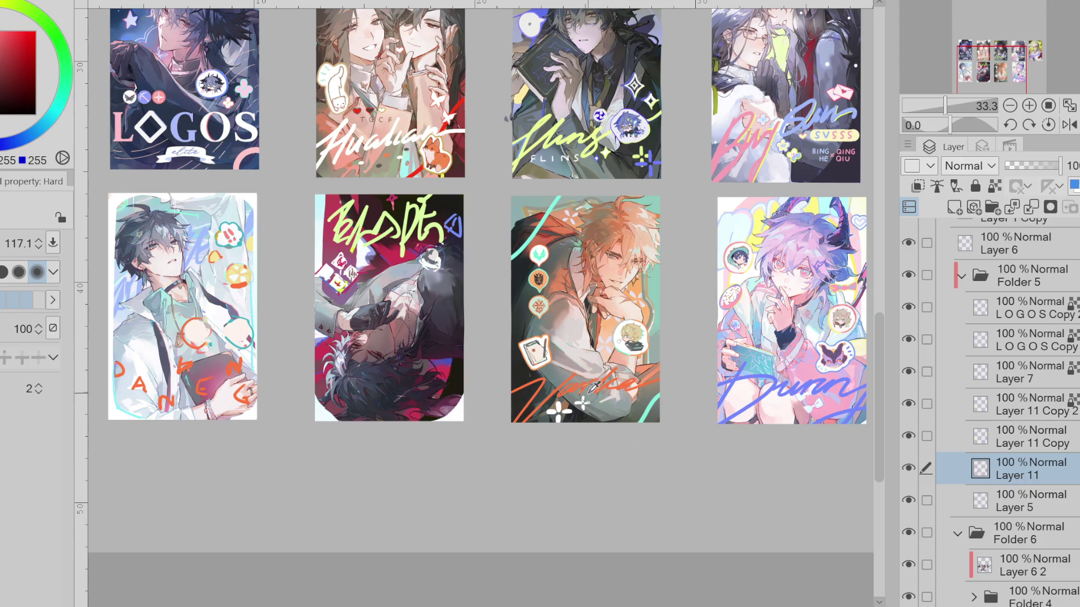
{"action": "left_click", "coordinate": [652, 397], "text": "alt"}
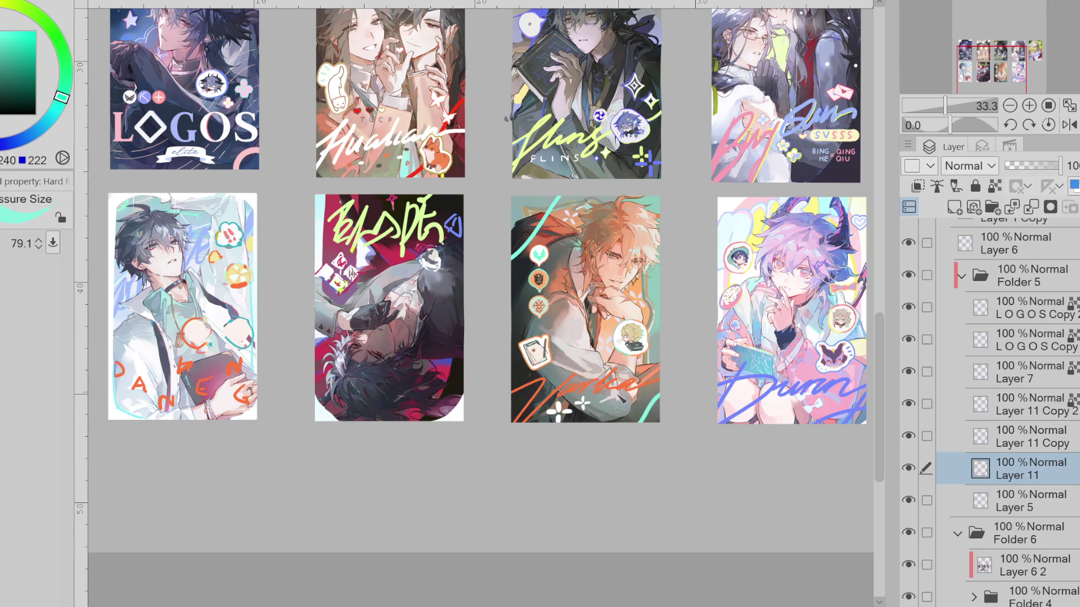
{"action": "mouse_move", "coordinate": [627, 400]}
{"action": "left_mouse_down"}
{"action": "mouse_move", "coordinate": [594, 420]}
{"action": "mouse_move", "coordinate": [630, 407]}
{"action": "left_mouse_up"}
{"action": "left_click", "coordinate": [908, 468]}
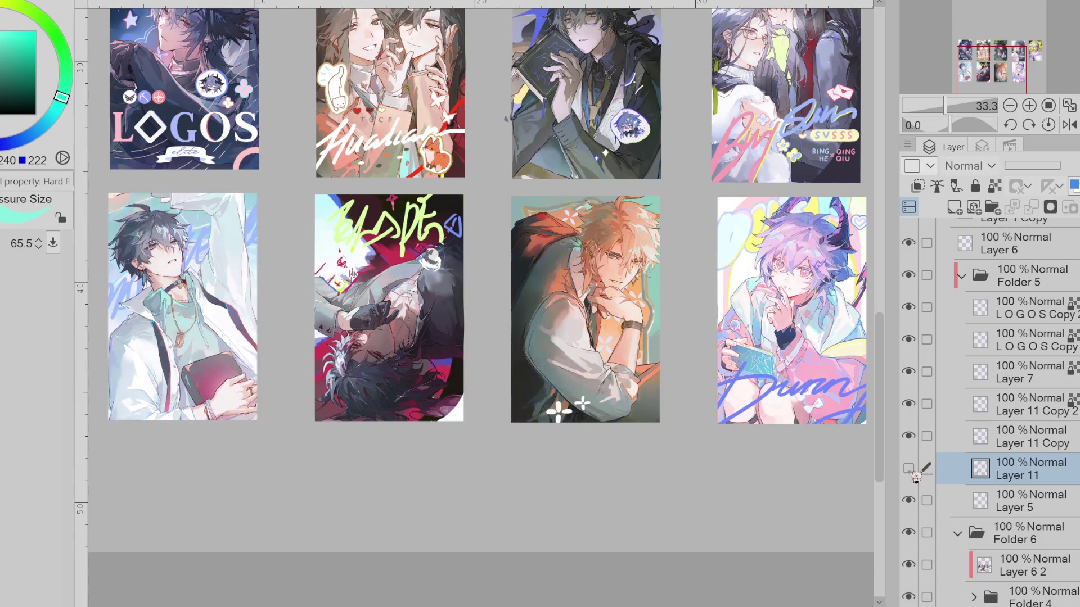
{"action": "left_click", "coordinate": [908, 468]}
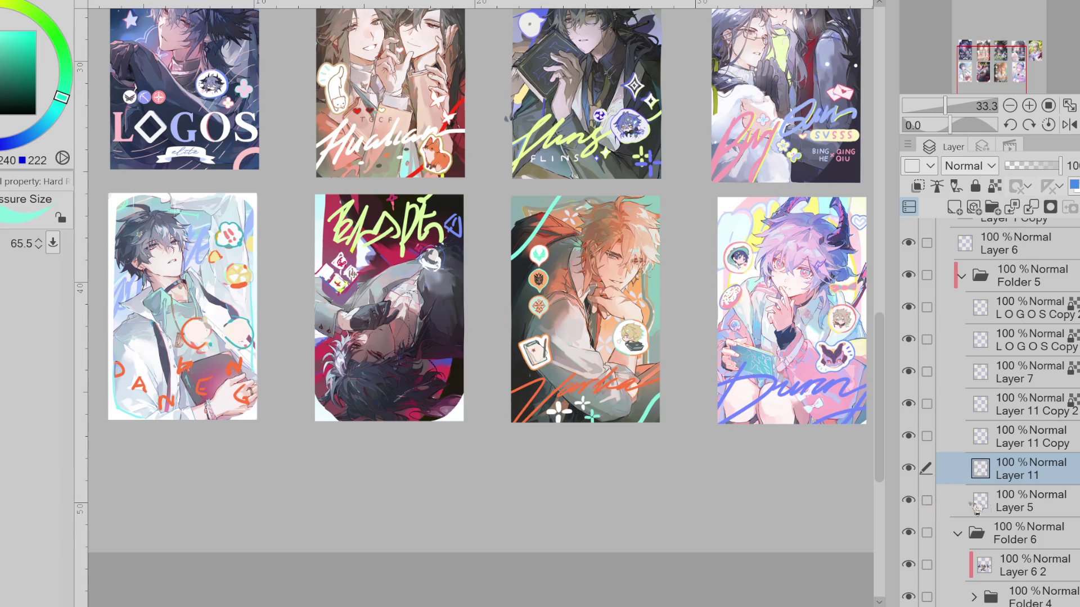
{"action": "left_click", "coordinate": [931, 504]}
{"action": "key", "text": "bracketleft"}
{"action": "key", "text": "bracketleft"}
{"action": "key", "text": "bracketleft"}
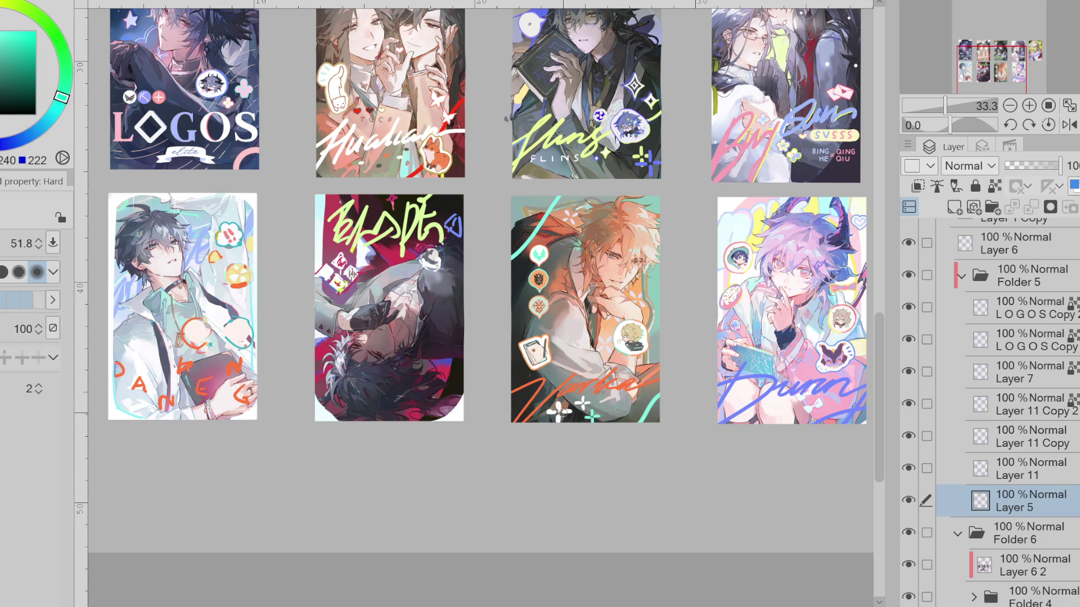
{"action": "left_click", "coordinate": [573, 415]}
Lasso the sparkles at the orange card's bottom
{"action": "key", "text": "m"}
{"action": "left_click_drag", "start_coordinate": [603, 390], "coordinate": [609, 389]}
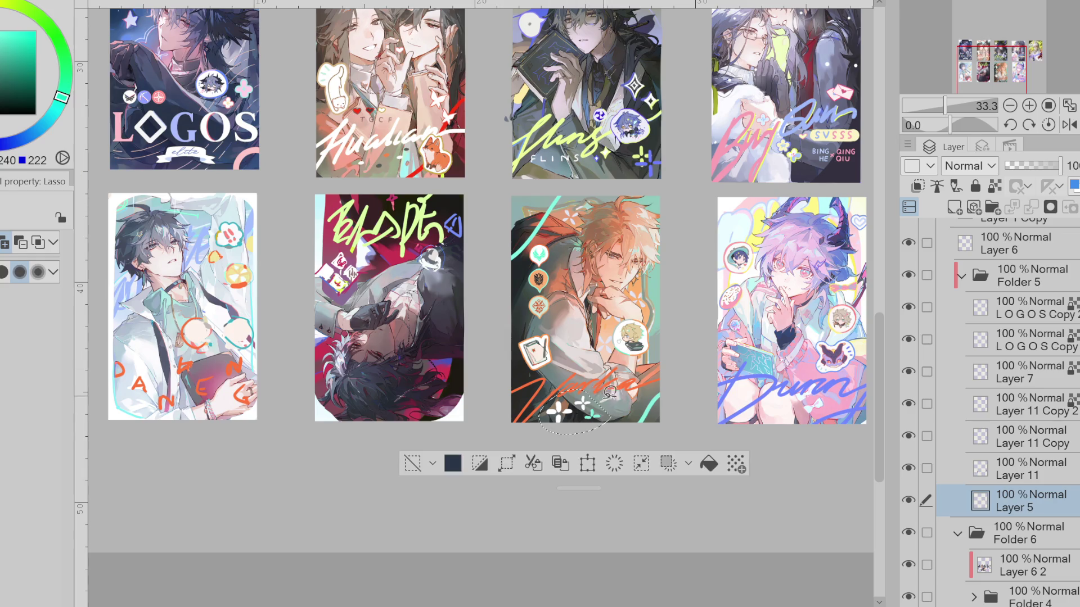
Copy the selected sparkles onto Layer 5 Copy, deselect, and touch up with a sampled red
{"action": "left_click", "coordinate": [560, 465]}
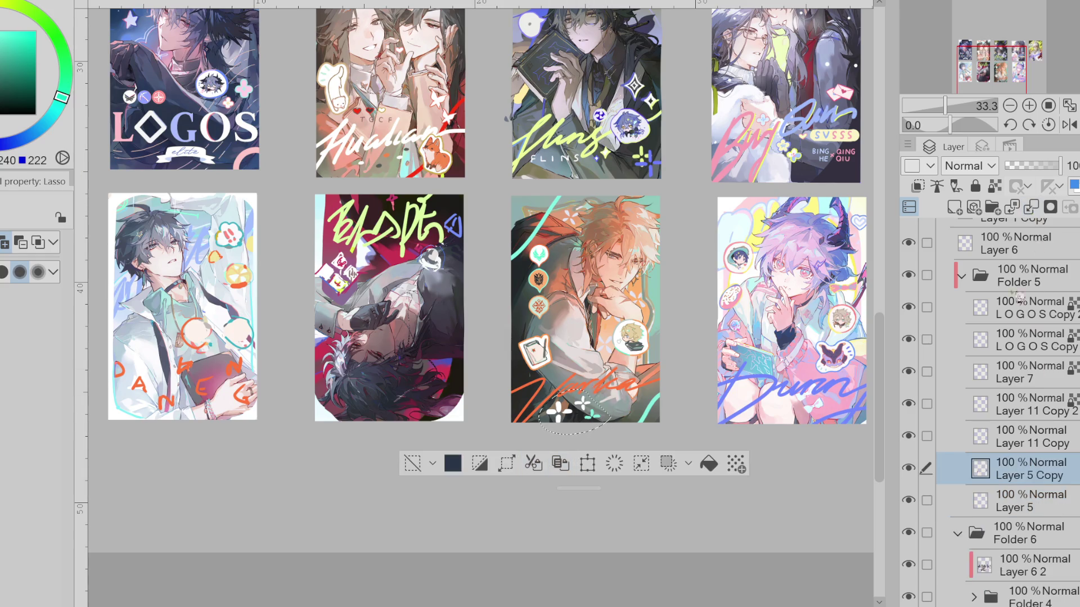
{"action": "left_click", "coordinate": [411, 464]}
{"action": "key", "text": "b"}
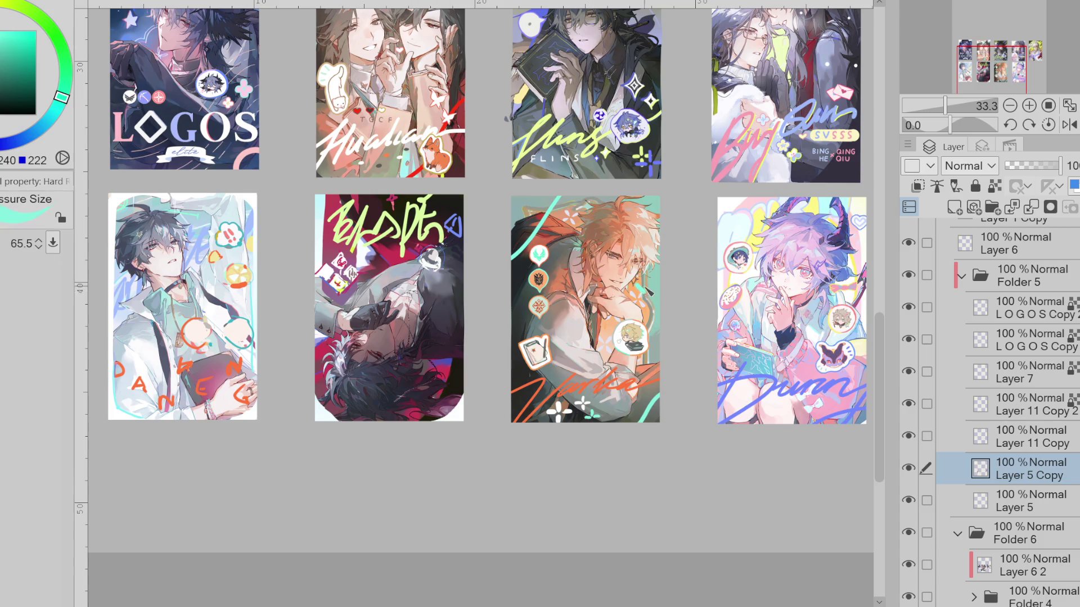
{"action": "left_click_drag", "start_coordinate": [658, 310], "coordinate": [653, 271]}
{"action": "left_click", "coordinate": [553, 247], "text": "alt"}
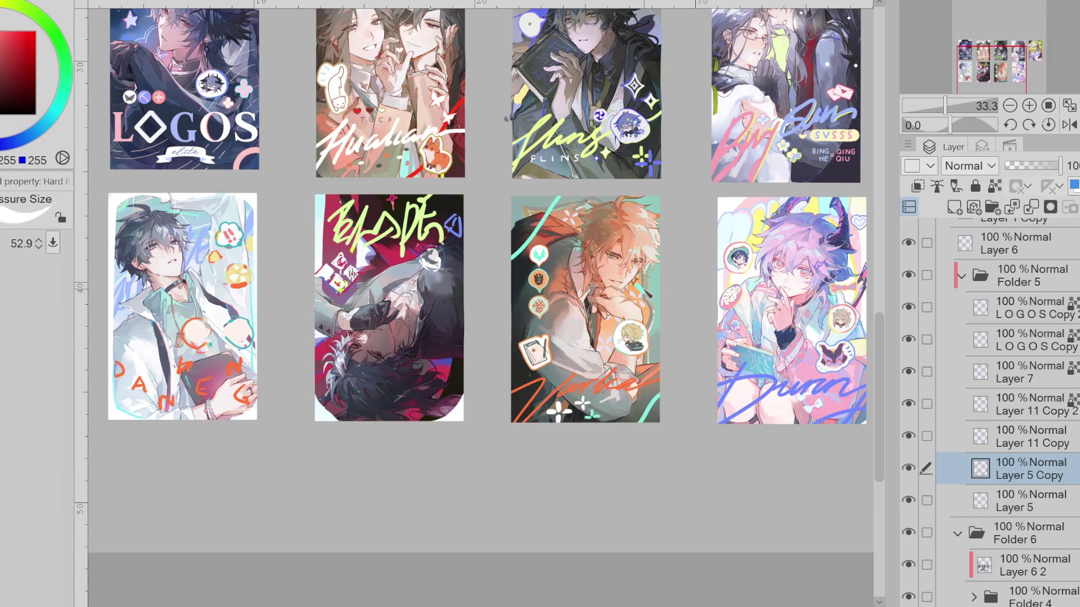
{"action": "left_click_drag", "start_coordinate": [661, 324], "coordinate": [638, 362]}
Try a teal curved stroke on the card's edge and undo it
{"action": "mouse_move", "coordinate": [624, 409]}
{"action": "left_mouse_down", "text": "ctrl+alt"}
{"action": "mouse_move", "coordinate": [597, 415]}
{"action": "mouse_move", "coordinate": [622, 425]}
{"action": "left_mouse_up", "text": "ctrl+alt"}
{"action": "left_click", "coordinate": [592, 418], "text": "alt"}
{"action": "mouse_move", "coordinate": [511, 321]}
{"action": "left_mouse_down"}
{"action": "mouse_move", "coordinate": [518, 306]}
{"action": "mouse_move", "coordinate": [687, 258]}
{"action": "mouse_move", "coordinate": [547, 435]}
{"action": "left_mouse_up"}
{"action": "key", "text": "ctrl+z"}
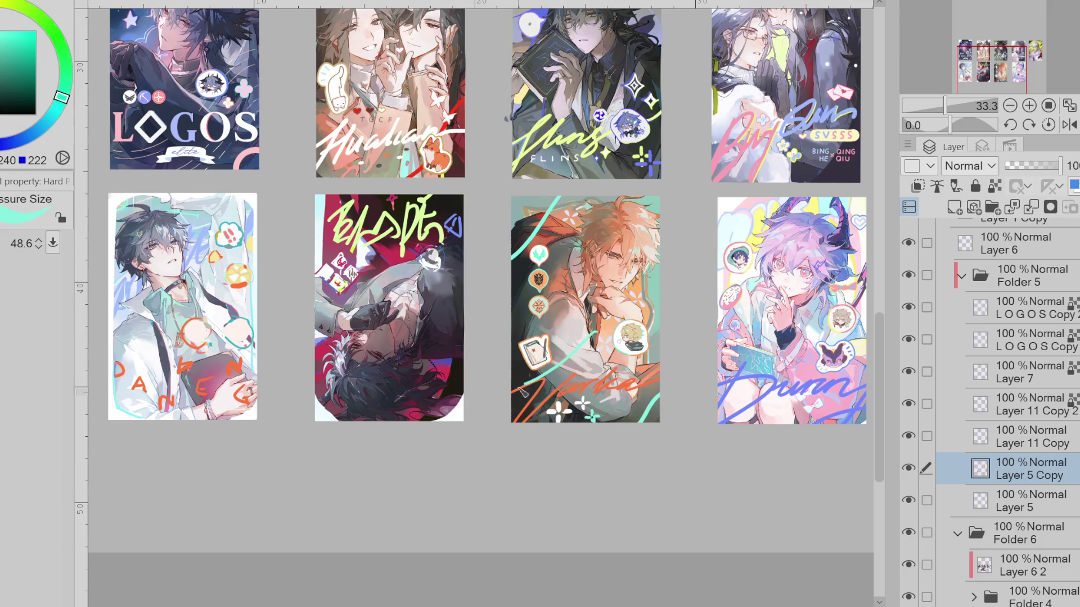
{"action": "key", "text": "ctrl+z"}
Hide Layer 5 Copy and sample pale cyan to tint the Blade card's white lower corners
{"action": "left_click", "coordinate": [588, 389], "text": "alt"}
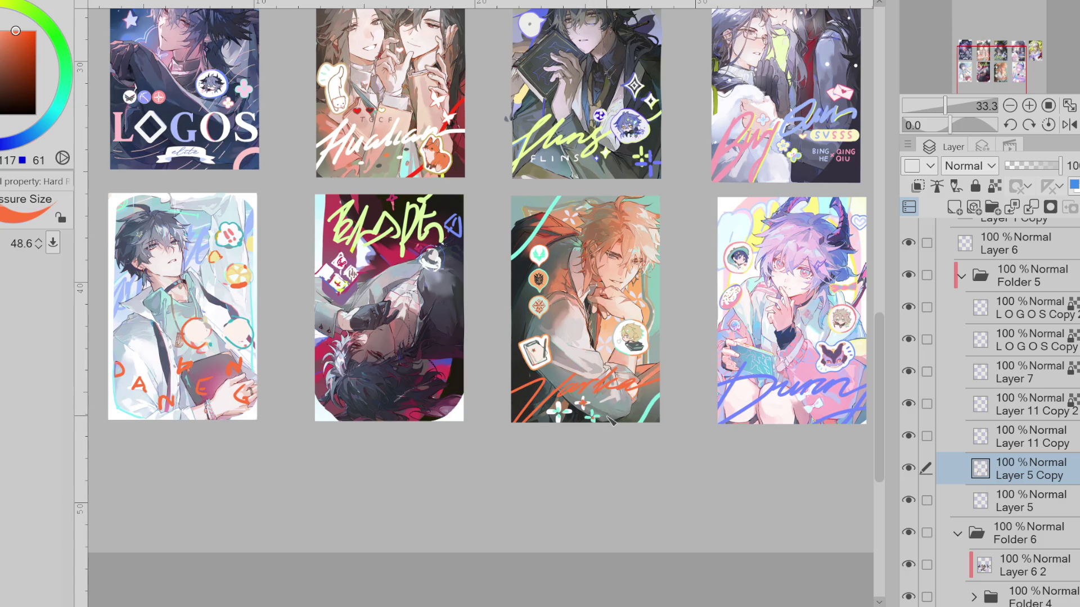
{"action": "left_click", "coordinate": [910, 469]}
{"action": "scroll", "coordinate": [481, 278], "scroll_direction": "left", "scroll_amount": 4}
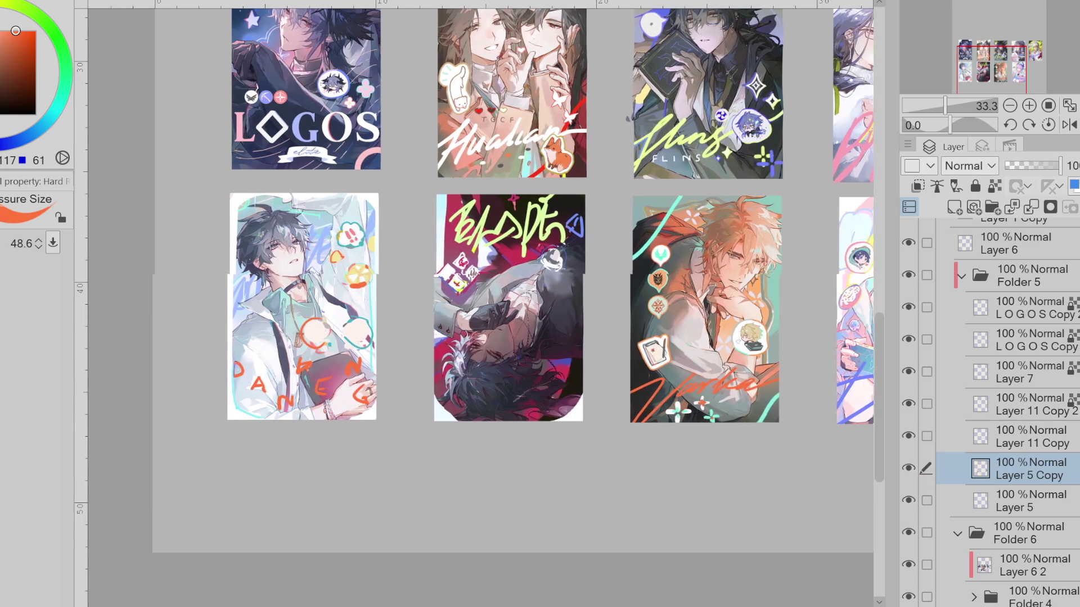
{"action": "scroll", "coordinate": [476, 418], "scroll_direction": "up", "scroll_amount": 1}
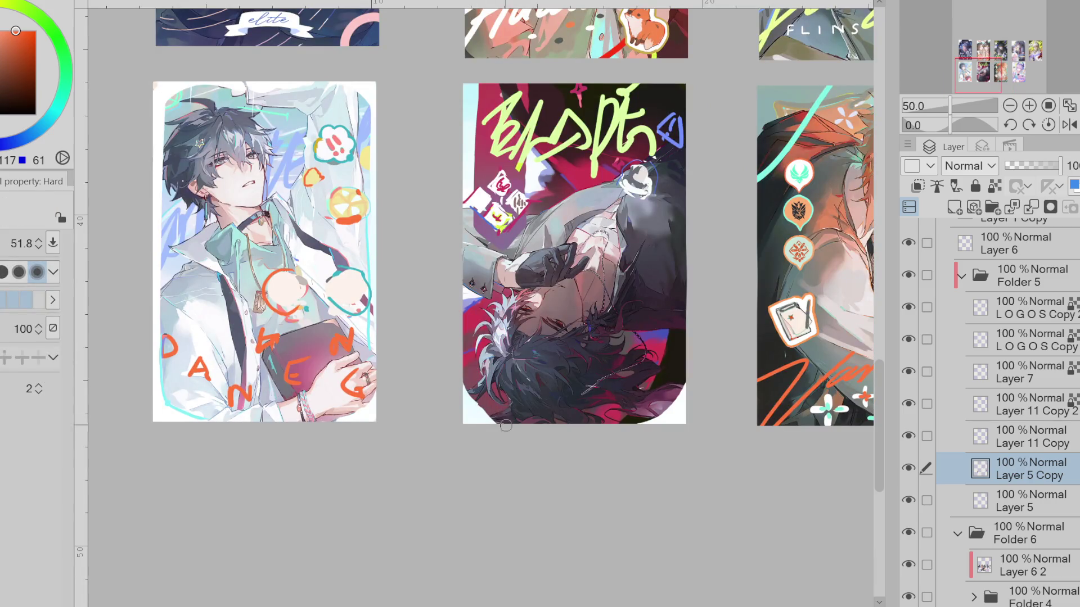
{"action": "left_click", "coordinate": [467, 411], "text": "alt"}
{"action": "key", "text": "e"}
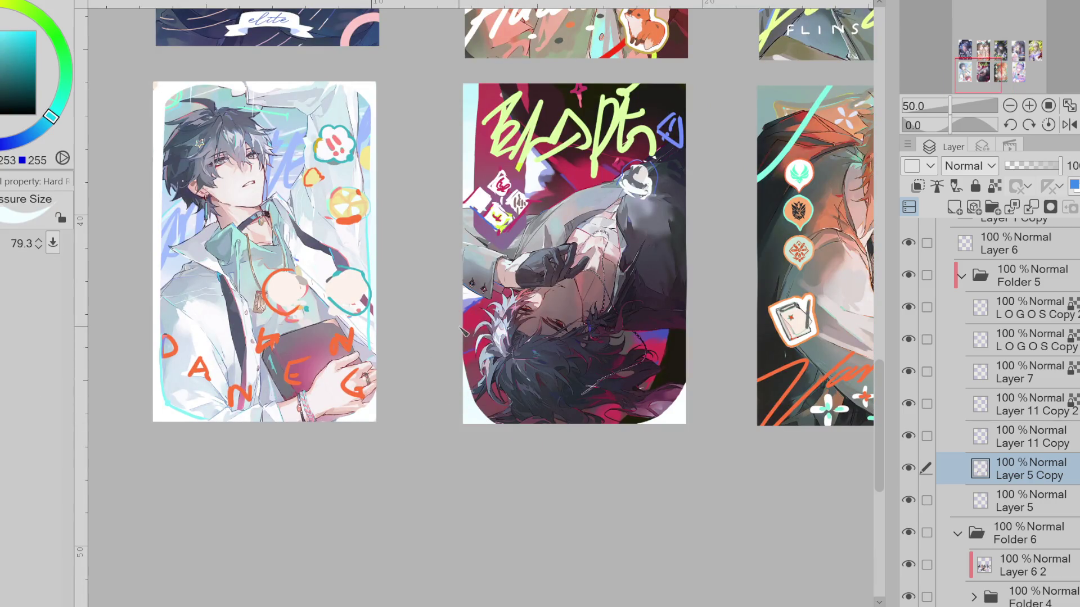
{"action": "left_click", "coordinate": [688, 392], "text": "alt"}
{"action": "left_click", "coordinate": [670, 423], "text": "alt"}
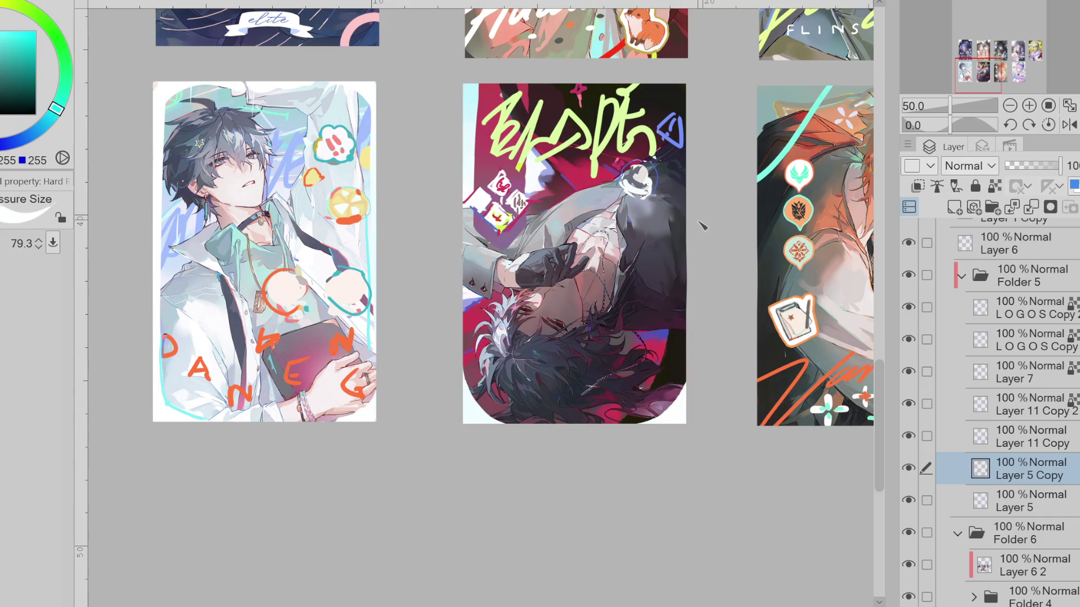
{"action": "scroll", "coordinate": [616, 169], "scroll_direction": "up", "scroll_amount": 3}
{"action": "scroll", "coordinate": [616, 168], "scroll_direction": "down", "scroll_amount": 2}
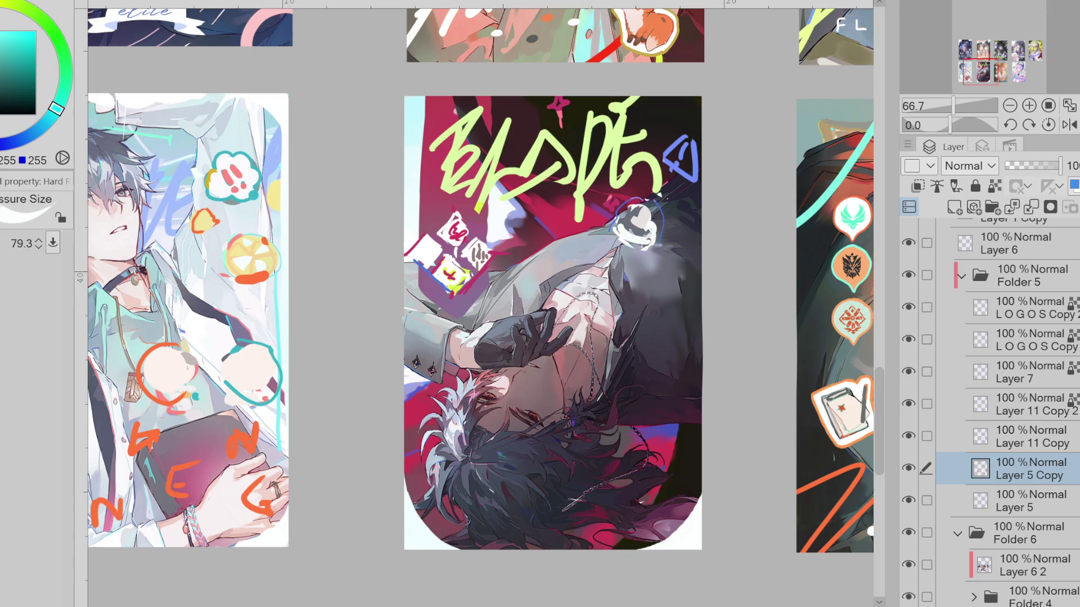
{"action": "scroll", "coordinate": [540, 321], "scroll_direction": "down", "scroll_amount": 2}
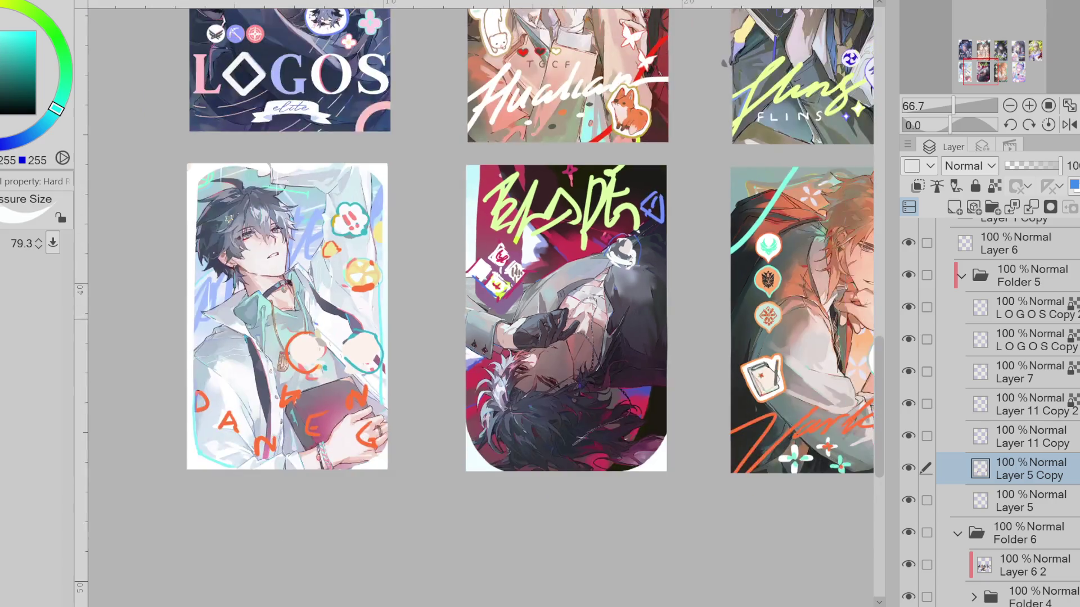
{"action": "scroll", "coordinate": [540, 321], "scroll_direction": "down", "scroll_amount": 2}
{"action": "scroll", "coordinate": [540, 320], "scroll_direction": "down", "scroll_amount": 2}
{"action": "scroll", "coordinate": [540, 320], "scroll_direction": "down", "scroll_amount": 1}
{"action": "scroll", "coordinate": [645, 251], "scroll_direction": "up", "scroll_amount": 1}
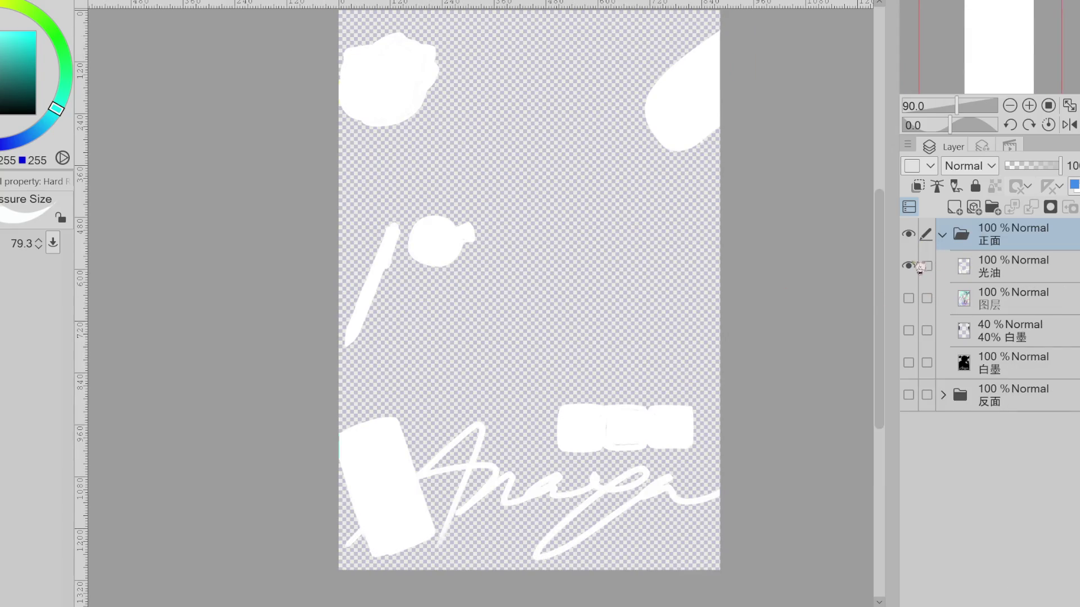
Toggle the 光油, 图层 and 白墨 layers' visibility to preview the card's artwork, leaving 光油 hidden
{"action": "left_click", "coordinate": [909, 266]}
{"action": "left_click", "coordinate": [910, 267]}
{"action": "left_click", "coordinate": [910, 266]}
{"action": "left_click", "coordinate": [909, 267]}
{"action": "left_click", "coordinate": [912, 297]}
{"action": "left_click", "coordinate": [909, 329]}
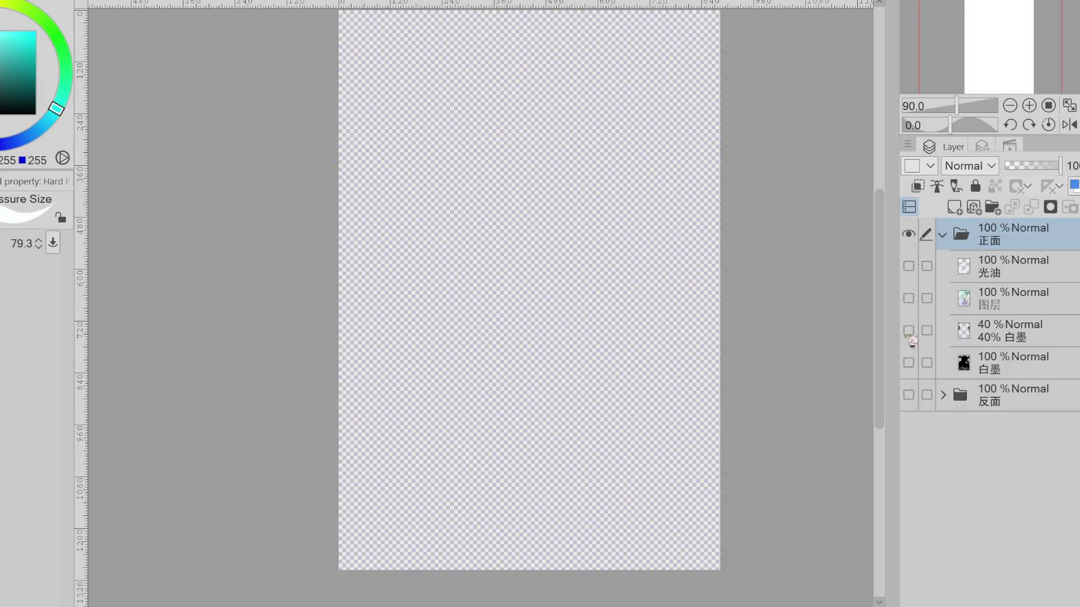
{"action": "scroll", "coordinate": [716, 305], "scroll_direction": "down", "scroll_amount": 3}
{"action": "left_click", "coordinate": [912, 297]}
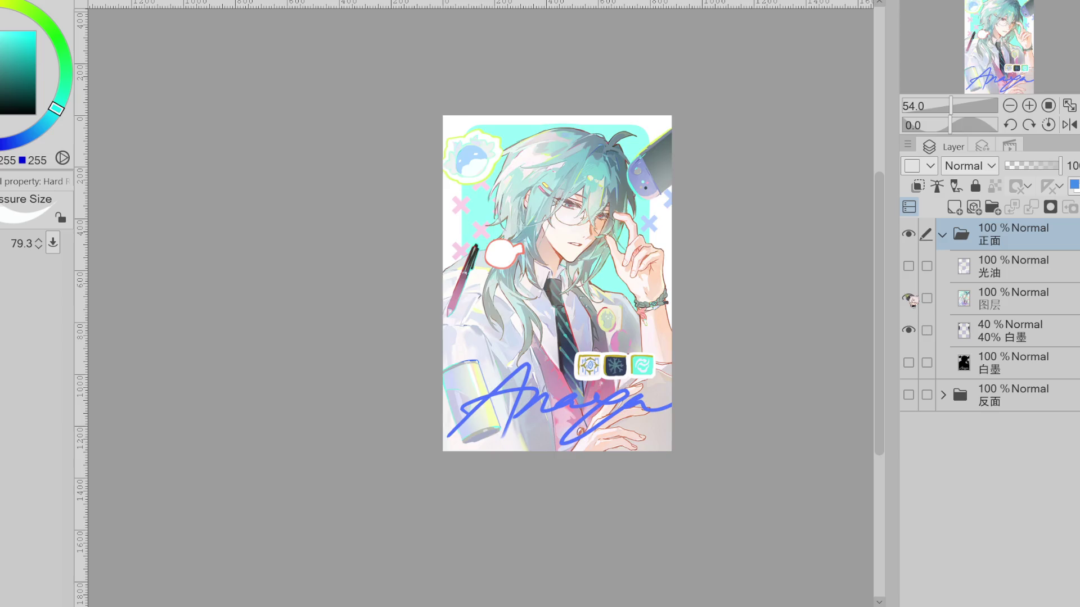
{"action": "left_click", "coordinate": [911, 297]}
{"action": "left_click", "coordinate": [911, 297]}
{"action": "left_click", "coordinate": [912, 297]}
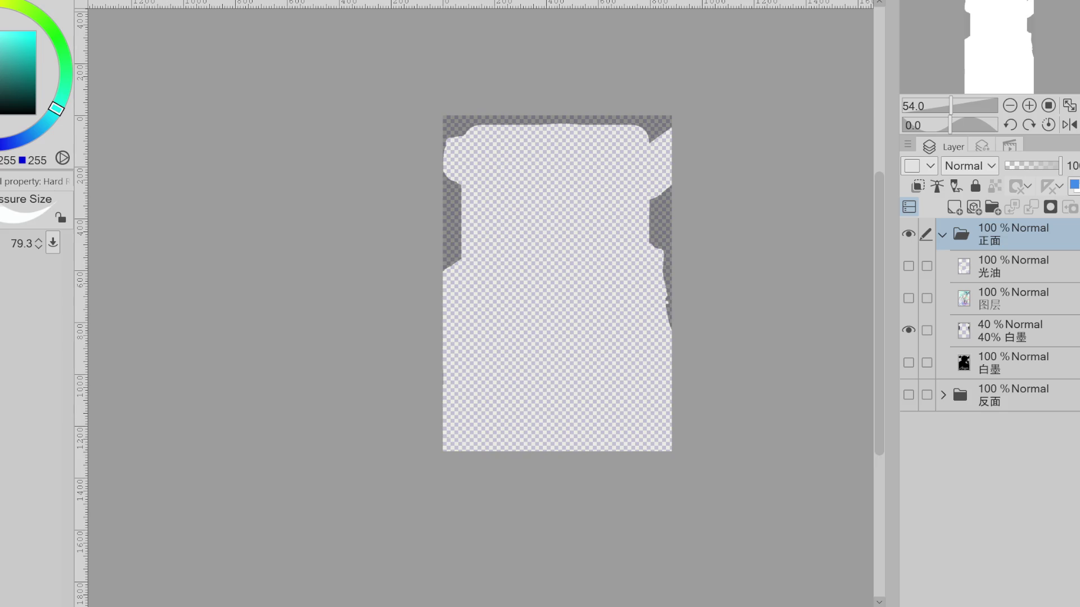
Switch through the open documents to the Childe file and hide its 光油, 图层, 白墨 and 反面 layers
{"action": "left_click", "coordinate": [248, 10]}
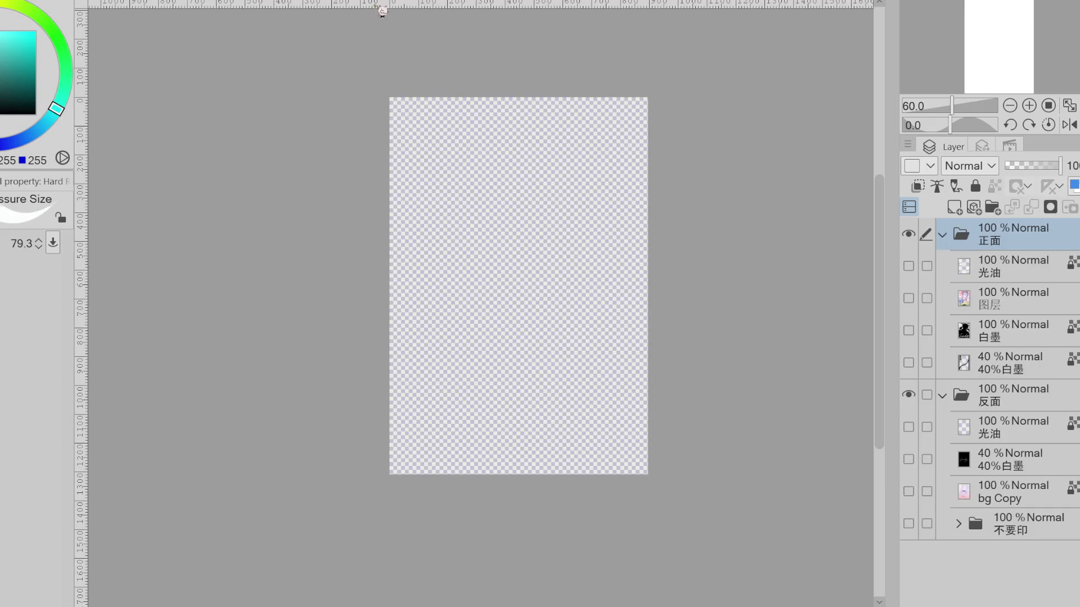
{"action": "key", "text": "ctrl+Tab"}
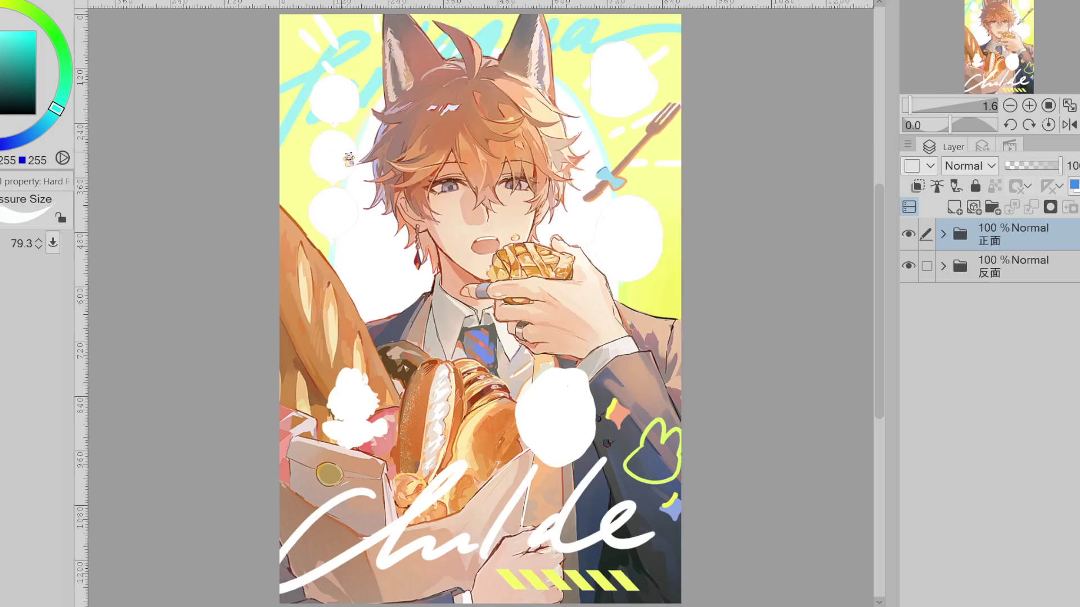
{"action": "left_click", "coordinate": [943, 235]}
{"action": "left_click", "coordinate": [908, 266]}
{"action": "left_click", "coordinate": [908, 297]}
{"action": "left_click", "coordinate": [907, 330]}
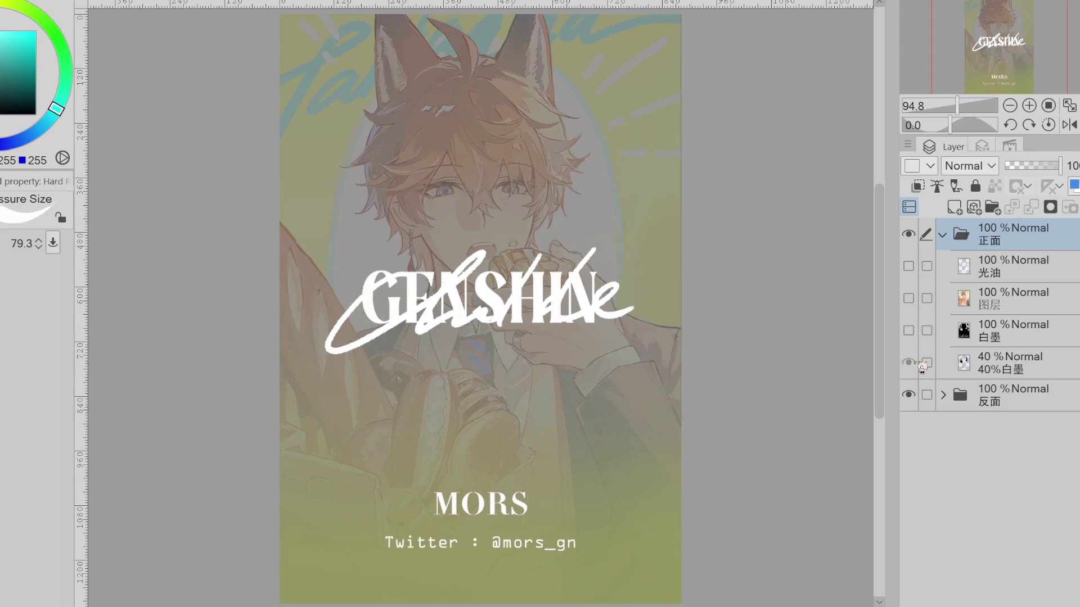
{"action": "left_click", "coordinate": [914, 395]}
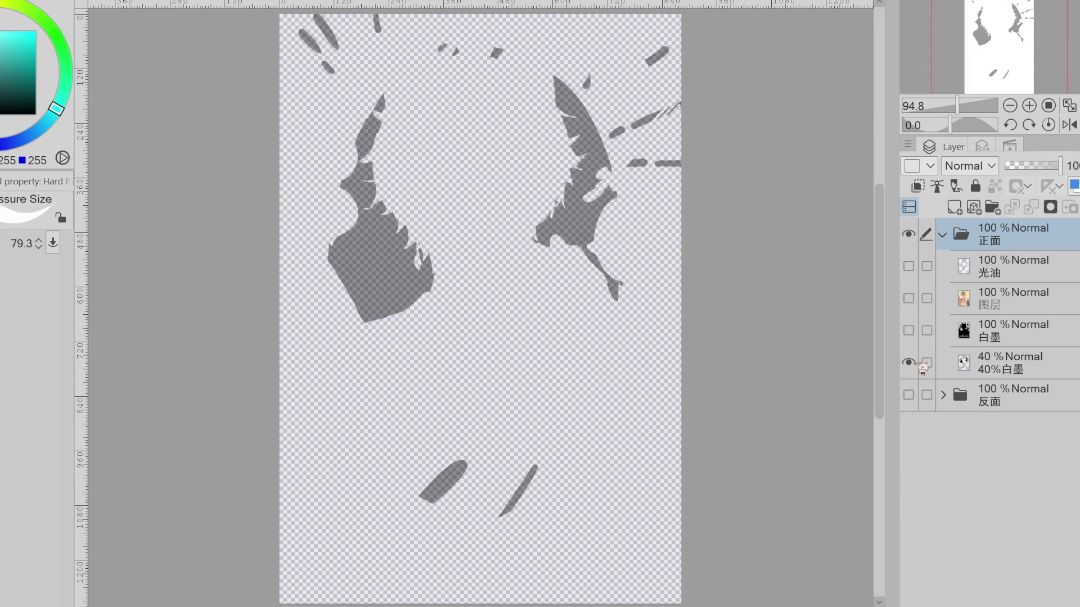
{"action": "scroll", "coordinate": [455, 221], "scroll_direction": "down", "scroll_amount": 1}
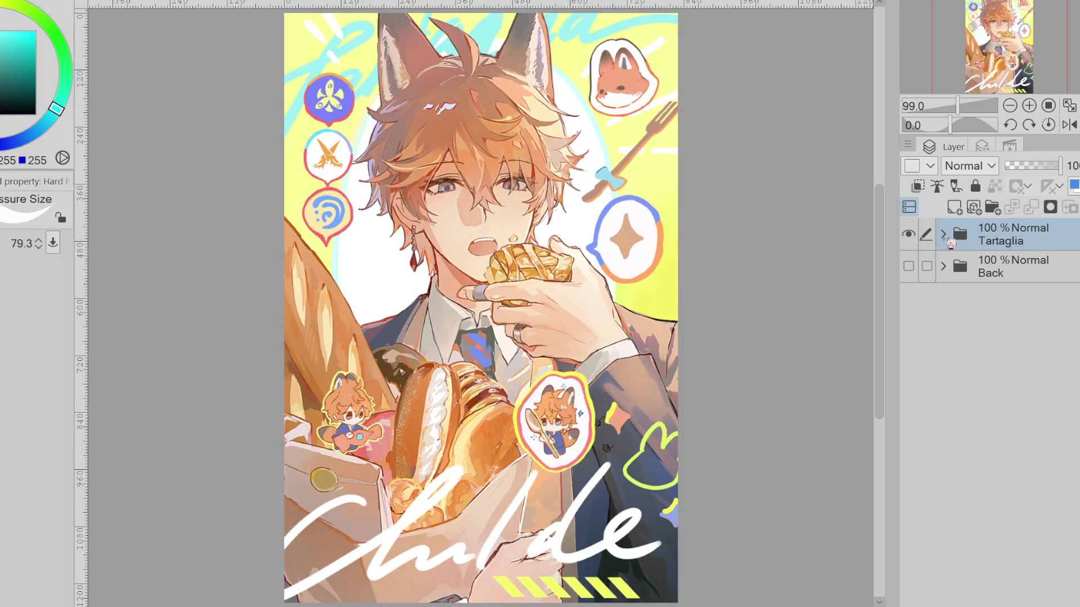
Expand the Tartaglia folder, hide its three sublayers and compare the 光油层 Childe lettering on and off
{"action": "left_click", "coordinate": [944, 236]}
{"action": "left_click", "coordinate": [909, 265]}
{"action": "left_click", "coordinate": [910, 298]}
{"action": "left_click", "coordinate": [910, 331]}
{"action": "left_click", "coordinate": [915, 331]}
{"action": "left_click", "coordinate": [915, 331]}
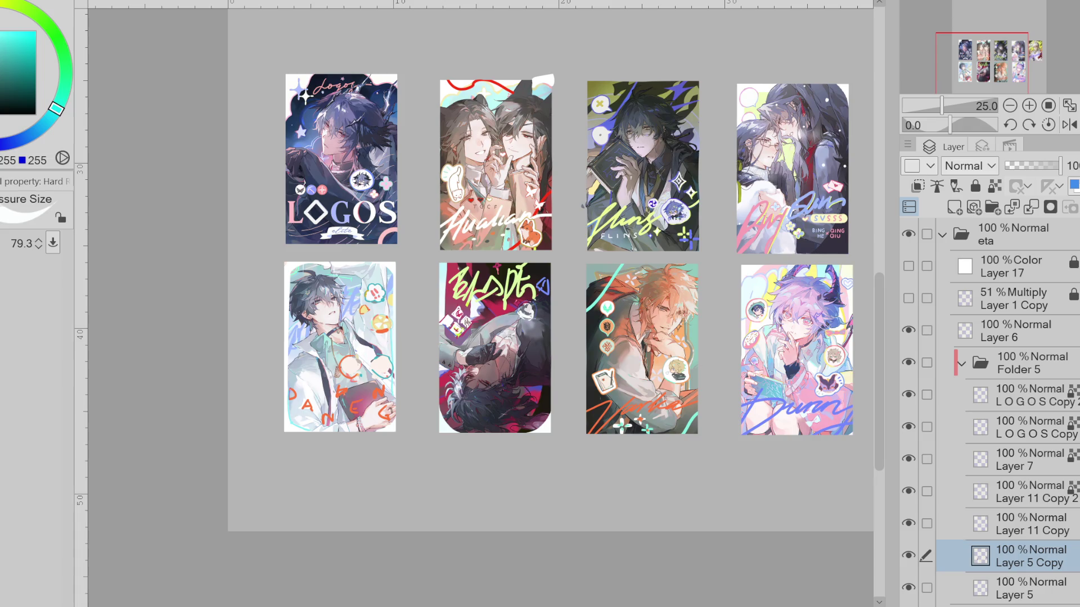
{"action": "scroll", "coordinate": [532, 339], "scroll_direction": "up", "scroll_amount": 1}
Zoom in on the Blade card, hide Layer 5 Copy and make Layer 11 Copy 2 the editing layer
{"action": "key", "text": "ctrl+plus"}
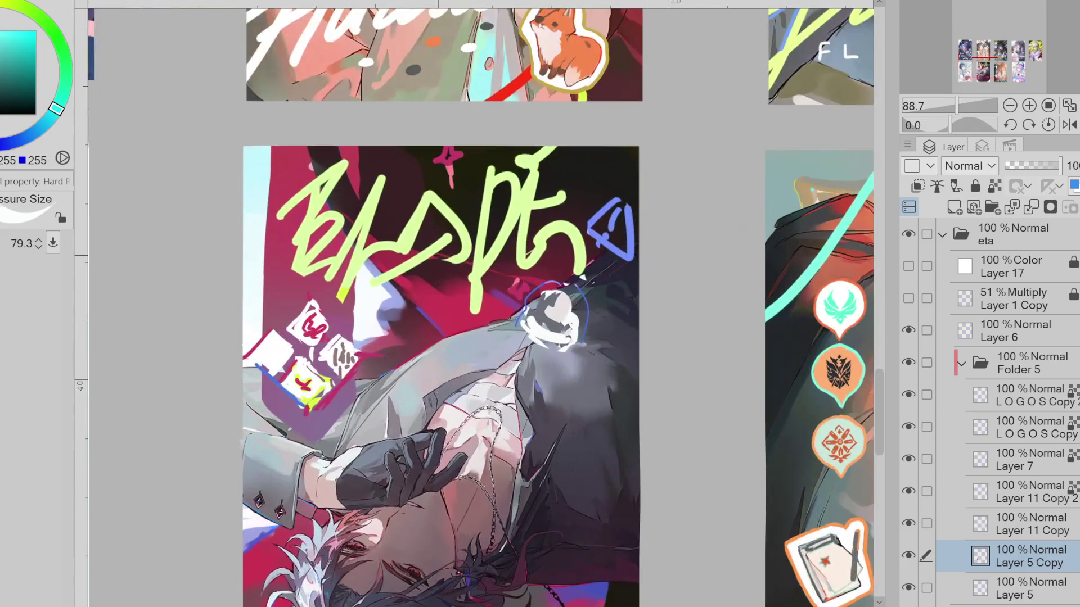
{"action": "left_click", "coordinate": [909, 555]}
{"action": "left_click", "coordinate": [908, 555]}
{"action": "left_click", "coordinate": [909, 523]}
{"action": "left_click", "coordinate": [909, 523]}
{"action": "left_click", "coordinate": [909, 492]}
{"action": "left_click", "coordinate": [937, 498]}
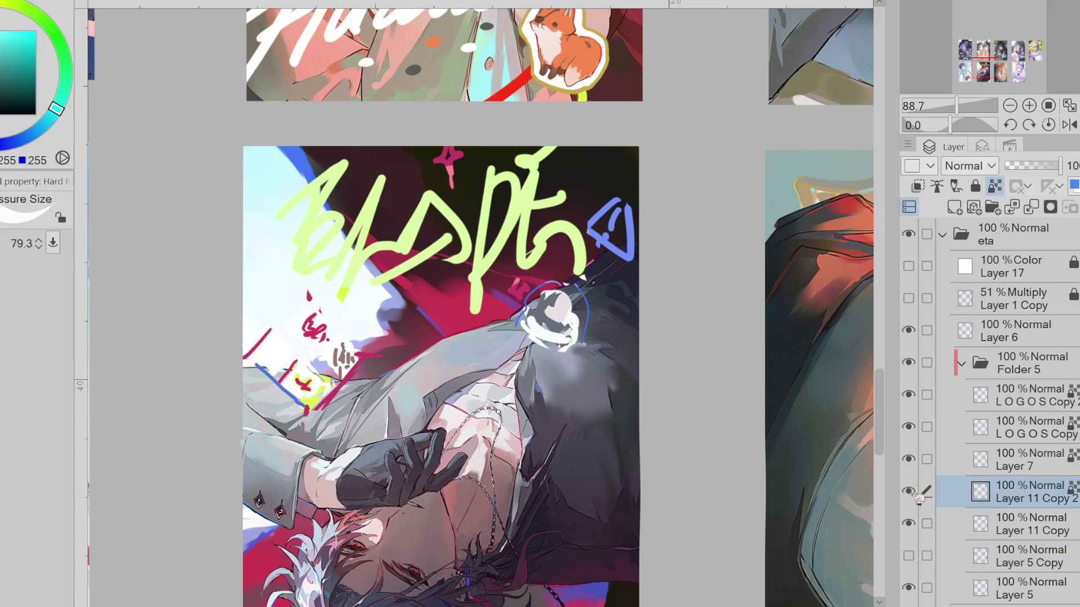
Erase the old blue triangle scribble and redraw the triangle emblem with a smaller blue brush
{"action": "key", "text": "e"}
{"action": "left_click", "coordinate": [620, 228], "text": "alt"}
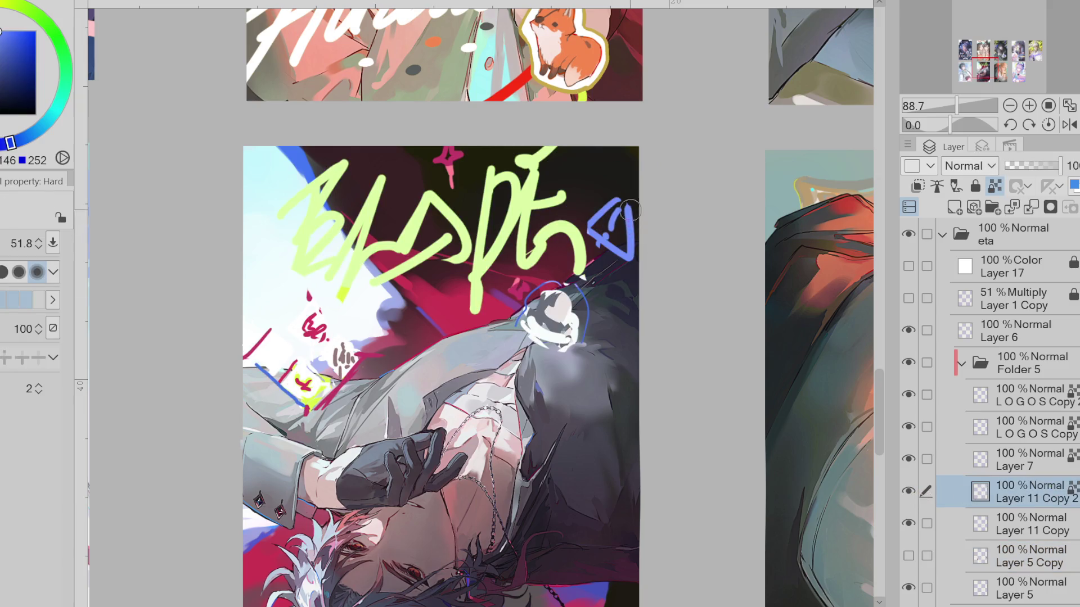
{"action": "mouse_move", "coordinate": [629, 206]}
{"action": "left_mouse_down"}
{"action": "mouse_move", "coordinate": [611, 248]}
{"action": "mouse_move", "coordinate": [616, 186]}
{"action": "left_mouse_up"}
{"action": "key", "text": "p"}
{"action": "key", "text": "e"}
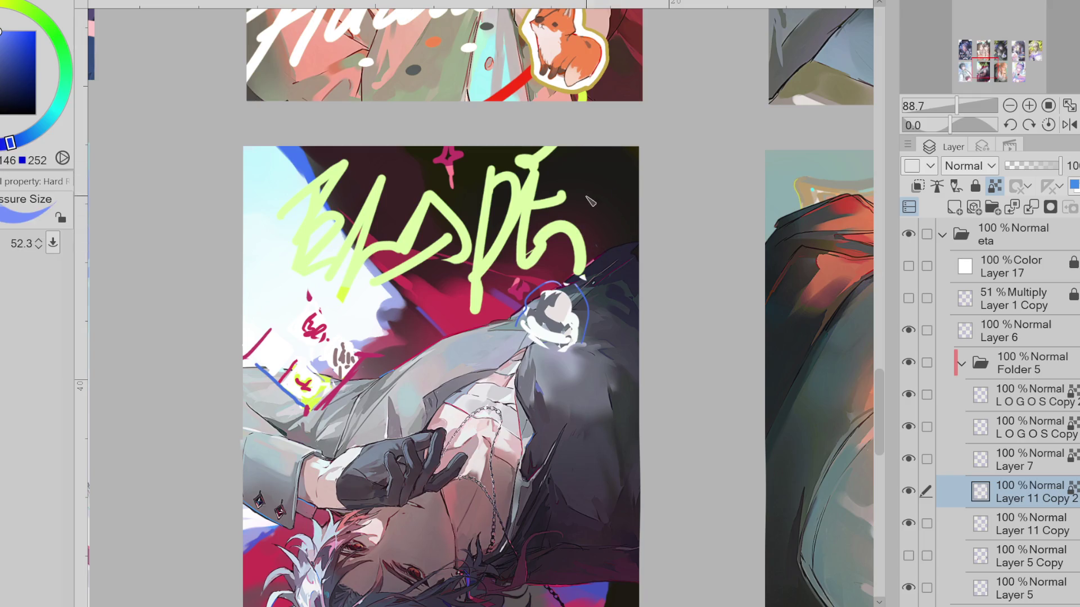
{"action": "key", "text": "bracketleft"}
{"action": "key", "text": "bracketleft"}
{"action": "mouse_move", "coordinate": [621, 187]}
{"action": "left_mouse_down"}
{"action": "mouse_move", "coordinate": [609, 194]}
{"action": "mouse_move", "coordinate": [612, 217]}
{"action": "left_mouse_up"}
{"action": "key", "text": "bracketleft"}
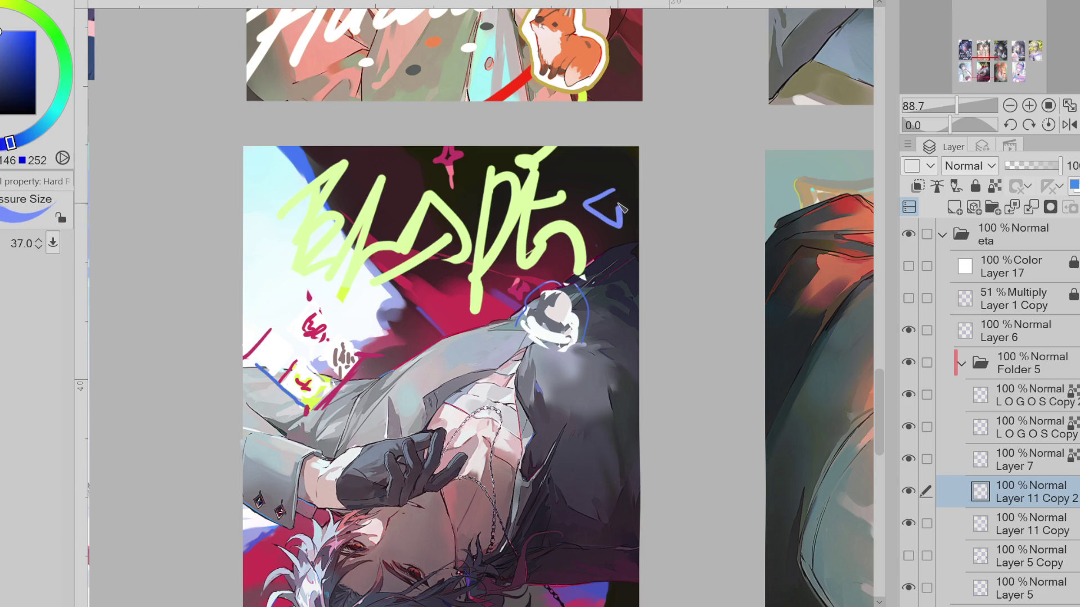
{"action": "key", "text": "ctrl+z"}
{"action": "mouse_move", "coordinate": [614, 185]}
{"action": "left_mouse_down"}
{"action": "mouse_move", "coordinate": [591, 206]}
{"action": "mouse_move", "coordinate": [614, 225]}
{"action": "mouse_move", "coordinate": [620, 184]}
{"action": "left_mouse_up"}
{"action": "key", "text": "ctrl+z"}
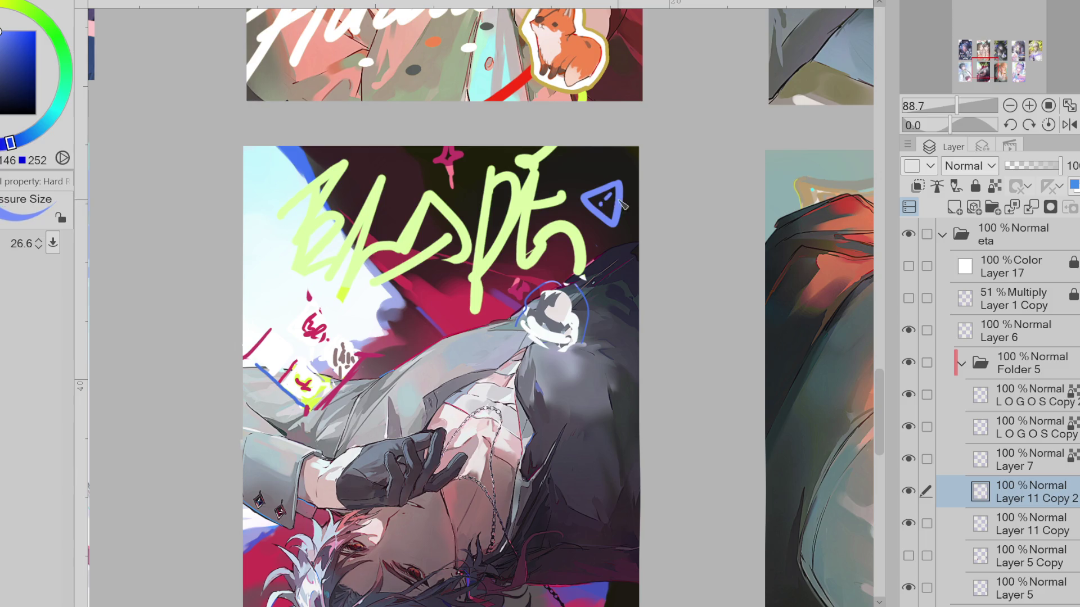
Clean up the rough pink star and draw a small pink sparkle star below it
{"action": "key", "text": "e"}
{"action": "mouse_move", "coordinate": [462, 157]}
{"action": "left_mouse_down"}
{"action": "mouse_move", "coordinate": [460, 176]}
{"action": "mouse_move", "coordinate": [473, 152]}
{"action": "left_mouse_up"}
{"action": "key", "text": "p"}
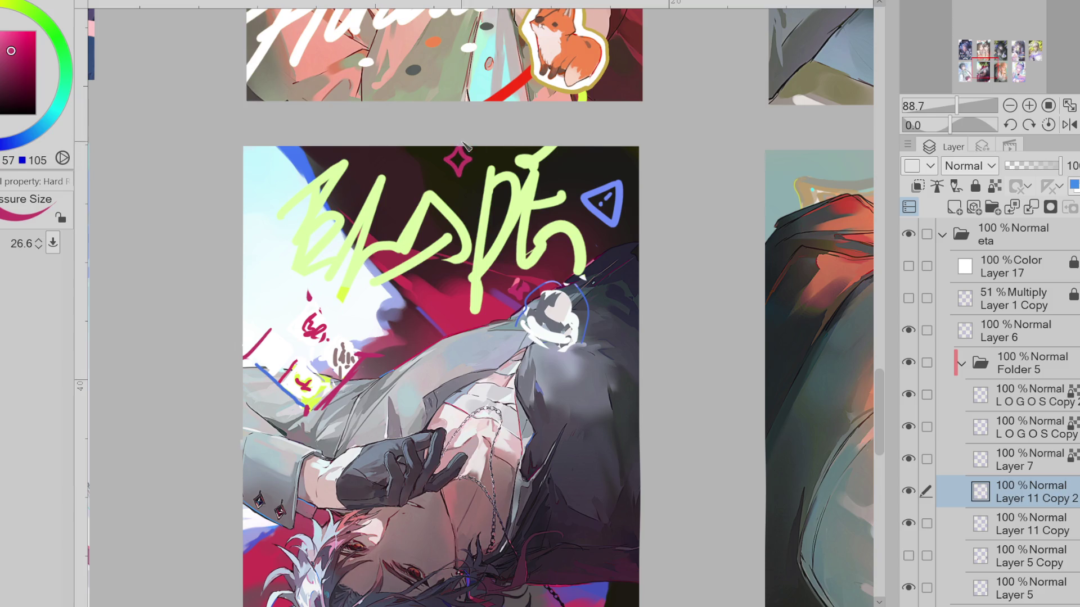
{"action": "key", "text": "j"}
{"action": "key", "text": "p"}
{"action": "left_click_drag", "start_coordinate": [511, 285], "coordinate": [534, 337]}
{"action": "key", "text": "j"}
Repaint the white blob and sketch a blue-outlined panda face emblem on it
{"action": "key", "text": "b"}
{"action": "left_click_drag", "start_coordinate": [548, 300], "coordinate": [555, 325]}
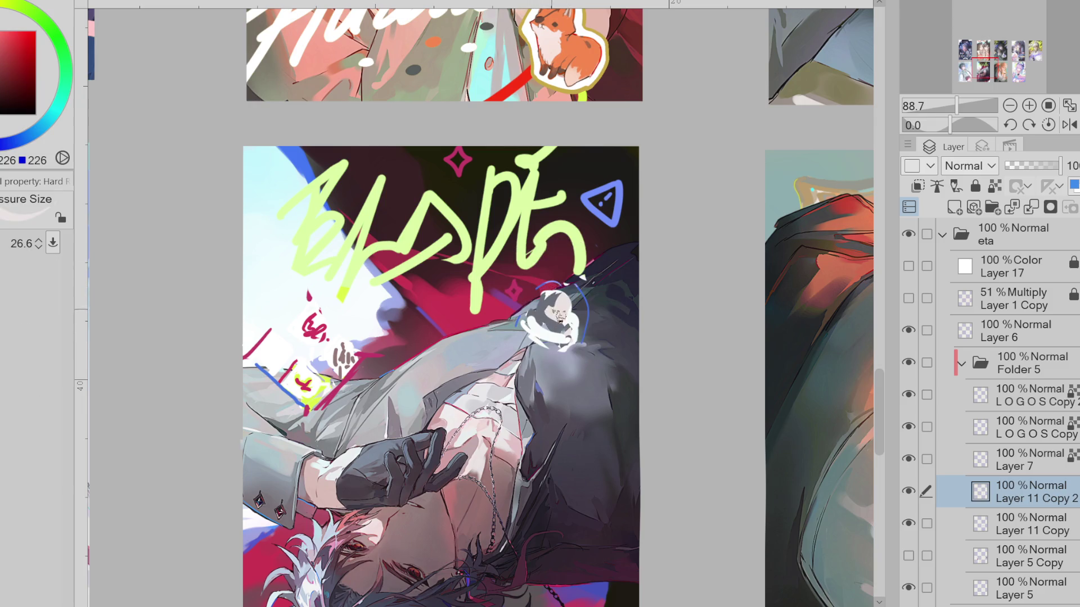
{"action": "key", "text": "x"}
{"action": "mouse_move", "coordinate": [544, 304]}
{"action": "left_mouse_down"}
{"action": "mouse_move", "coordinate": [563, 330]}
{"action": "mouse_move", "coordinate": [573, 314]}
{"action": "mouse_move", "coordinate": [586, 334]}
{"action": "mouse_move", "coordinate": [587, 317]}
{"action": "left_mouse_up"}
{"action": "key", "text": "bracketleft"}
{"action": "left_click", "coordinate": [561, 287], "text": "alt"}
{"action": "key", "text": "bracketright"}
{"action": "mouse_move", "coordinate": [536, 287]}
{"action": "left_mouse_down"}
{"action": "mouse_move", "coordinate": [561, 313]}
{"action": "mouse_move", "coordinate": [540, 341]}
{"action": "mouse_move", "coordinate": [582, 333]}
{"action": "mouse_move", "coordinate": [569, 291]}
{"action": "mouse_move", "coordinate": [567, 353]}
{"action": "mouse_move", "coordinate": [523, 333]}
{"action": "mouse_move", "coordinate": [566, 345]}
{"action": "left_mouse_up"}
{"action": "left_click", "coordinate": [549, 321], "text": "alt"}
{"action": "left_click", "coordinate": [593, 314], "text": "alt"}
{"action": "key", "text": "bracketleft"}
{"action": "key", "text": "bracketleft"}
{"action": "key", "text": "bracketleft"}
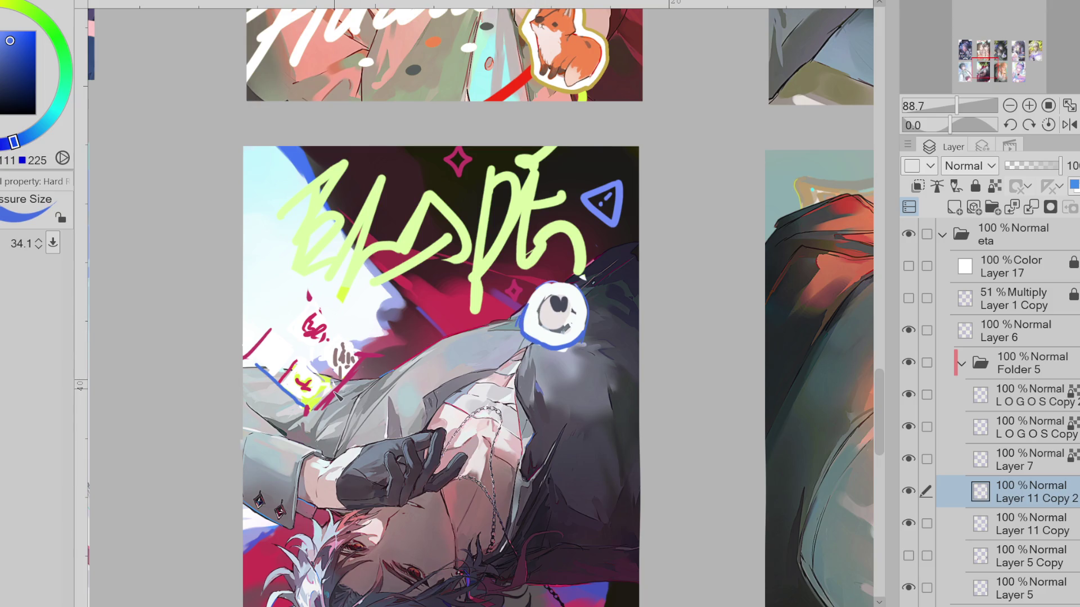
Re-show Layer 5 Copy, make it the editing layer and paint crimson over the card's dark top-left area
{"action": "left_click", "coordinate": [907, 557]}
{"action": "left_click", "coordinate": [992, 557]}
{"action": "left_click", "coordinate": [301, 218], "text": "alt"}
{"action": "key", "text": "bracketright"}
{"action": "key", "text": "bracketright"}
{"action": "key", "text": "bracketright"}
{"action": "left_click_drag", "start_coordinate": [321, 208], "coordinate": [335, 186]}
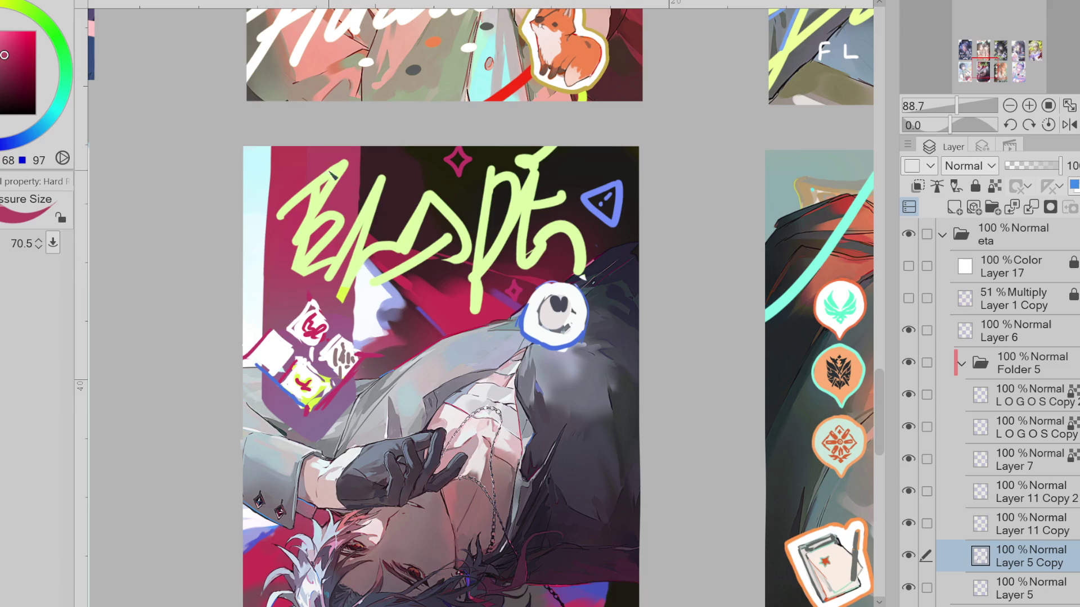
Draw crimson and magenta vertical straight lines along the Blade card's left edge
{"action": "key", "text": "u"}
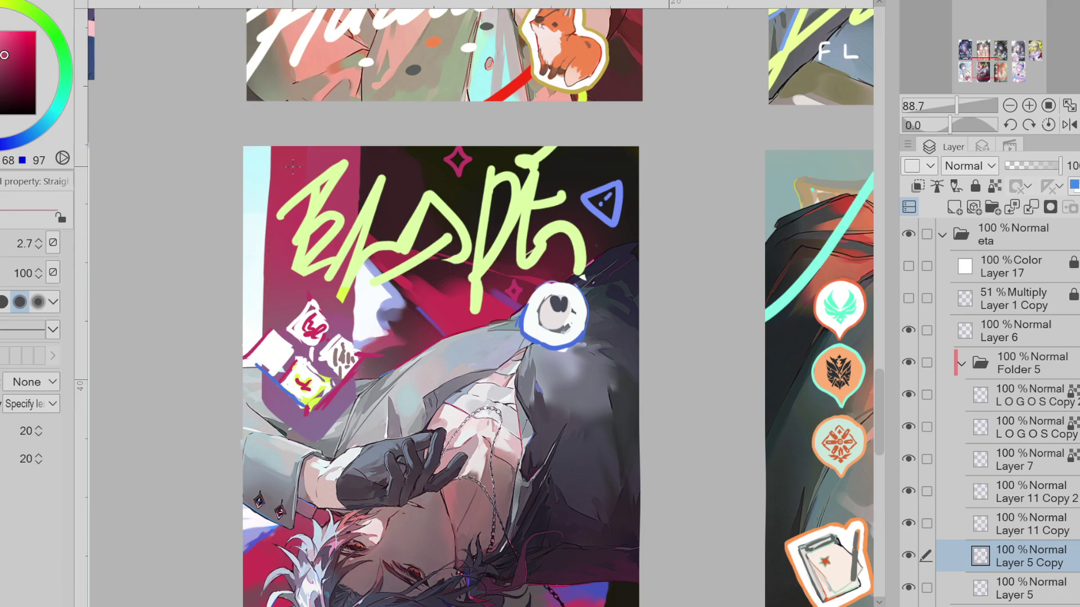
{"action": "left_click", "coordinate": [273, 184], "text": "alt"}
{"action": "key", "text": "bracketright"}
{"action": "key", "text": "bracketright"}
{"action": "key", "text": "bracketright"}
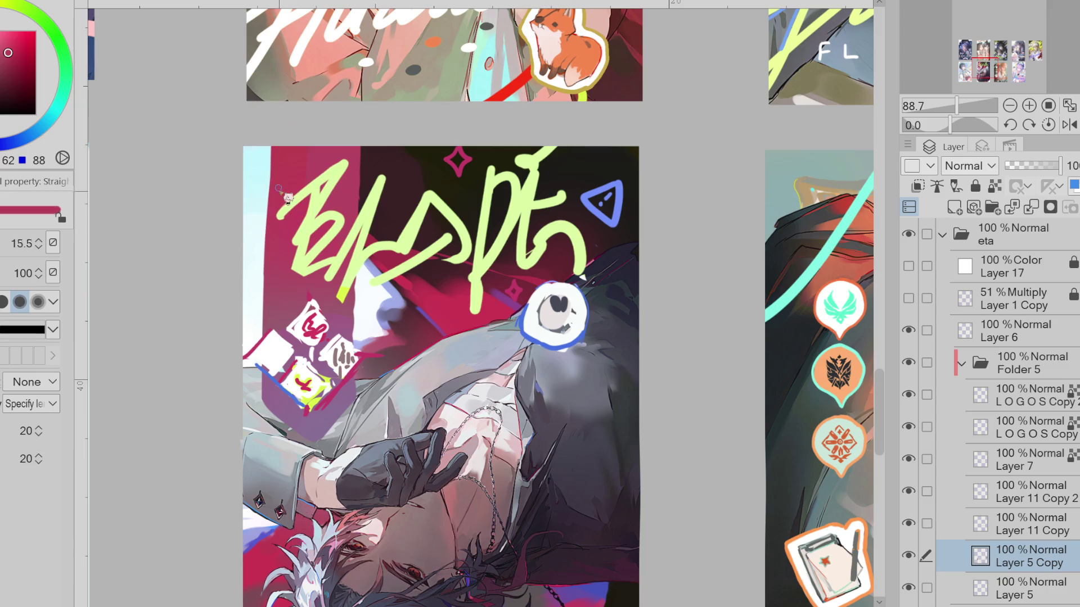
{"action": "key", "text": "bracketright"}
{"action": "key", "text": "bracketright"}
{"action": "key", "text": "bracketright"}
{"action": "left_click_drag", "start_coordinate": [267, 144], "coordinate": [268, 325]}
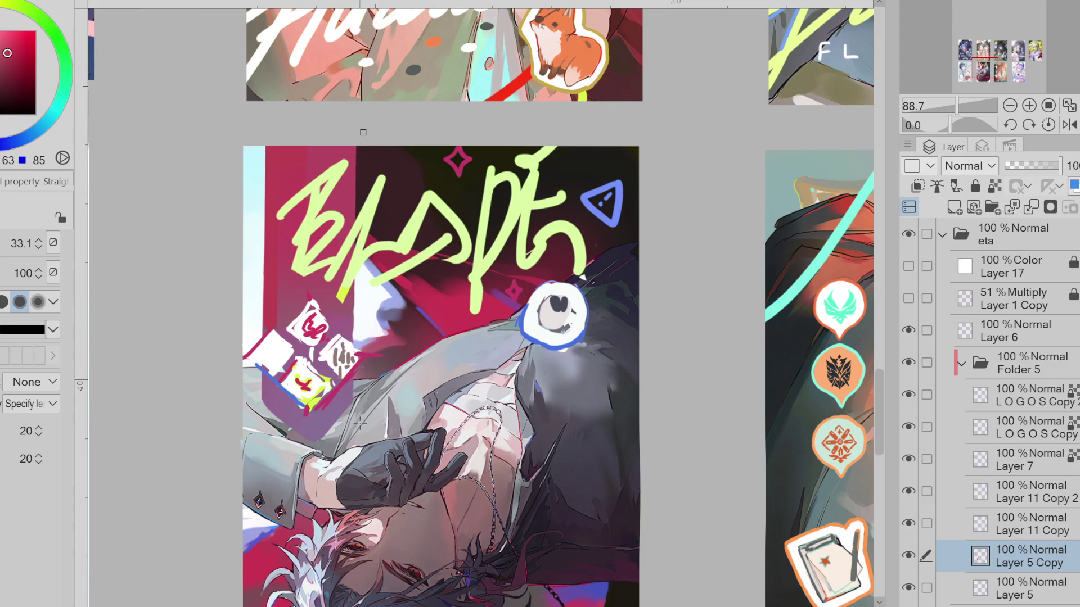
{"action": "key", "text": "bracketleft"}
{"action": "key", "text": "bracketleft"}
{"action": "key", "text": "bracketleft"}
{"action": "left_click", "coordinate": [352, 385], "text": "alt"}
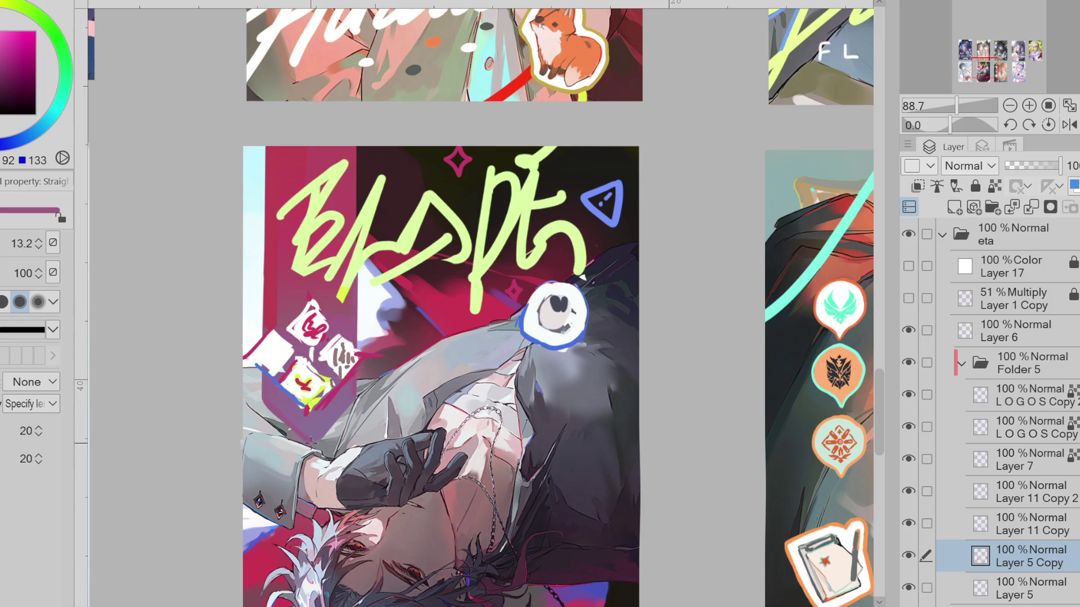
{"action": "key", "text": "e"}
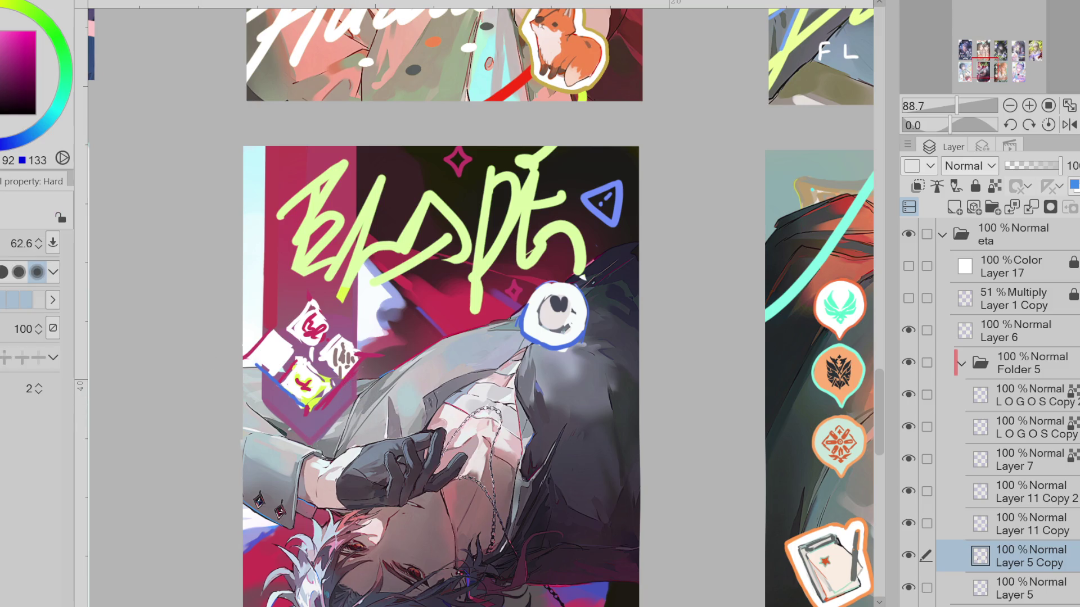
{"action": "key", "text": "p"}
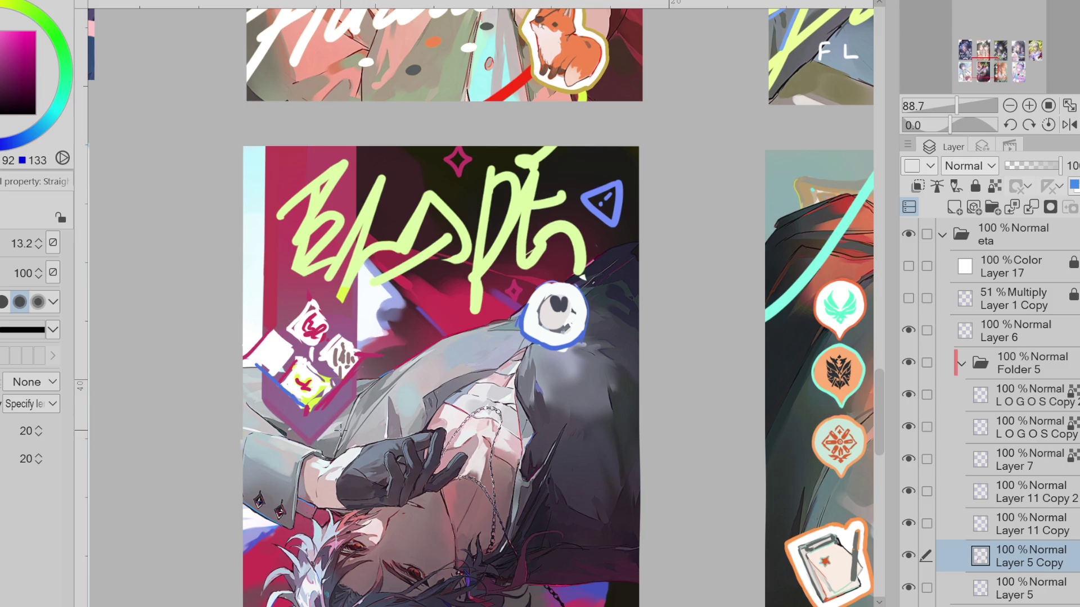
Hide Layer 5 Copy and load maroon and deep crimson into the airbrush for shading the coat
{"action": "left_click", "coordinate": [911, 558]}
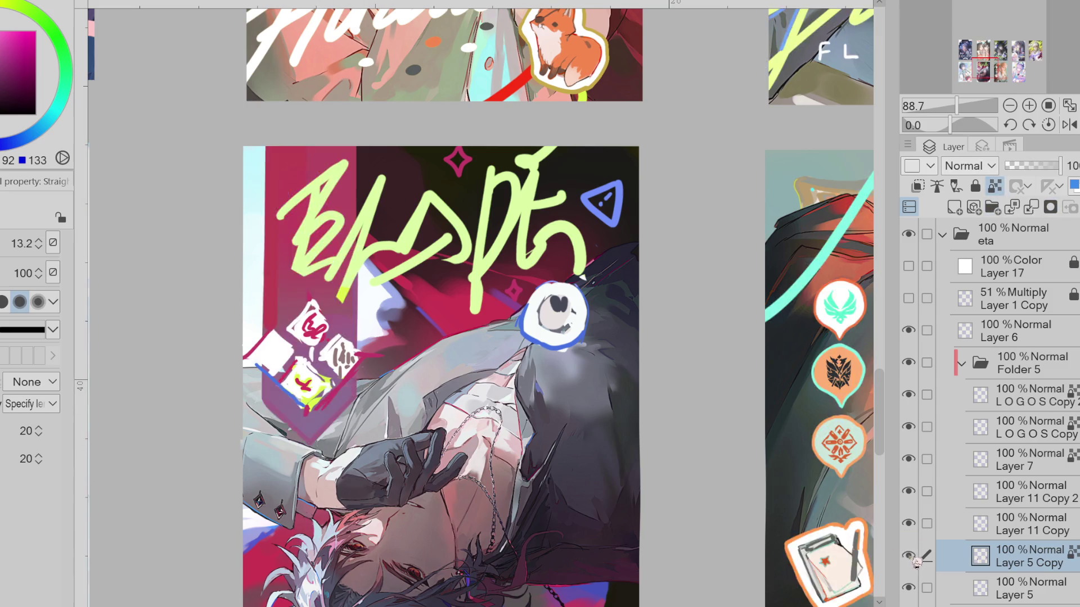
{"action": "key", "text": "b"}
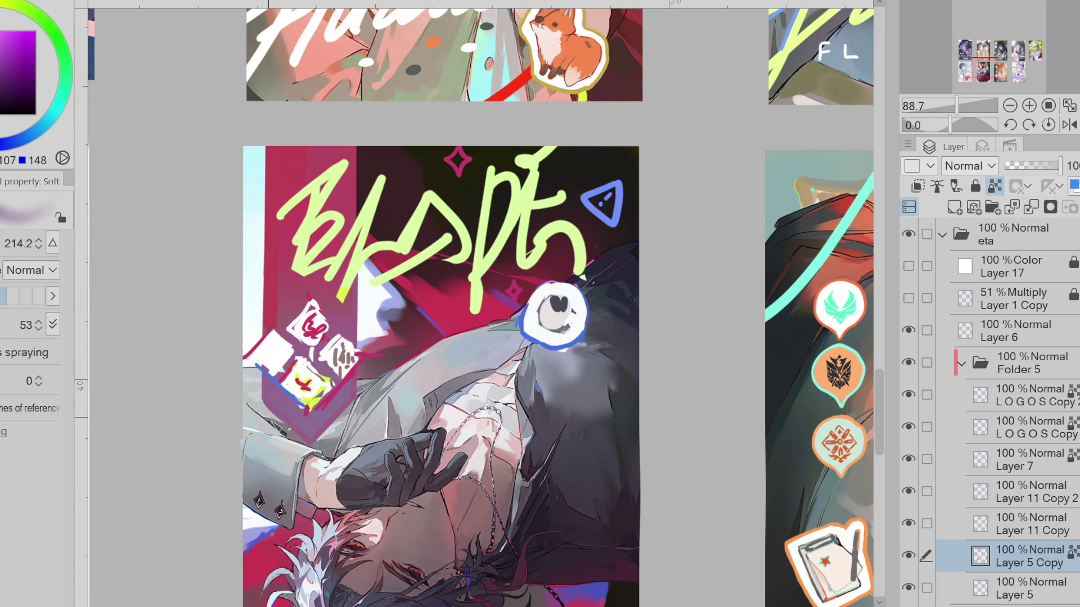
{"action": "left_click", "coordinate": [350, 325], "text": "alt"}
{"action": "left_click", "coordinate": [297, 192], "text": "alt"}
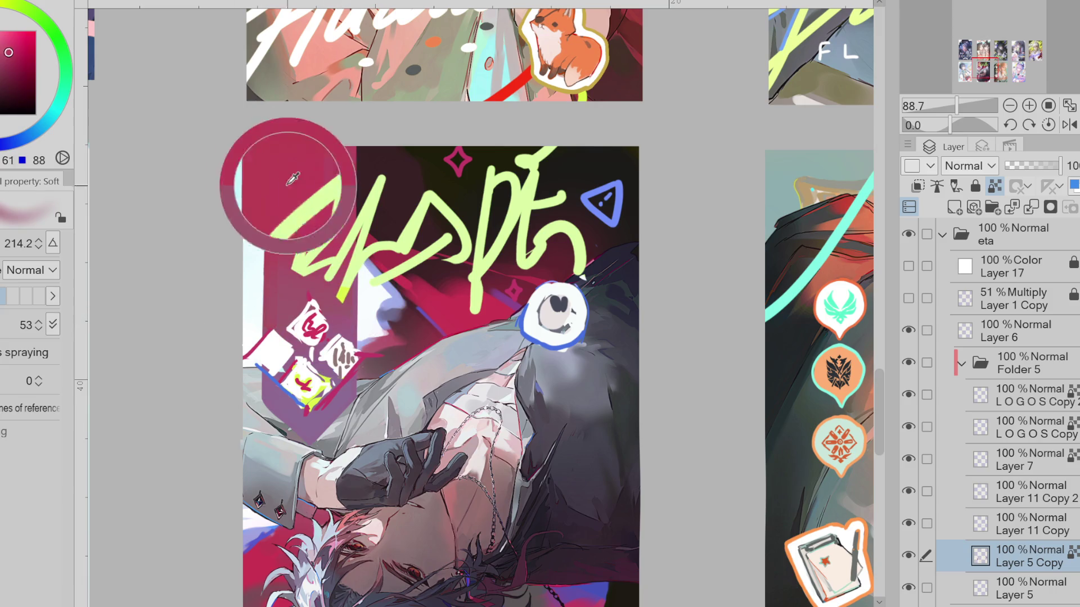
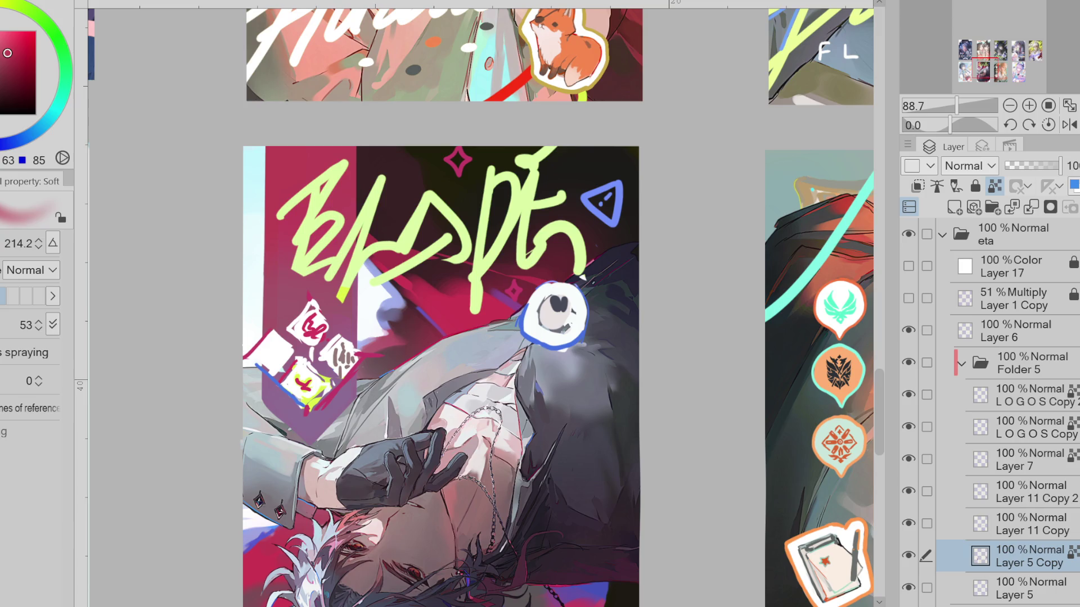
{"action": "scroll", "coordinate": [363, 293], "scroll_direction": "up", "scroll_amount": 1}
{"action": "scroll", "coordinate": [363, 292], "scroll_direction": "up", "scroll_amount": 1}
{"action": "scroll", "coordinate": [362, 291], "scroll_direction": "up", "scroll_amount": 2}
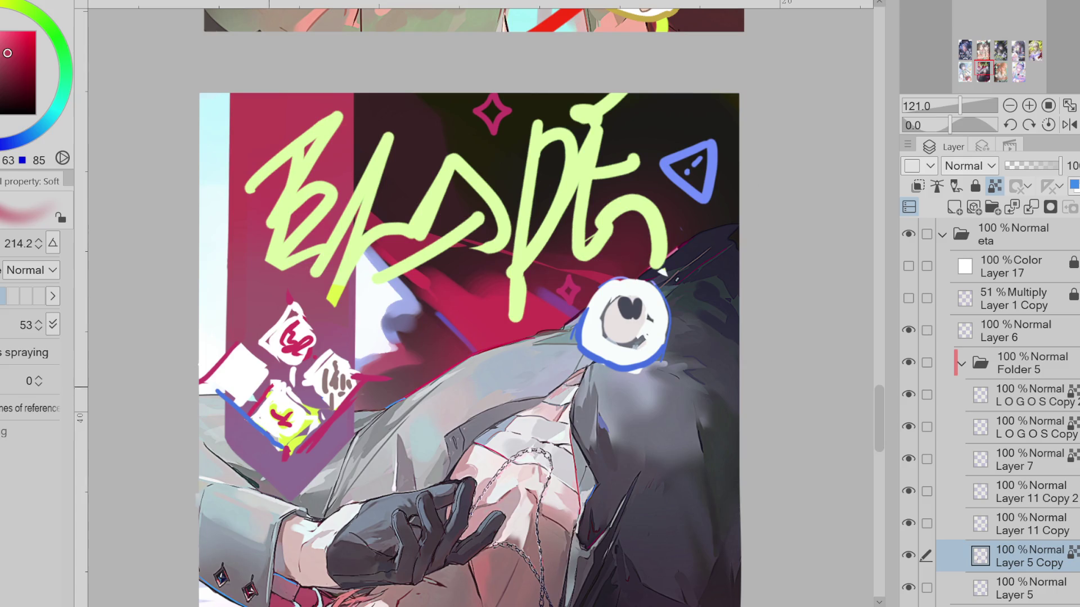
Pick the hard-edged brush, hide the pink banner layer and select the green lettering layer
{"action": "key", "text": "e"}
{"action": "left_click", "coordinate": [910, 557]}
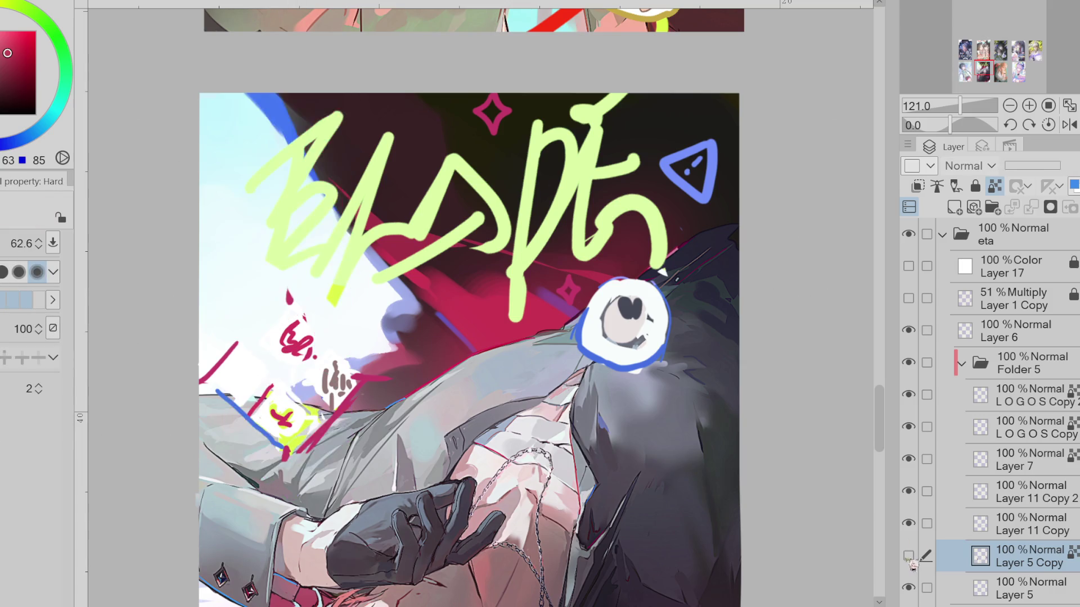
{"action": "left_click", "coordinate": [910, 556]}
{"action": "left_click", "coordinate": [908, 491]}
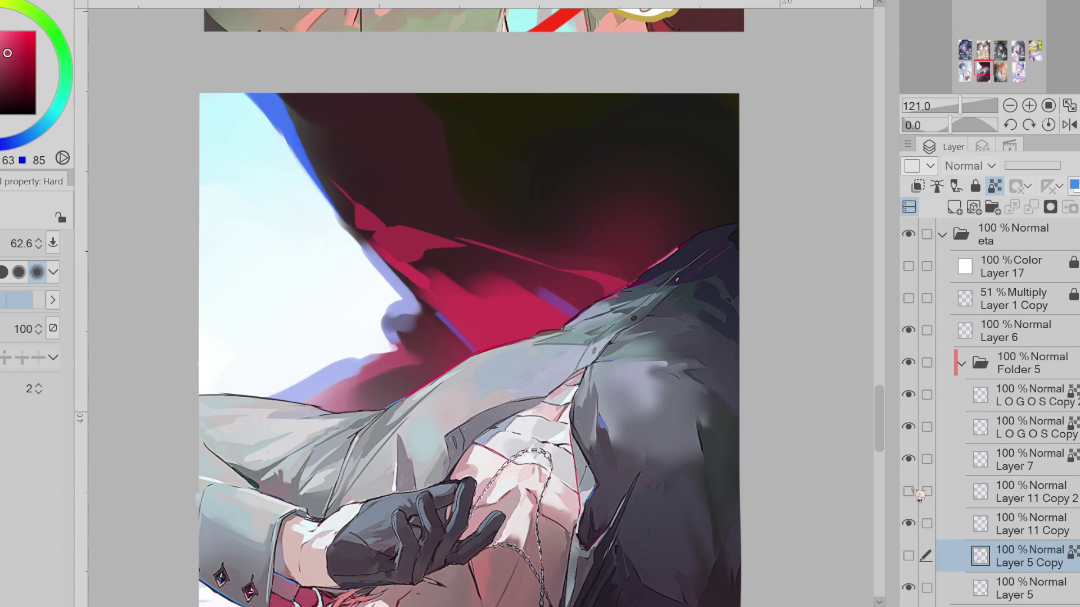
{"action": "left_click", "coordinate": [1021, 491]}
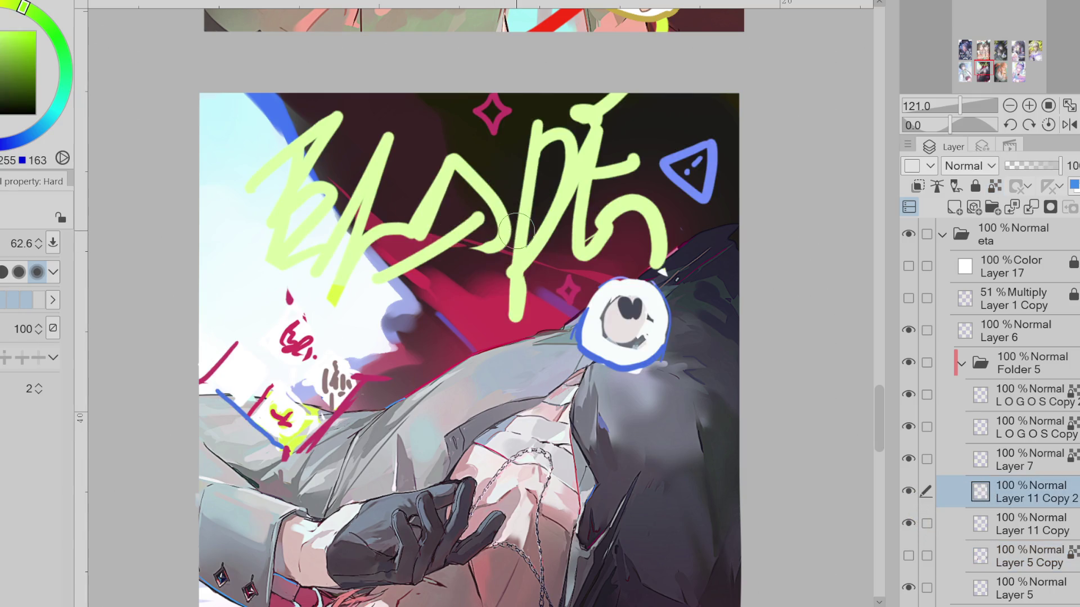
Fade the lettering layer to 38% opacity and add a new empty raster layer above it
{"action": "left_click", "coordinate": [1026, 166]}
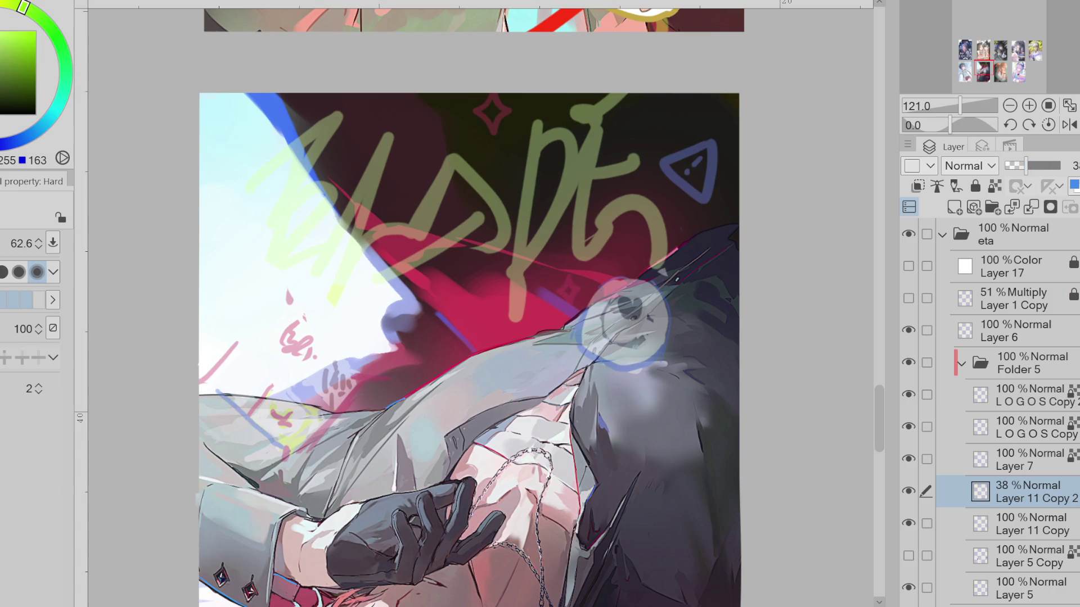
{"action": "scroll", "coordinate": [987, 422], "scroll_direction": "down", "scroll_amount": 1}
{"action": "left_click", "coordinate": [922, 564], "text": "alt"}
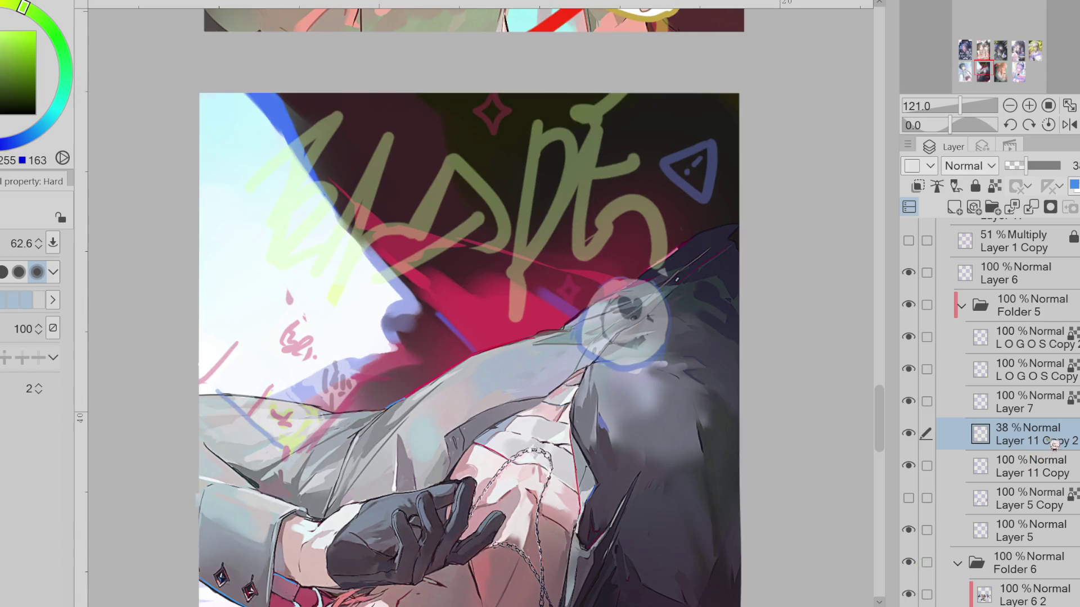
{"action": "left_click", "coordinate": [953, 207]}
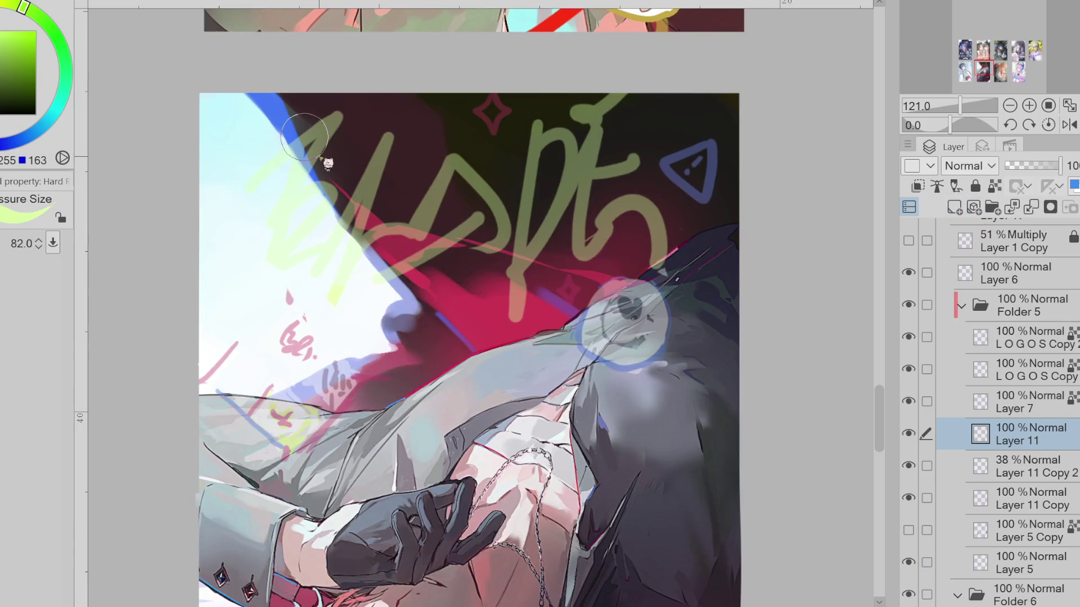
Switch the brush colour to light blue, undoing the trial strokes on the new layer
{"action": "left_click_drag", "start_coordinate": [313, 123], "coordinate": [268, 276]}
{"action": "key", "text": "ctrl+z"}
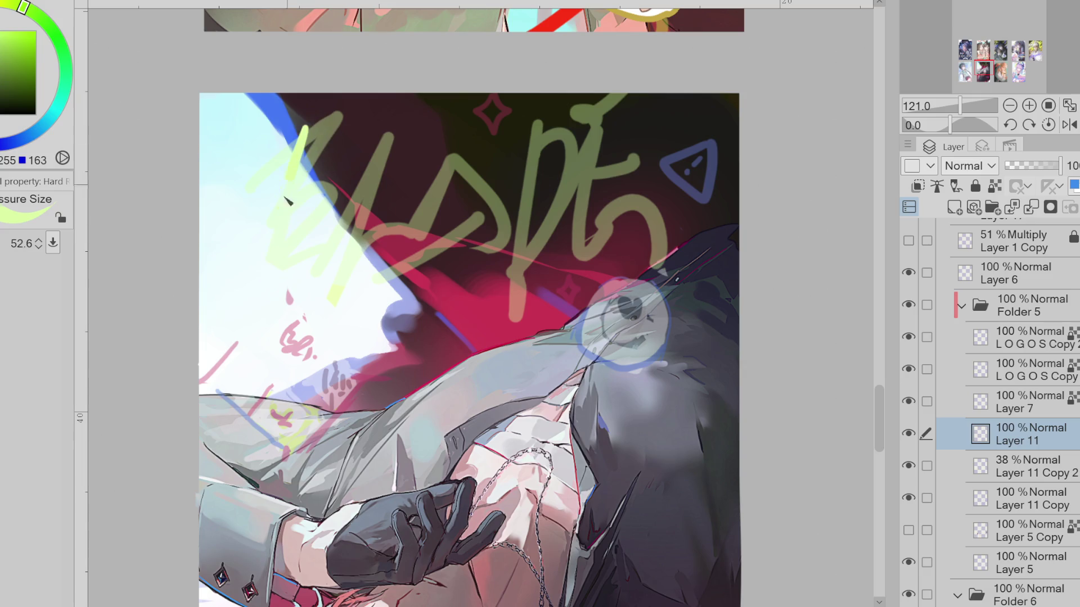
{"action": "left_click", "coordinate": [12, 32]}
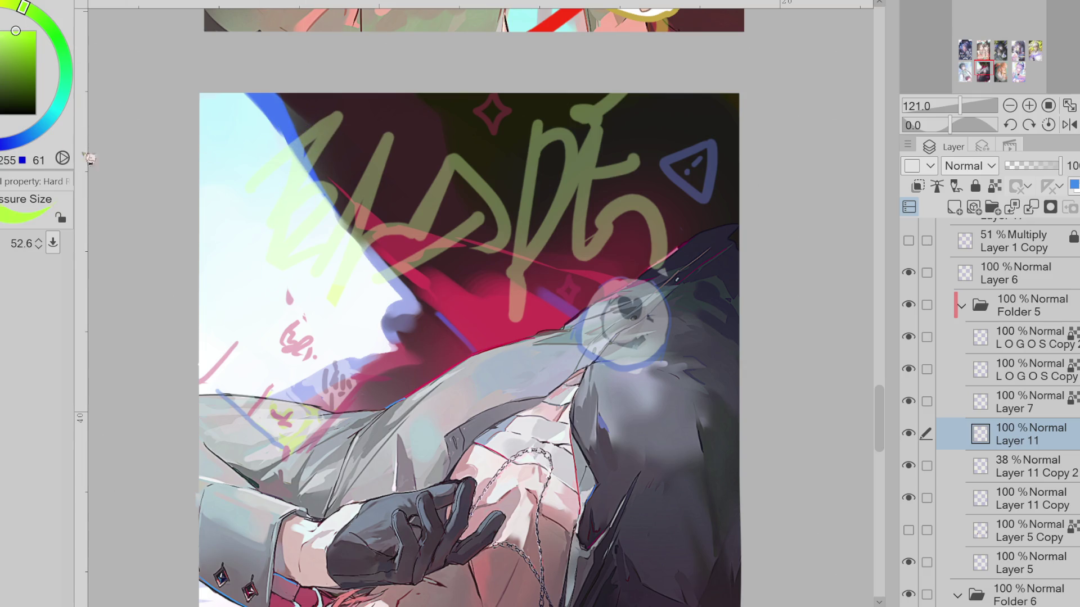
{"action": "left_click", "coordinate": [37, 130]}
{"action": "left_click_drag", "start_coordinate": [313, 123], "coordinate": [269, 278]}
{"action": "key", "text": "ctrl+z"}
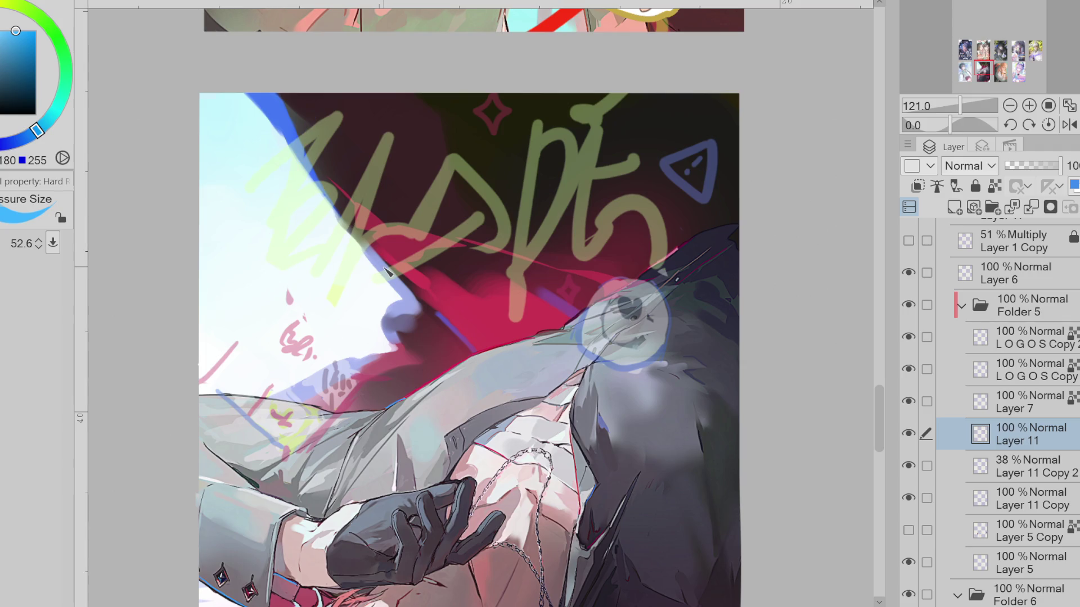
Hand-letter a blue B with a long curved stem and two bowls over the faint guide, redoing strokes as needed
{"action": "mouse_move", "coordinate": [275, 146]}
{"action": "left_mouse_down"}
{"action": "mouse_move", "coordinate": [245, 293]}
{"action": "mouse_move", "coordinate": [308, 241]}
{"action": "left_mouse_up"}
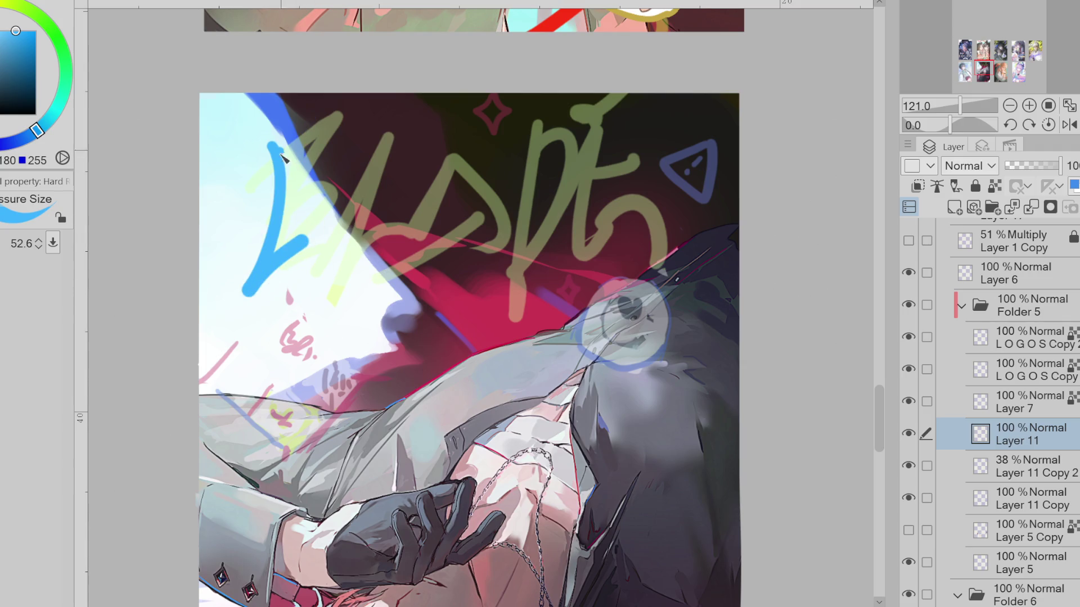
{"action": "left_click_drag", "start_coordinate": [283, 156], "coordinate": [332, 208]}
{"action": "key", "text": "ctrl+z"}
{"action": "mouse_move", "coordinate": [289, 149]}
{"action": "left_mouse_down"}
{"action": "mouse_move", "coordinate": [333, 194]}
{"action": "mouse_move", "coordinate": [286, 249]}
{"action": "left_mouse_up"}
{"action": "key", "text": "ctrl+z"}
{"action": "left_click_drag", "start_coordinate": [292, 199], "coordinate": [208, 242]}
{"action": "key", "text": "ctrl+z"}
{"action": "key", "text": "ctrl+z"}
{"action": "key", "text": "ctrl+z"}
{"action": "mouse_move", "coordinate": [266, 182]}
{"action": "left_mouse_down"}
{"action": "mouse_move", "coordinate": [333, 126]}
{"action": "mouse_move", "coordinate": [325, 172]}
{"action": "mouse_move", "coordinate": [337, 143]}
{"action": "mouse_move", "coordinate": [253, 244]}
{"action": "left_mouse_up"}
{"action": "key", "text": "ctrl+z"}
{"action": "key", "text": "ctrl+z"}
{"action": "left_click_drag", "start_coordinate": [295, 122], "coordinate": [244, 287]}
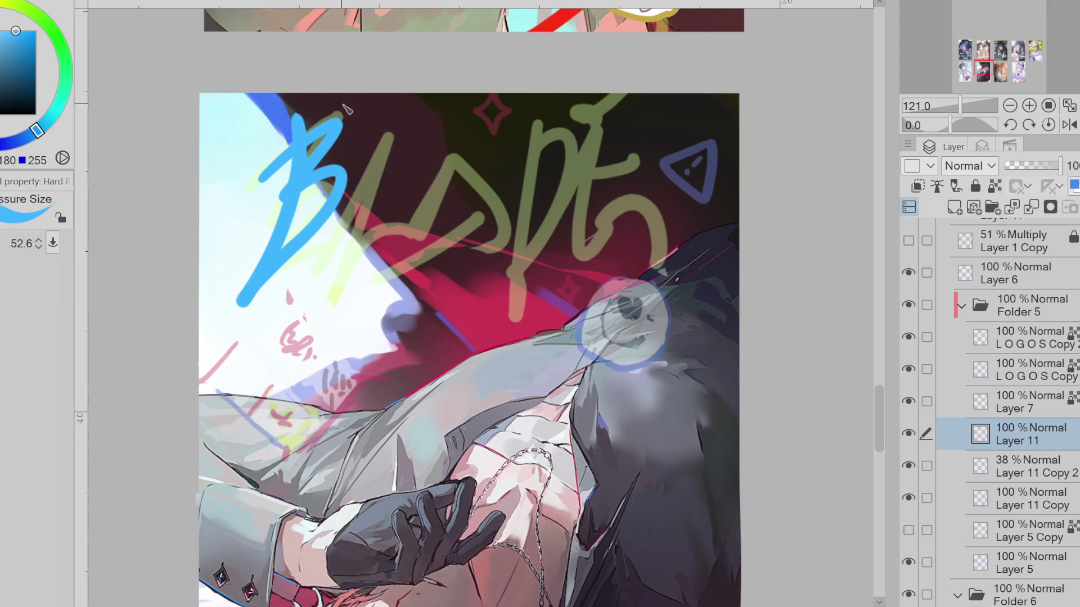
{"action": "key", "text": "ctrl+z"}
{"action": "key", "text": "ctrl+z"}
{"action": "key", "text": "ctrl+z"}
{"action": "left_click_drag", "start_coordinate": [294, 122], "coordinate": [235, 314]}
{"action": "mouse_move", "coordinate": [252, 165]}
{"action": "left_mouse_down"}
{"action": "mouse_move", "coordinate": [338, 182]}
{"action": "mouse_move", "coordinate": [243, 310]}
{"action": "left_mouse_up"}
{"action": "left_click_drag", "start_coordinate": [371, 139], "coordinate": [363, 270]}
{"action": "key", "text": "ctrl+z"}
Draw the blue L, A and D after the B, redrawing the D's bowl once
{"action": "left_click_drag", "start_coordinate": [380, 144], "coordinate": [336, 287]}
{"action": "mouse_move", "coordinate": [401, 236]}
{"action": "left_mouse_down"}
{"action": "mouse_move", "coordinate": [468, 135]}
{"action": "mouse_move", "coordinate": [409, 248]}
{"action": "mouse_move", "coordinate": [501, 166]}
{"action": "mouse_move", "coordinate": [494, 291]}
{"action": "left_mouse_up"}
{"action": "left_click_drag", "start_coordinate": [532, 154], "coordinate": [530, 218]}
{"action": "key", "text": "ctrl+z"}
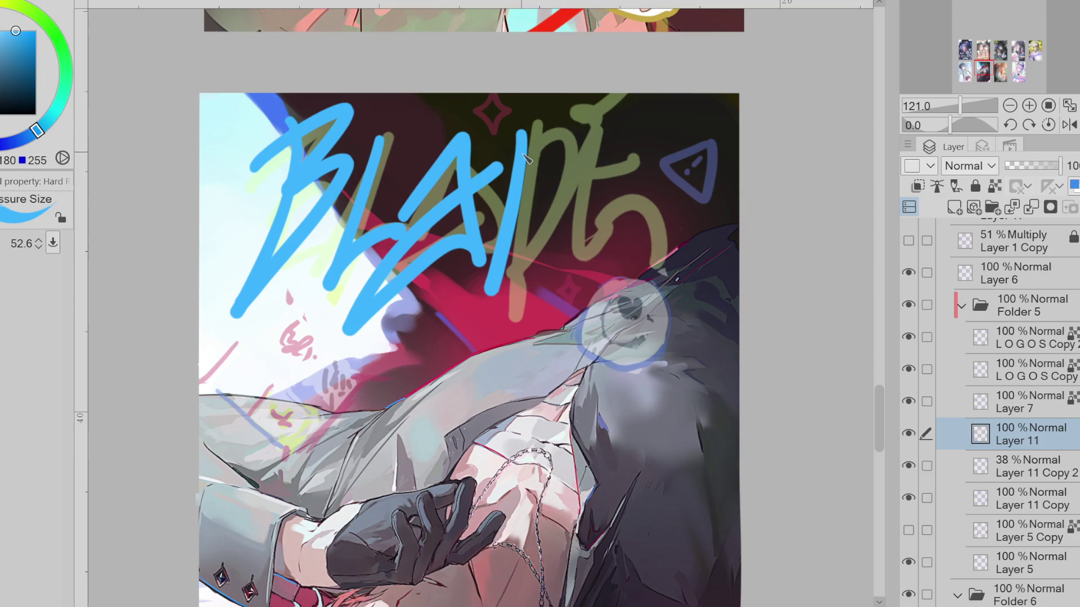
{"action": "left_click_drag", "start_coordinate": [527, 127], "coordinate": [487, 295]}
Draw the blue E with stem, bottom, middle and top bars after several retries
{"action": "mouse_move", "coordinate": [607, 115]}
{"action": "left_mouse_down"}
{"action": "mouse_move", "coordinate": [556, 262]}
{"action": "mouse_move", "coordinate": [634, 308]}
{"action": "left_mouse_up"}
{"action": "left_click_drag", "start_coordinate": [591, 213], "coordinate": [635, 196]}
{"action": "key", "text": "ctrl+z"}
{"action": "key", "text": "ctrl+z"}
{"action": "key", "text": "ctrl+z"}
{"action": "mouse_move", "coordinate": [604, 114]}
{"action": "left_mouse_down"}
{"action": "mouse_move", "coordinate": [600, 166]}
{"action": "mouse_move", "coordinate": [563, 264]}
{"action": "left_mouse_up"}
{"action": "left_click_drag", "start_coordinate": [582, 253], "coordinate": [668, 267]}
{"action": "left_click_drag", "start_coordinate": [596, 211], "coordinate": [641, 203]}
{"action": "key", "text": "ctrl+z"}
{"action": "key", "text": "ctrl+z"}
{"action": "key", "text": "ctrl+z"}
{"action": "mouse_move", "coordinate": [604, 115]}
{"action": "left_mouse_down"}
{"action": "mouse_move", "coordinate": [595, 211]}
{"action": "mouse_move", "coordinate": [674, 274]}
{"action": "left_mouse_up"}
{"action": "mouse_move", "coordinate": [595, 213]}
{"action": "left_mouse_down"}
{"action": "mouse_move", "coordinate": [644, 205]}
{"action": "mouse_move", "coordinate": [641, 169]}
{"action": "left_mouse_up"}
{"action": "key", "text": "ctrl+z"}
{"action": "mouse_move", "coordinate": [601, 122]}
{"action": "left_mouse_down"}
{"action": "mouse_move", "coordinate": [682, 100]}
{"action": "mouse_move", "coordinate": [609, 140]}
{"action": "left_mouse_up"}
{"action": "key", "text": "ctrl+z"}
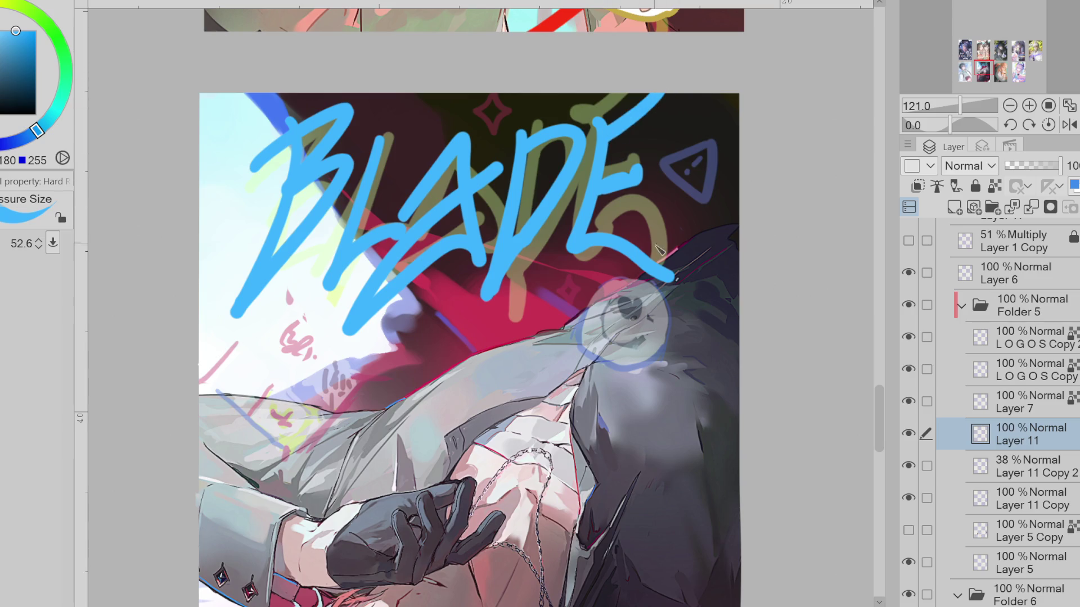
Trim the E's long bottom stroke with the eraser and reset the canvas view to 100%
{"action": "key", "text": "e"}
{"action": "left_click_drag", "start_coordinate": [682, 288], "coordinate": [616, 245]}
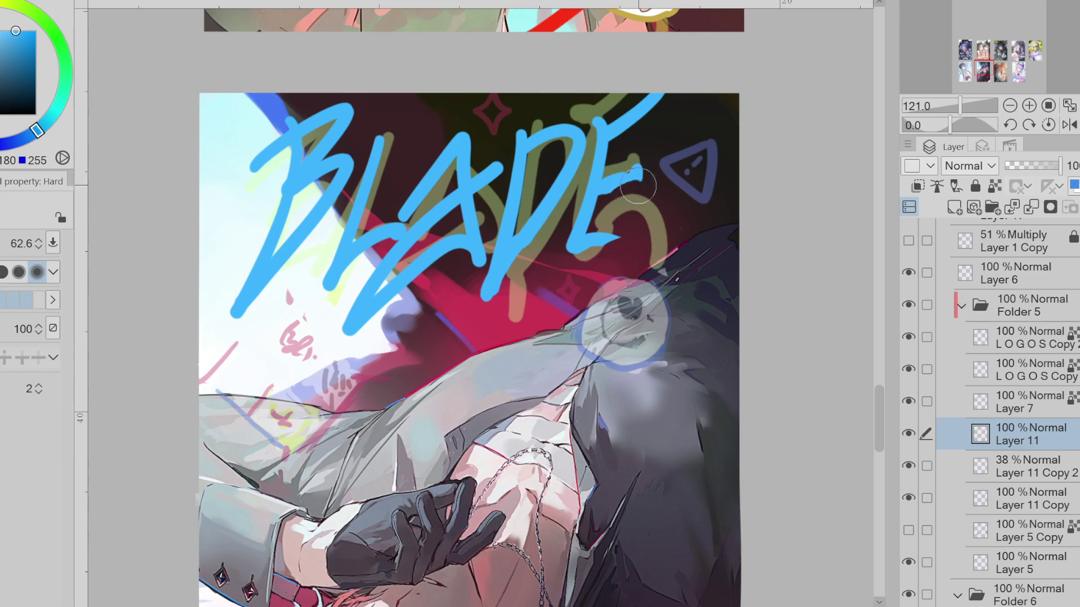
{"action": "key", "text": "p"}
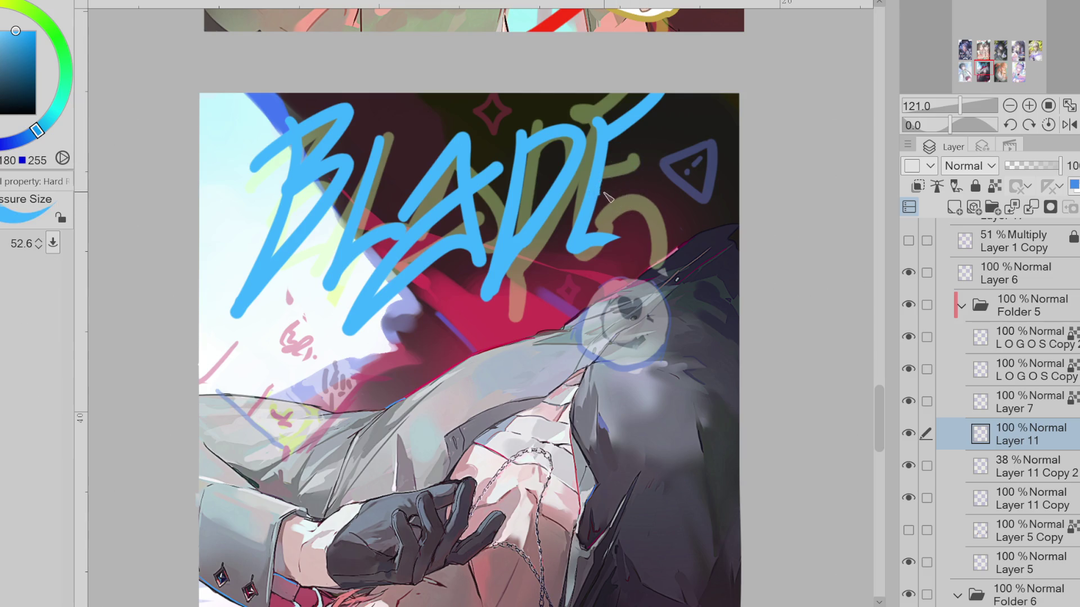
{"action": "left_click_drag", "start_coordinate": [602, 239], "coordinate": [699, 241]}
{"action": "key", "text": "ctrl+z"}
{"action": "key", "text": "e"}
{"action": "key", "text": "ctrl+alt+0"}
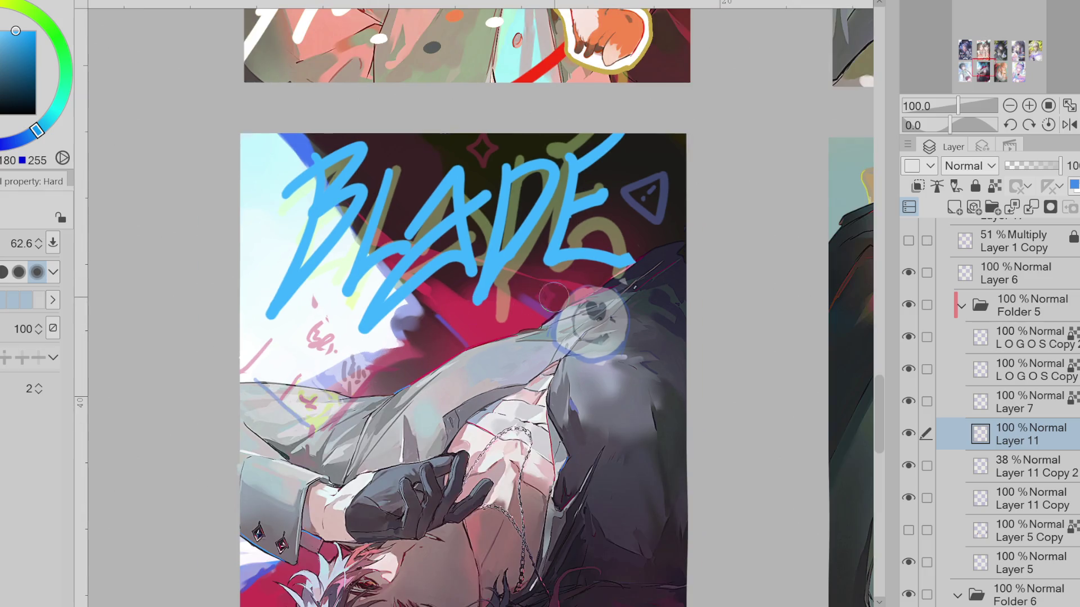
{"action": "scroll", "coordinate": [548, 295], "scroll_direction": "down", "scroll_amount": 2}
{"action": "scroll", "coordinate": [596, 263], "scroll_direction": "up", "scroll_amount": 2}
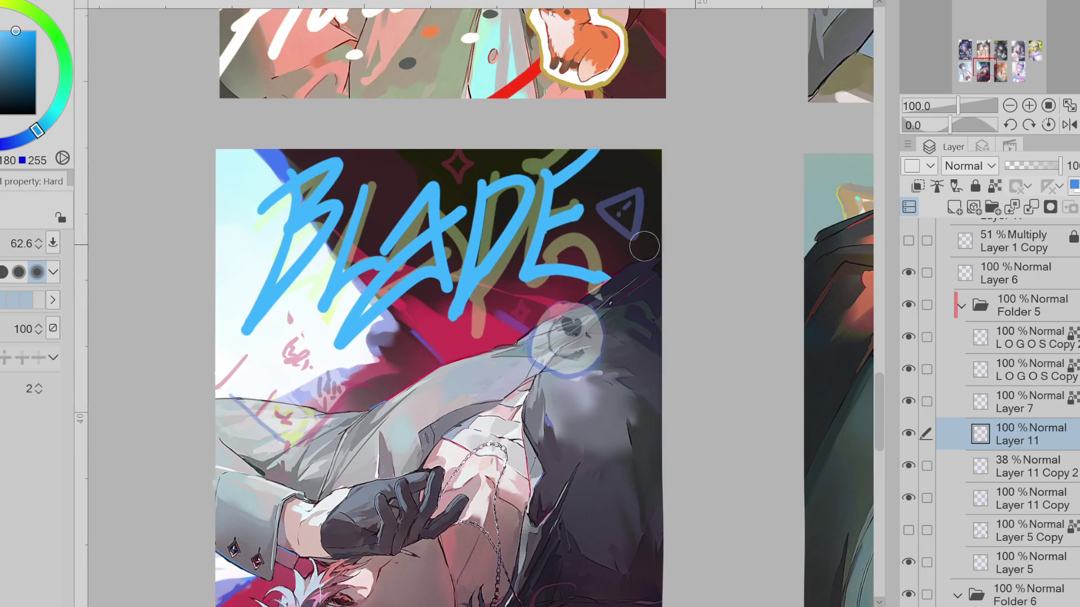
Commit a transform of the blue lettering, restore the old green lettering layer to full opacity and sample yellow-green
{"action": "key", "text": "ctrl+t"}
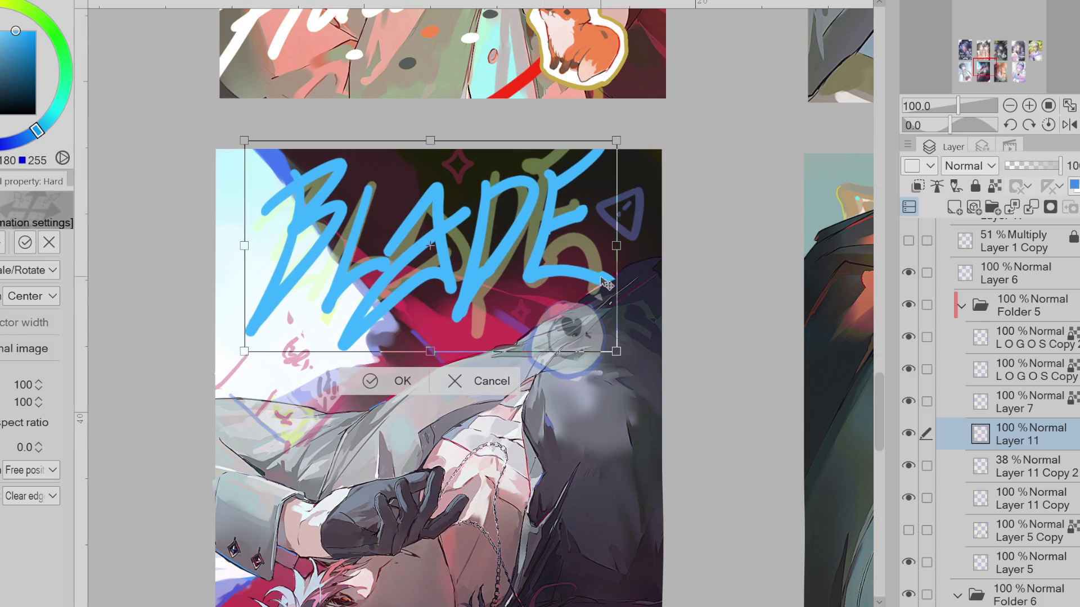
{"action": "left_click", "coordinate": [376, 381]}
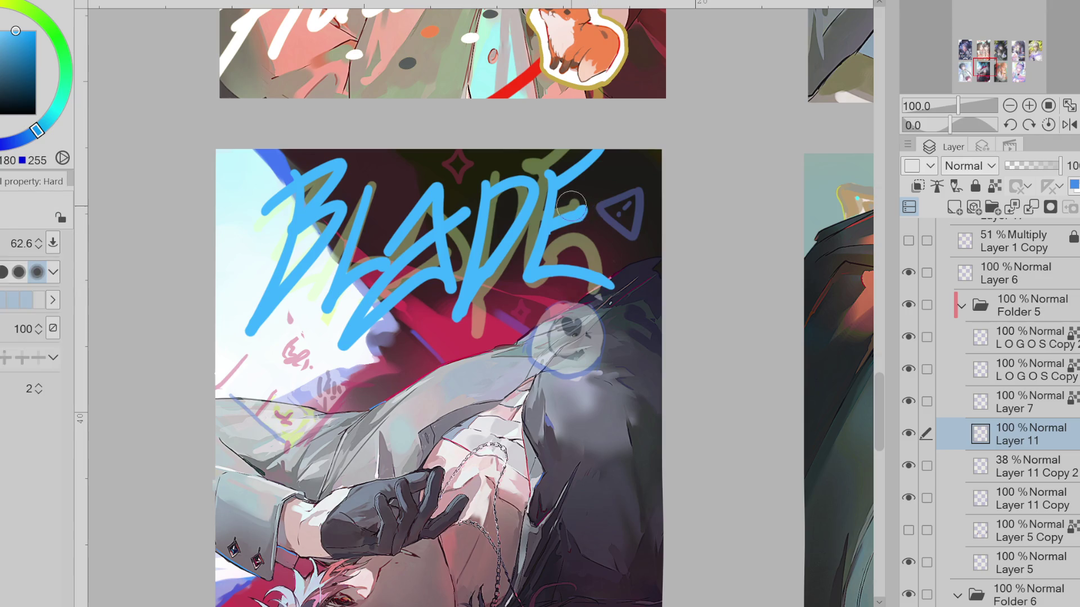
{"action": "key", "text": "e"}
{"action": "key", "text": "alt+bracketleft"}
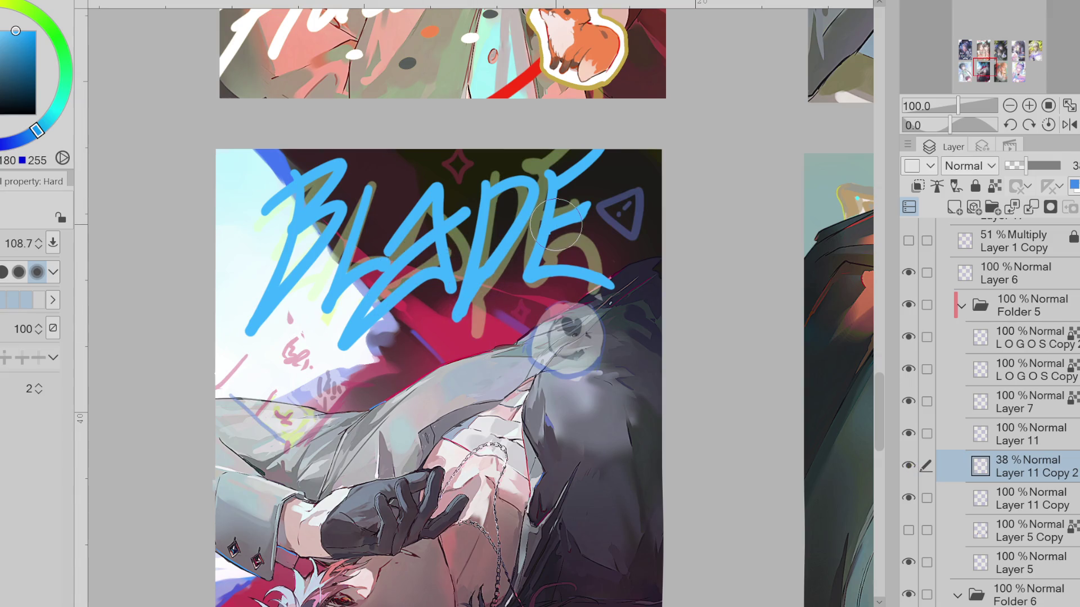
{"action": "left_click_drag", "start_coordinate": [1016, 166], "coordinate": [1059, 165]}
{"action": "left_click", "coordinate": [574, 245], "text": "alt"}
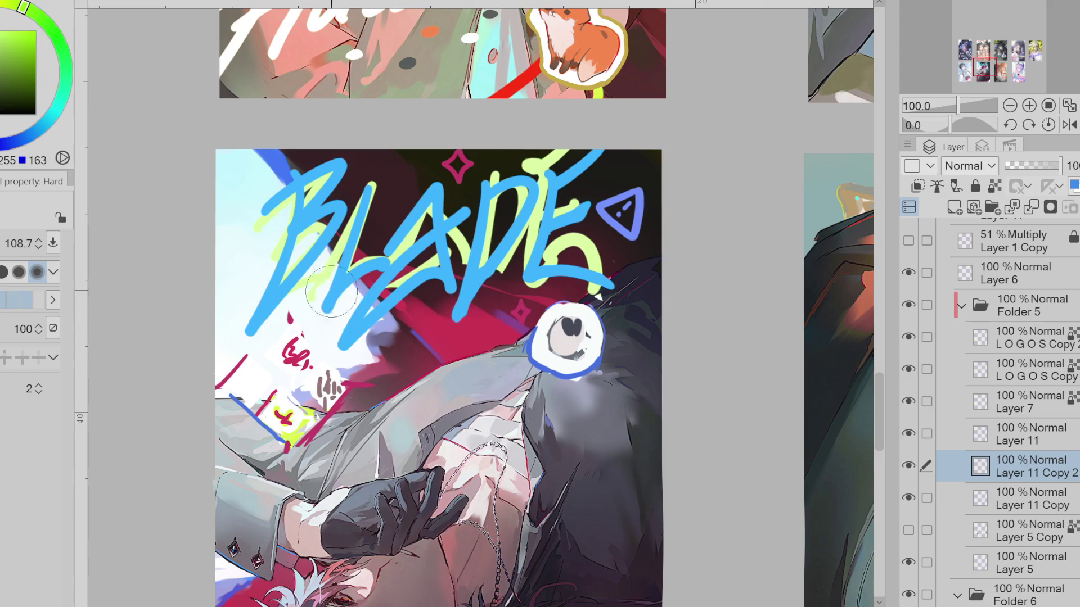
Erase the old green BLADE lettering and turn the redrawn lettering yellow-green by disabling layer colour
{"action": "mouse_move", "coordinate": [307, 231]}
{"action": "left_mouse_down"}
{"action": "mouse_move", "coordinate": [516, 175]}
{"action": "mouse_move", "coordinate": [565, 253]}
{"action": "left_mouse_up"}
{"action": "left_click", "coordinate": [1033, 434]}
{"action": "left_click", "coordinate": [955, 187]}
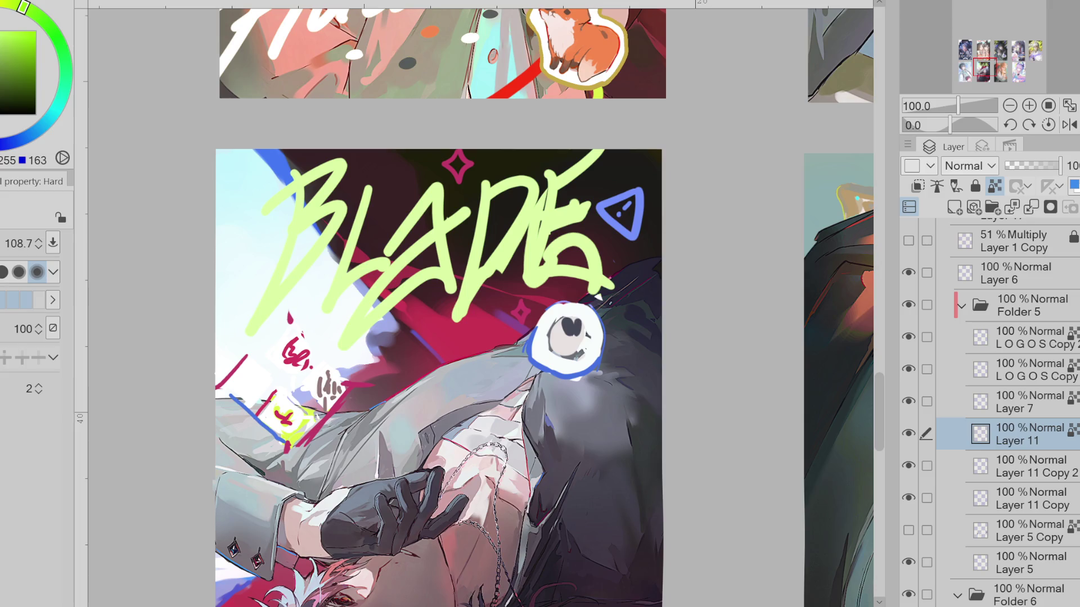
{"action": "left_click", "coordinate": [1047, 463]}
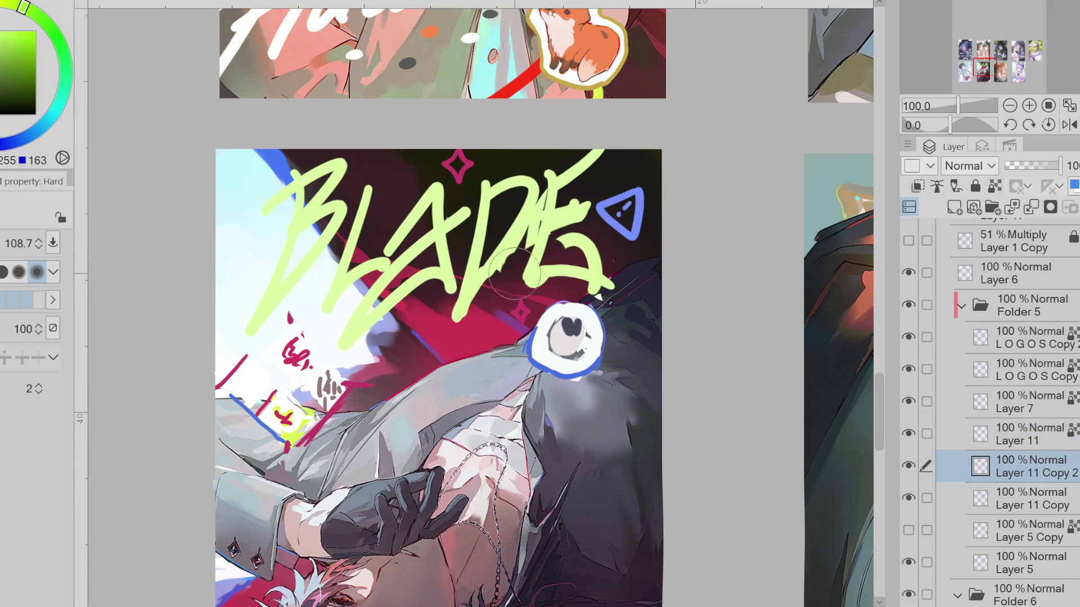
{"action": "mouse_move", "coordinate": [485, 266]}
{"action": "left_mouse_down"}
{"action": "mouse_move", "coordinate": [582, 253]}
{"action": "mouse_move", "coordinate": [616, 295]}
{"action": "mouse_move", "coordinate": [552, 266]}
{"action": "mouse_move", "coordinate": [532, 283]}
{"action": "left_mouse_up"}
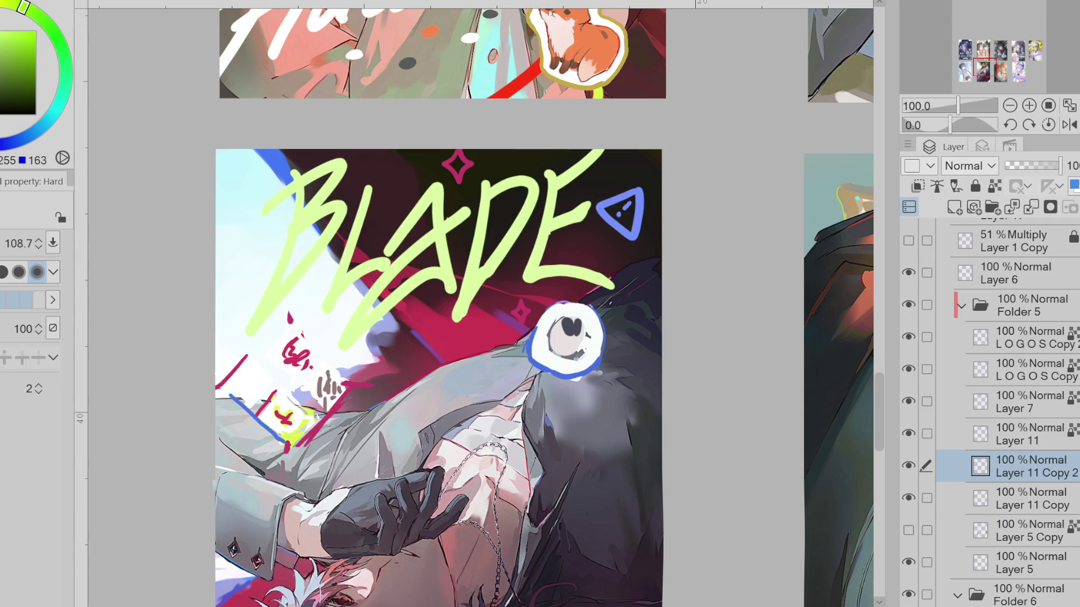
{"action": "scroll", "coordinate": [955, 575], "scroll_direction": "down", "scroll_amount": 1}
Try a large olive blob over the small notes, undo it, and show the pink banner again
{"action": "left_click", "coordinate": [921, 480]}
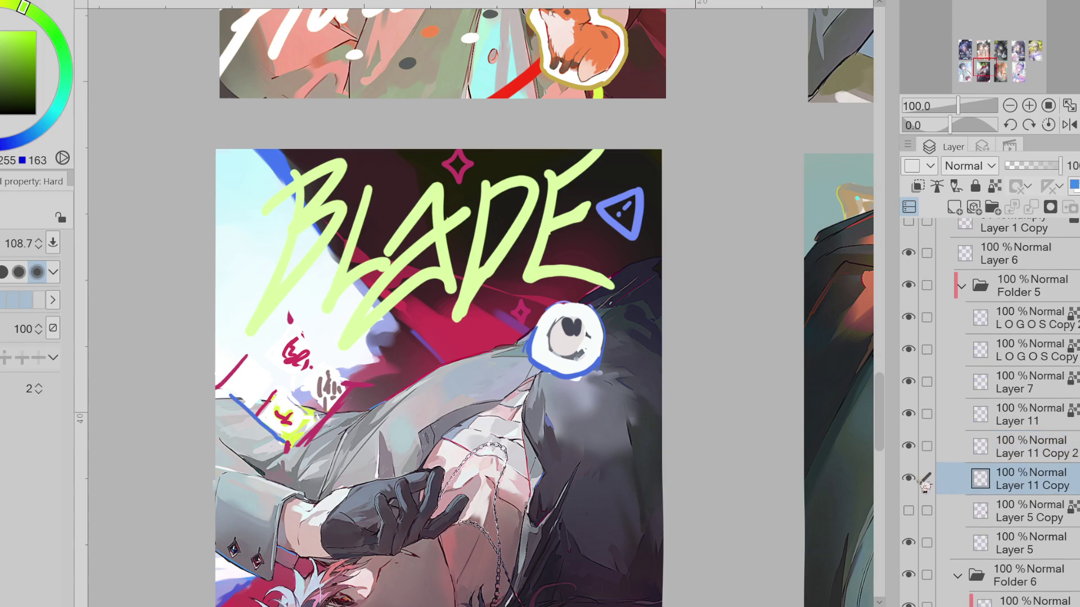
{"action": "key", "text": "b"}
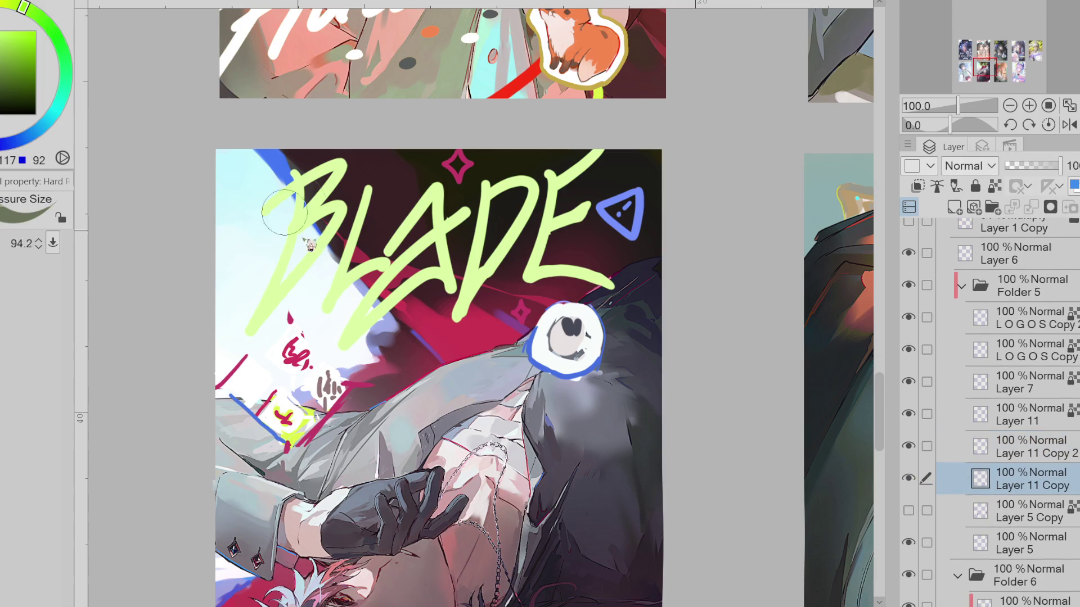
{"action": "left_click_drag", "start_coordinate": [354, 325], "coordinate": [303, 422]}
{"action": "left_click_drag", "start_coordinate": [254, 320], "coordinate": [246, 447]}
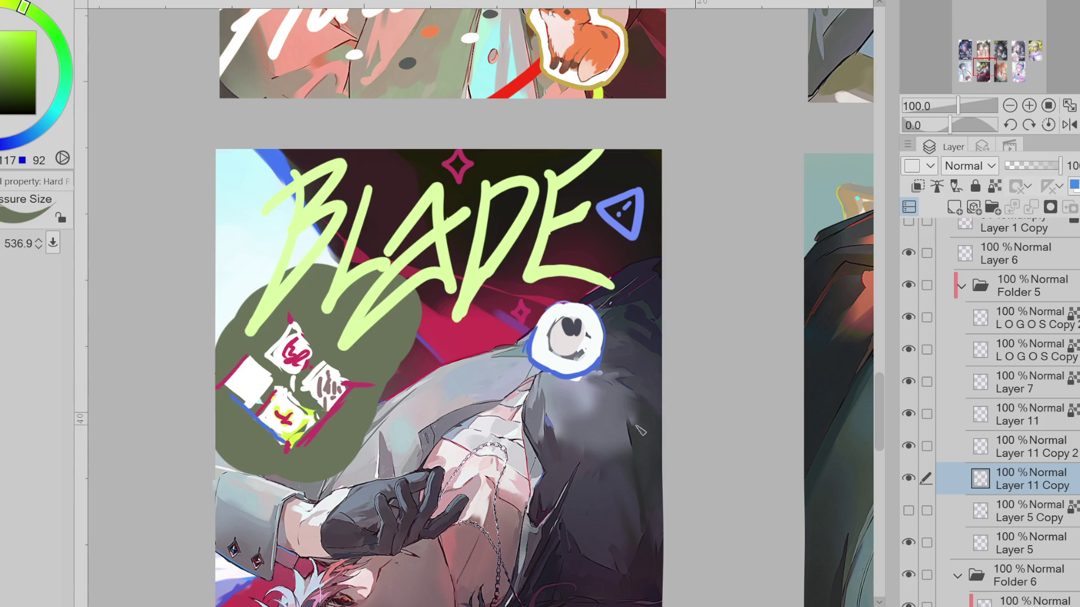
{"action": "key", "text": "ctrl+z"}
{"action": "key", "text": "ctrl+z"}
{"action": "left_click", "coordinate": [909, 511]}
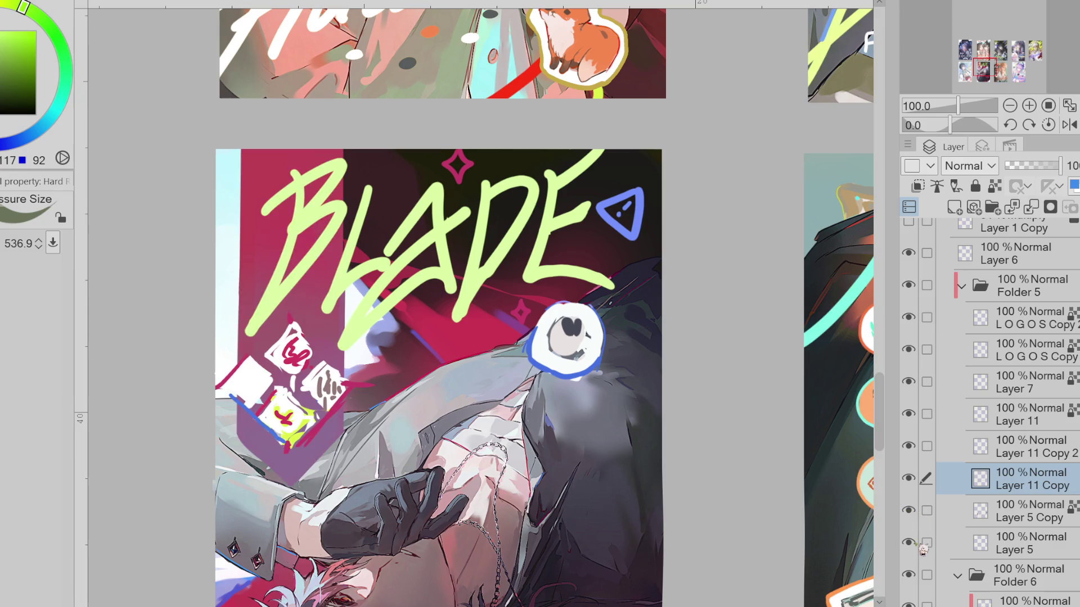
Undo a greenish dab over the white eye, then switch to red and shrink the brush to about 169
{"action": "left_click", "coordinate": [983, 448]}
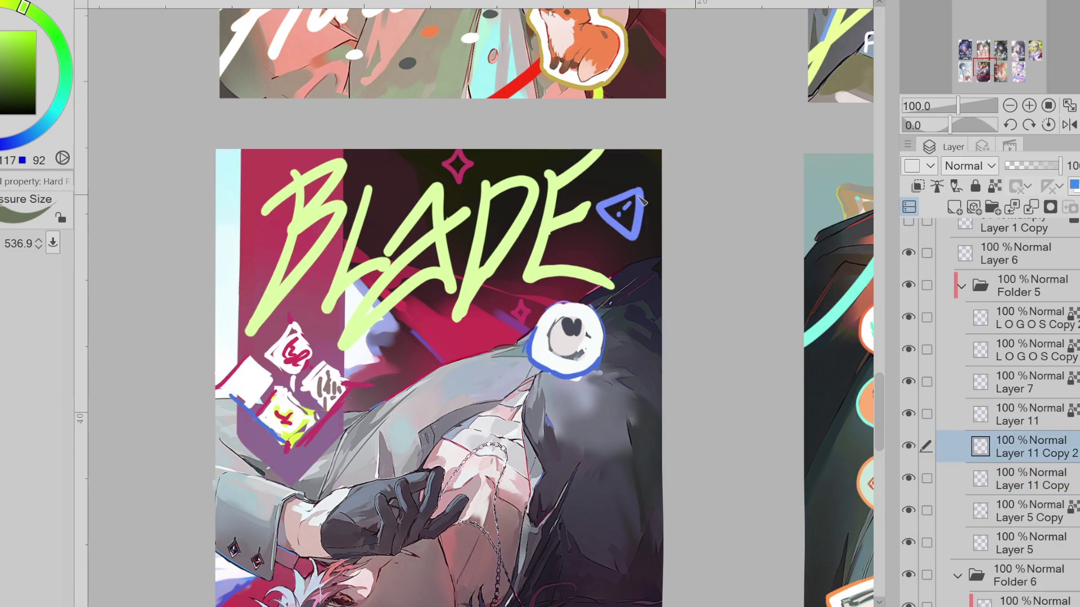
{"action": "left_click", "coordinate": [995, 186]}
{"action": "left_click_drag", "start_coordinate": [506, 245], "coordinate": [496, 235]}
{"action": "key", "text": "ctrl+z"}
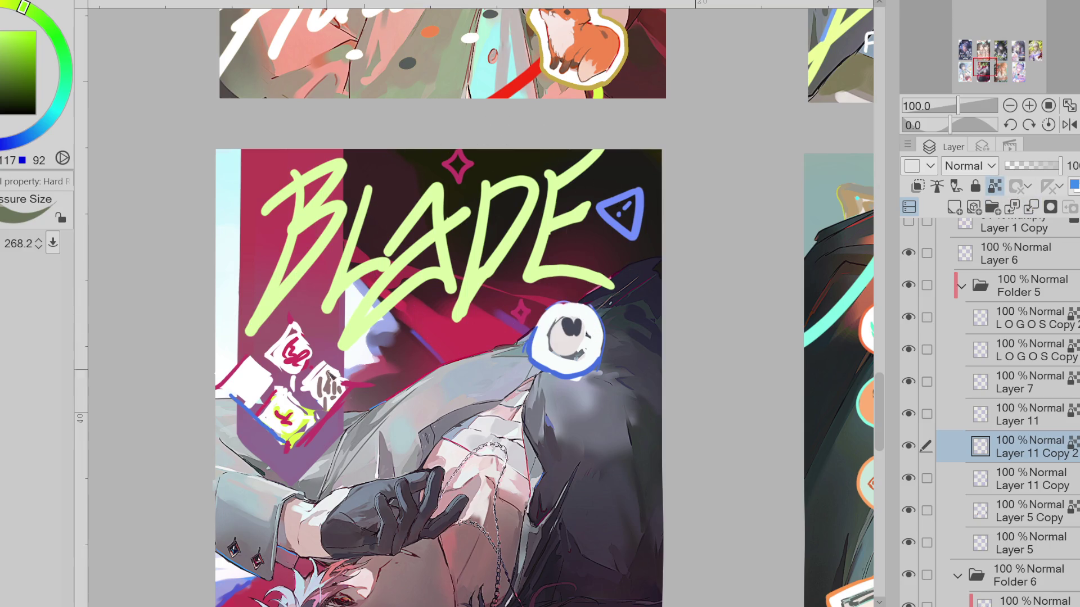
{"action": "key", "text": "e"}
{"action": "key", "text": "bracketleft"}
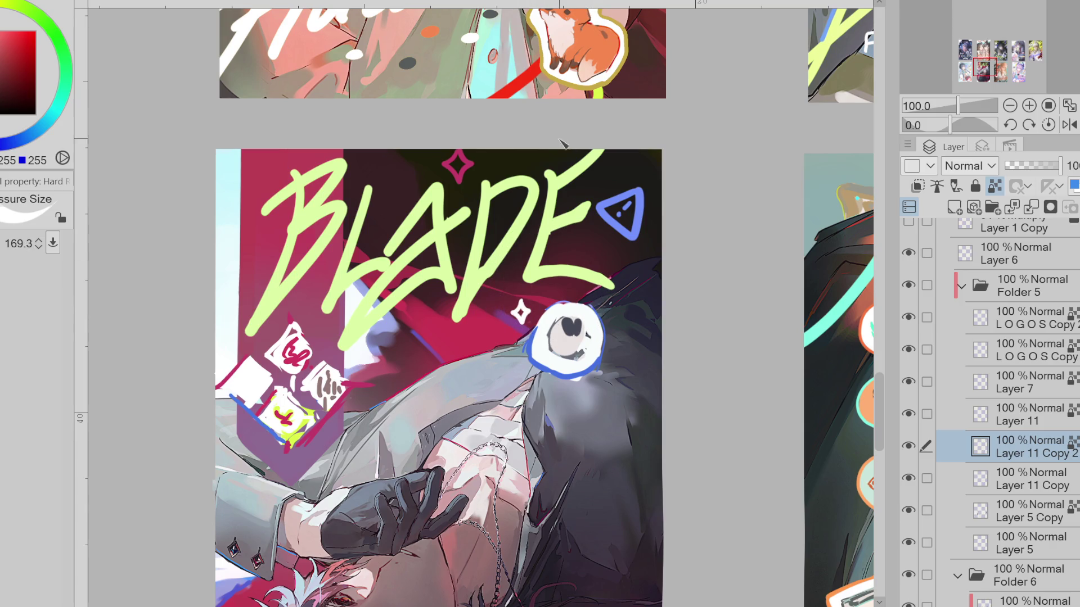
{"action": "scroll", "coordinate": [546, 155], "scroll_direction": "up", "scroll_amount": 2}
{"action": "scroll", "coordinate": [585, 289], "scroll_direction": "up", "scroll_amount": 2}
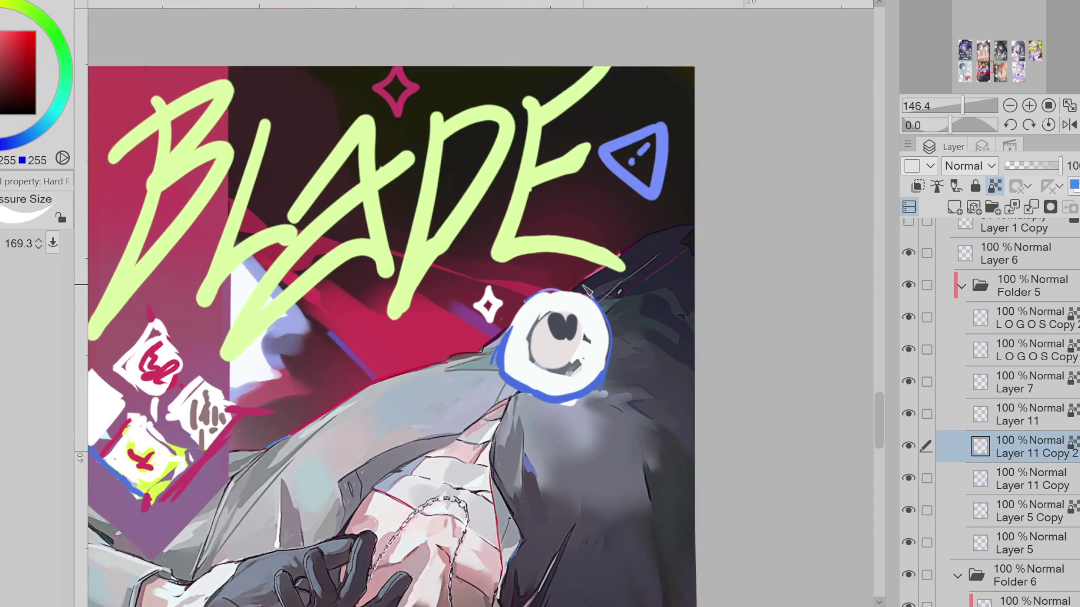
Resize the brush for fine touch-ups, reshape the white sparkle and paint the pink sparkle's centre white
{"action": "left_click", "coordinate": [641, 152], "text": "alt"}
{"action": "mouse_move", "coordinate": [451, 268]}
{"action": "left_mouse_down"}
{"action": "mouse_move", "coordinate": [475, 287]}
{"action": "mouse_move", "coordinate": [462, 278]}
{"action": "left_mouse_up"}
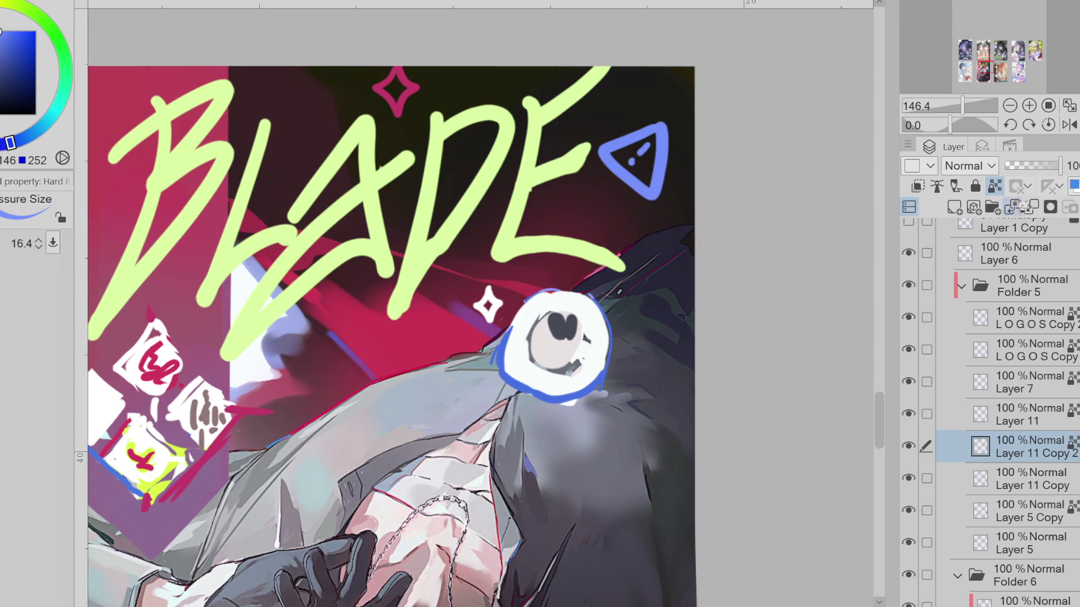
{"action": "mouse_move", "coordinate": [540, 301]}
{"action": "left_mouse_down"}
{"action": "mouse_move", "coordinate": [512, 295]}
{"action": "mouse_move", "coordinate": [478, 310]}
{"action": "left_mouse_up"}
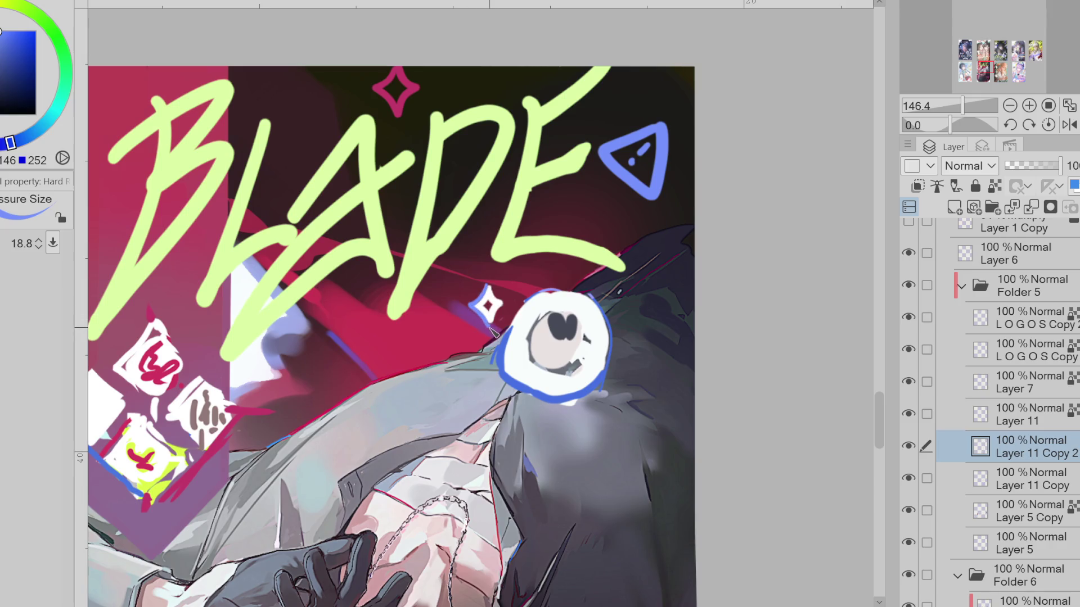
{"action": "left_click_drag", "start_coordinate": [498, 299], "coordinate": [487, 300]}
{"action": "key", "text": "p"}
{"action": "left_click", "coordinate": [398, 86]}
{"action": "key", "text": "b"}
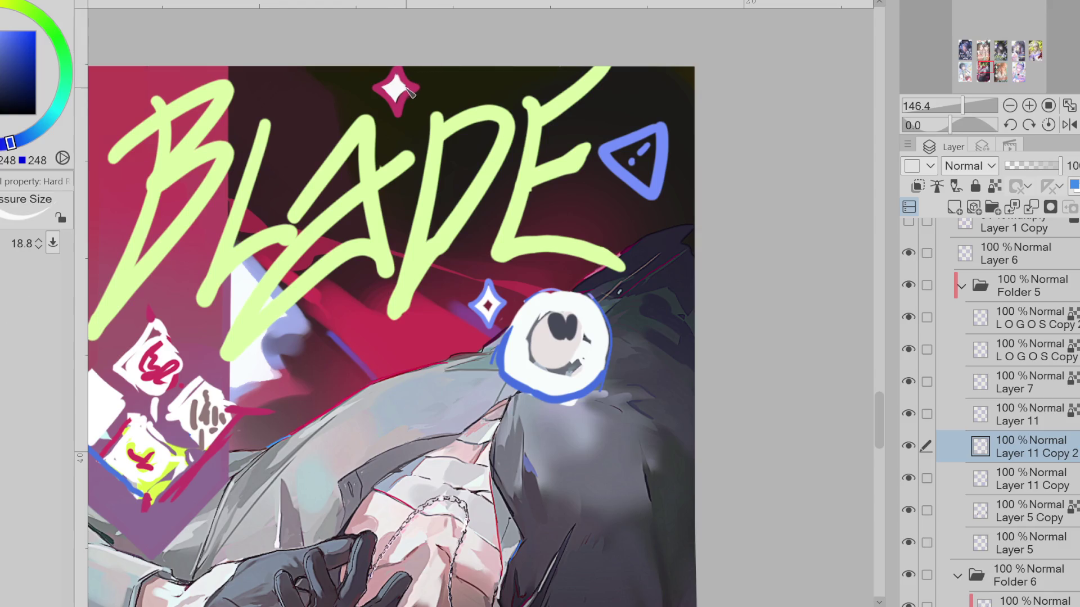
Edge the pink sparkle's top-left in green, then cover it with a thicker pink rim
{"action": "left_click", "coordinate": [443, 123], "text": "alt"}
{"action": "left_click_drag", "start_coordinate": [393, 69], "coordinate": [372, 95]}
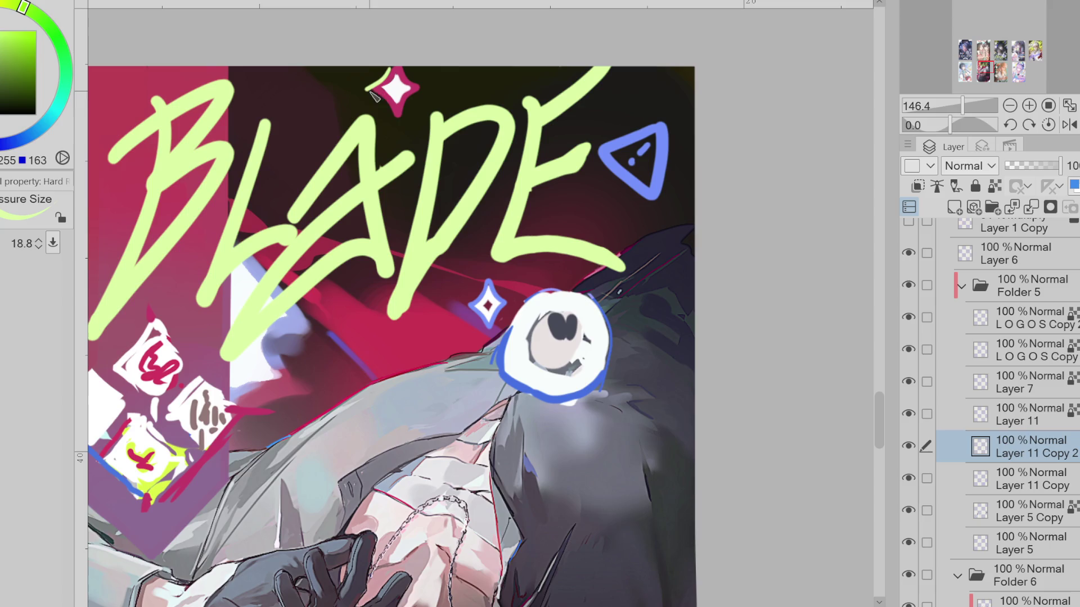
{"action": "left_click", "coordinate": [26, 9]}
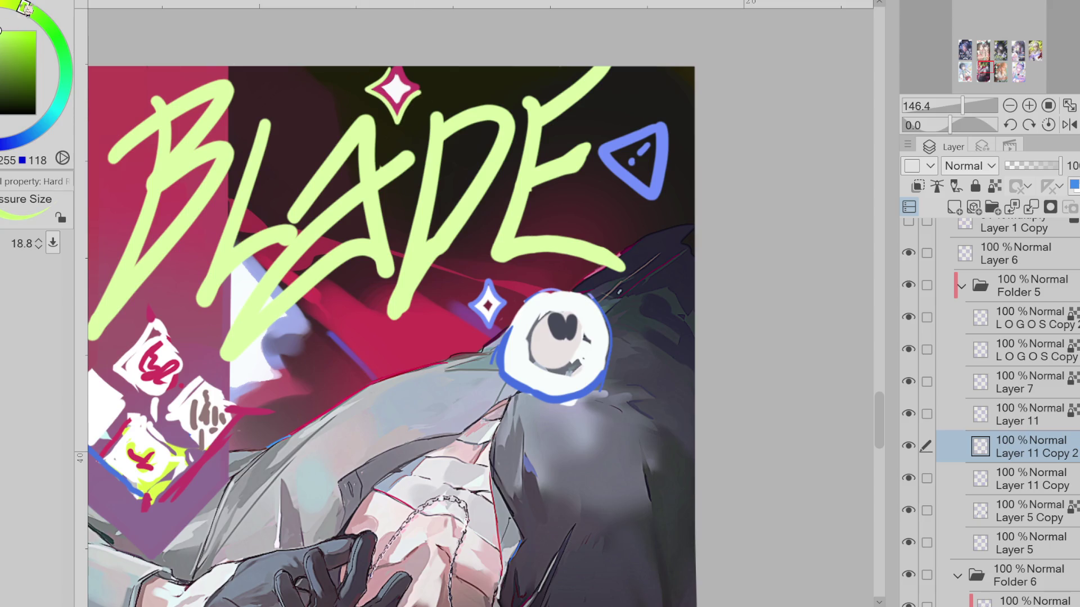
{"action": "left_click_drag", "start_coordinate": [393, 70], "coordinate": [420, 89]}
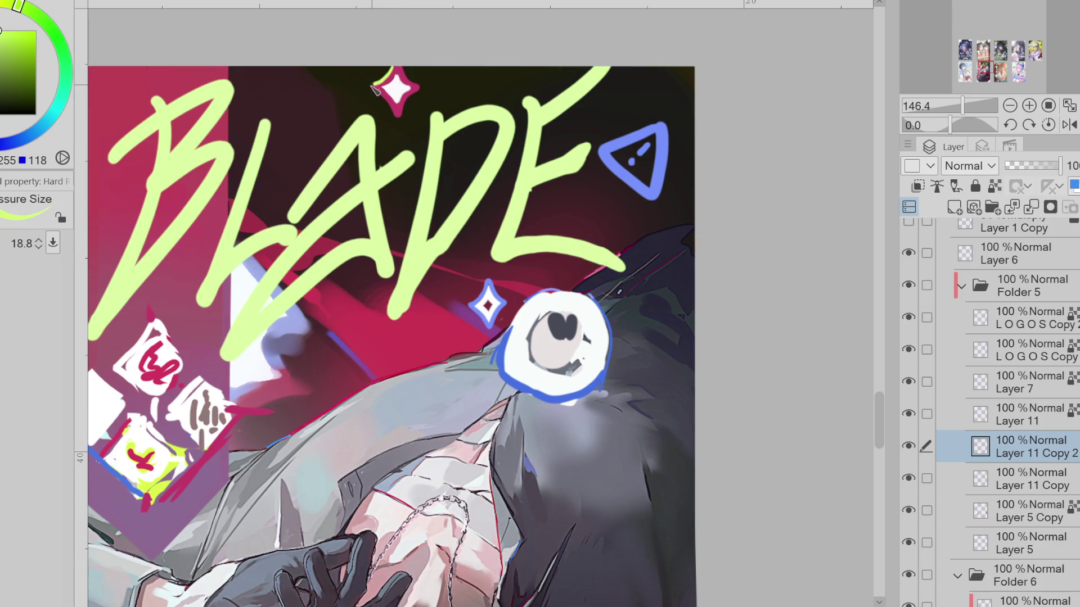
{"action": "left_click", "coordinate": [406, 80], "text": "alt"}
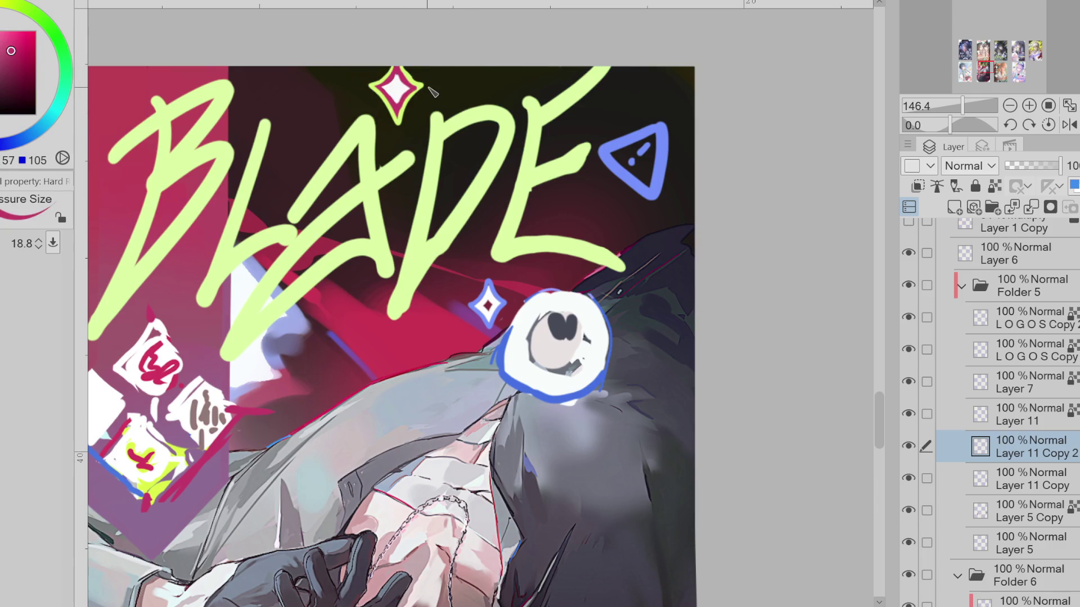
{"action": "scroll", "coordinate": [538, 254], "scroll_direction": "down", "scroll_amount": 2}
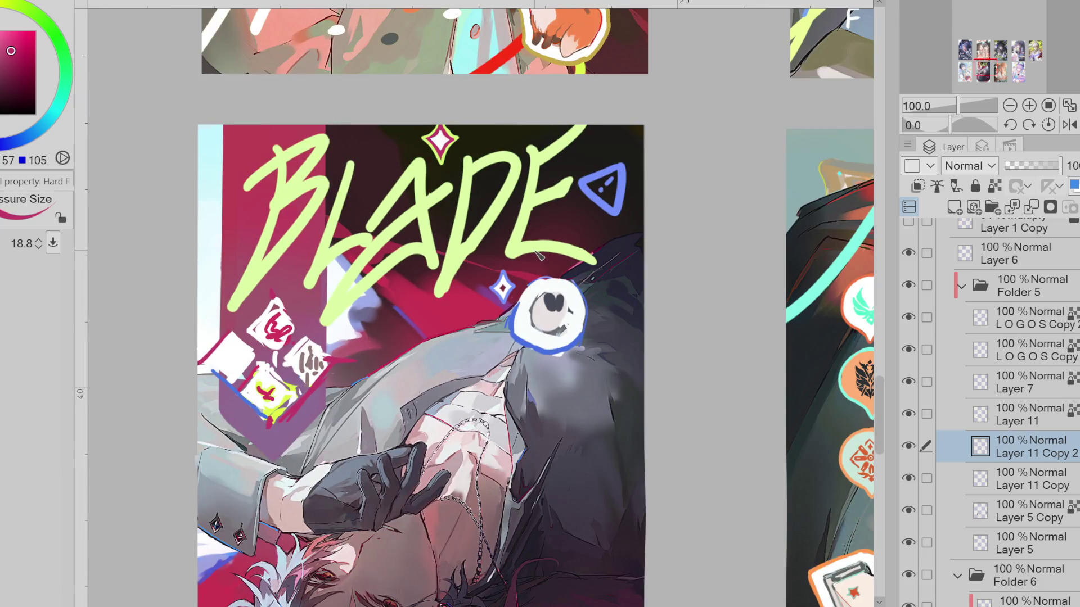
Draw a light-green line down the blue triangle's right edge using the lettering's colour
{"action": "left_click", "coordinate": [498, 158], "text": "alt"}
{"action": "left_click", "coordinate": [456, 138], "text": "alt"}
{"action": "left_click_drag", "start_coordinate": [627, 174], "coordinate": [621, 215]}
{"action": "key", "text": "ctrl+z"}
{"action": "left_click_drag", "start_coordinate": [626, 165], "coordinate": [619, 212]}
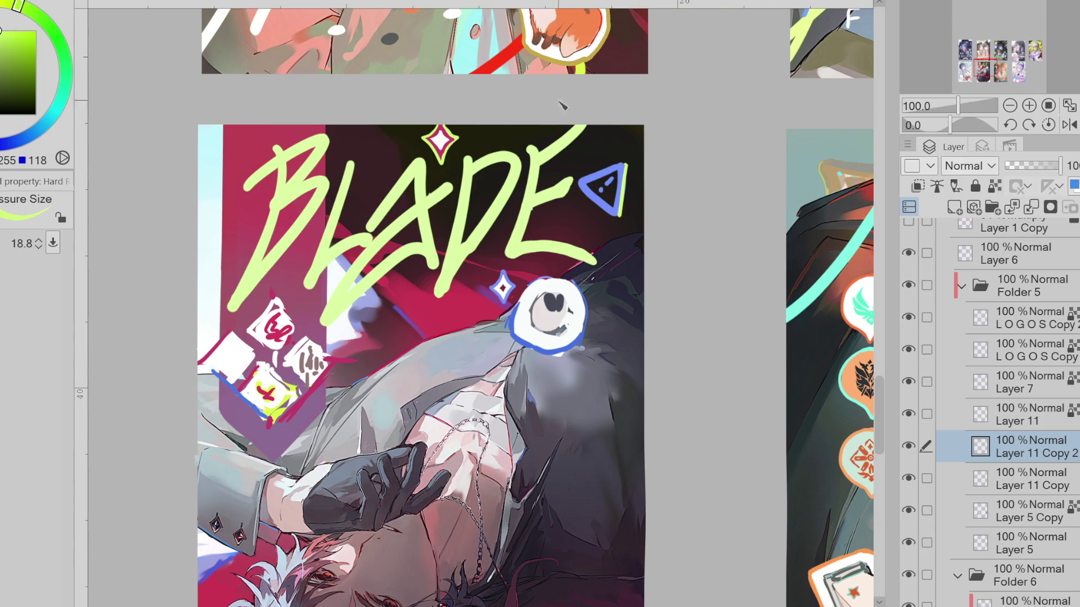
{"action": "scroll", "coordinate": [561, 96], "scroll_direction": "down", "scroll_amount": 3}
{"action": "scroll", "coordinate": [562, 95], "scroll_direction": "up", "scroll_amount": 1}
{"action": "scroll", "coordinate": [562, 96], "scroll_direction": "up", "scroll_amount": 2}
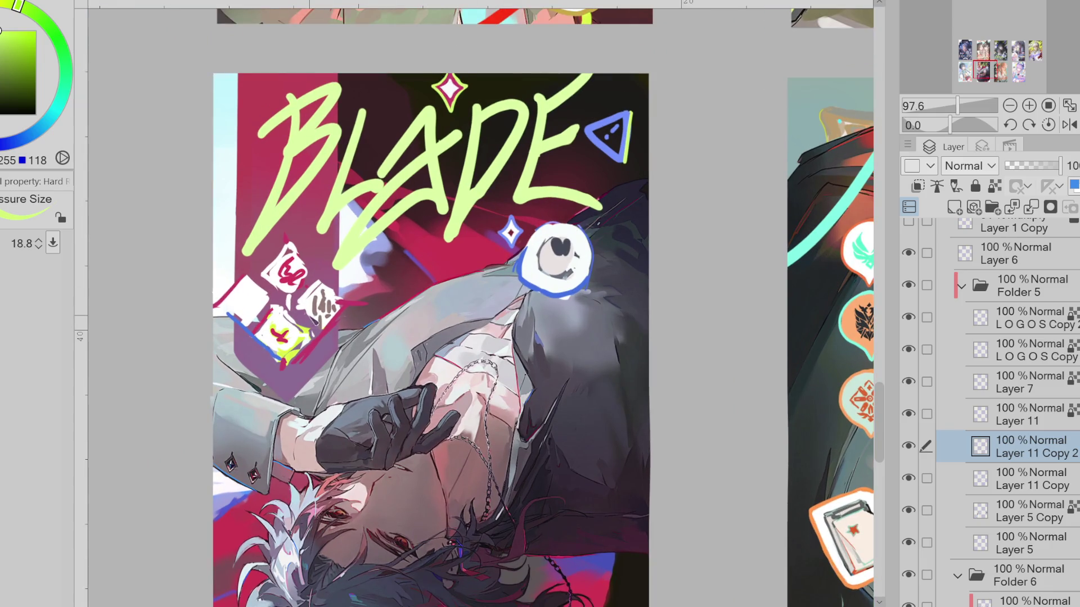
{"action": "scroll", "coordinate": [327, 319], "scroll_direction": "up", "scroll_amount": 1}
{"action": "scroll", "coordinate": [322, 320], "scroll_direction": "down", "scroll_amount": 4}
{"action": "scroll", "coordinate": [559, 271], "scroll_direction": "down", "scroll_amount": 1}
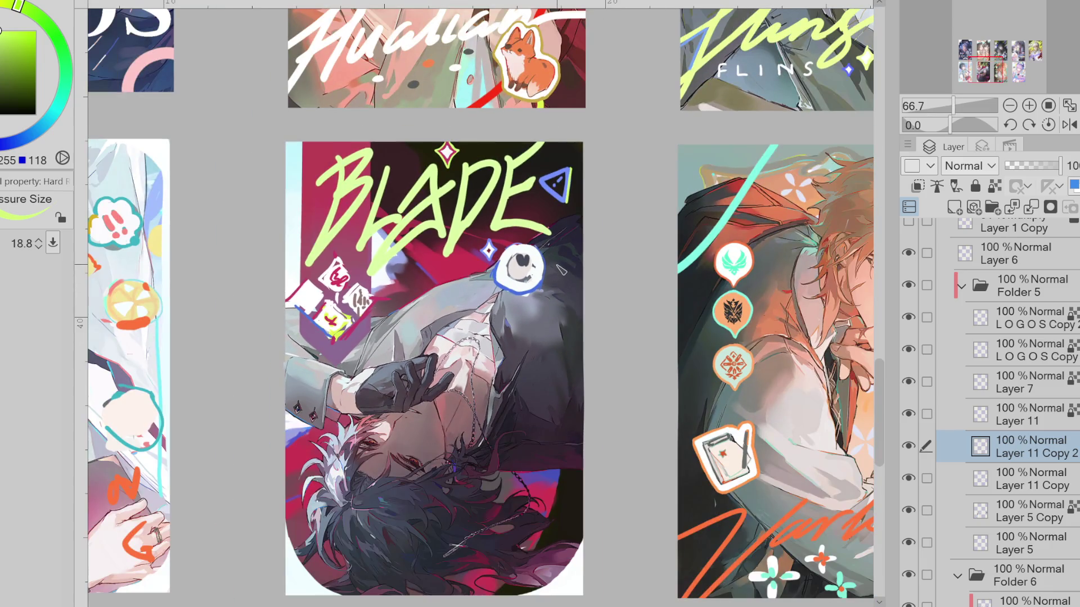
{"action": "scroll", "coordinate": [548, 254], "scroll_direction": "down", "scroll_amount": 1}
{"action": "scroll", "coordinate": [539, 246], "scroll_direction": "down", "scroll_amount": 1}
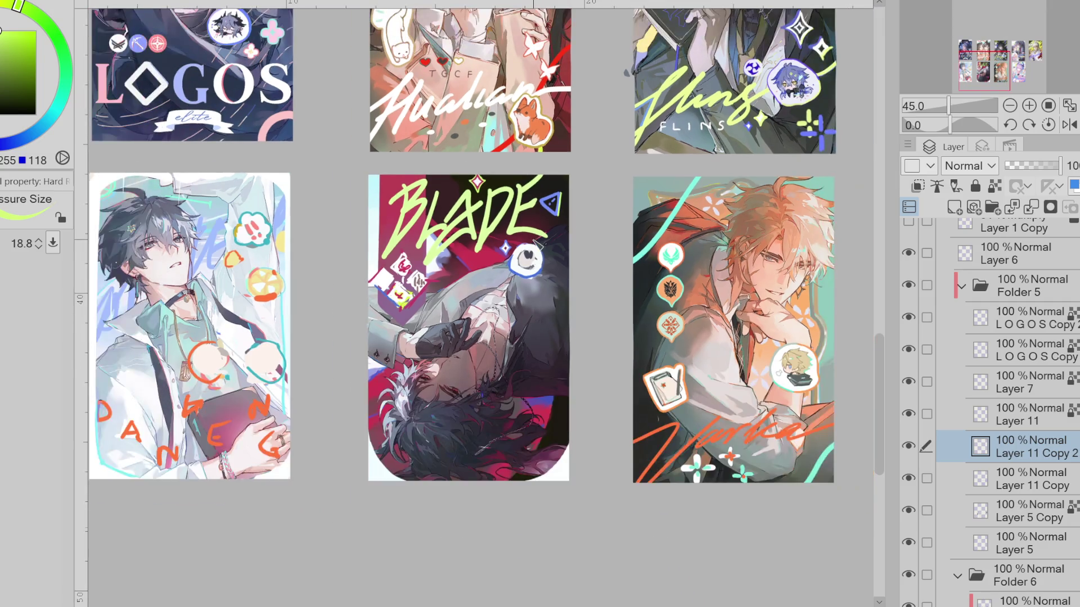
{"action": "scroll", "coordinate": [540, 251], "scroll_direction": "up", "scroll_amount": 2}
{"action": "scroll", "coordinate": [540, 251], "scroll_direction": "up", "scroll_amount": 4}
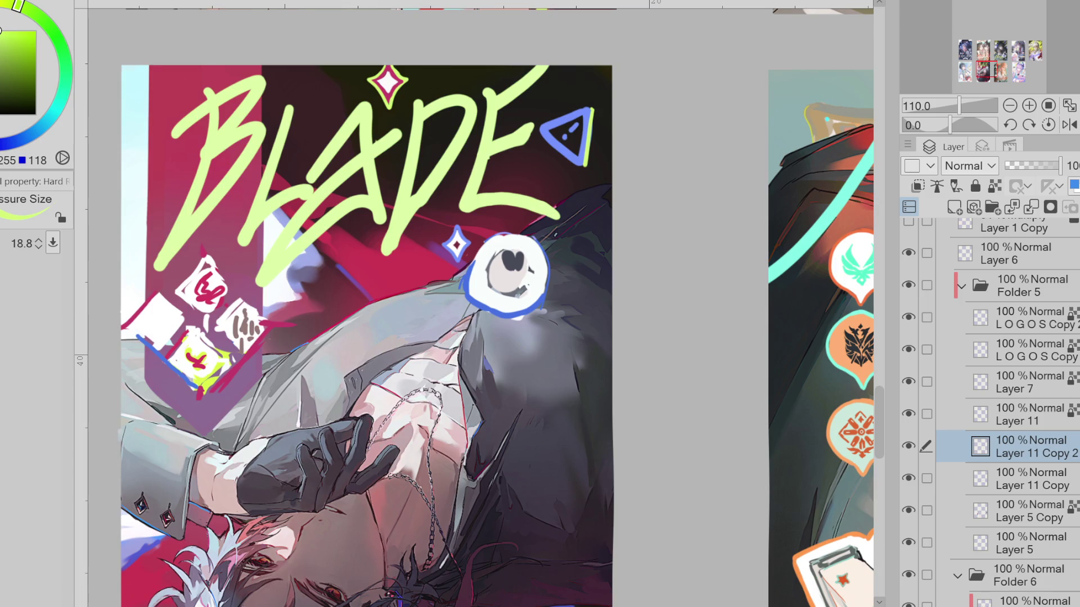
{"action": "scroll", "coordinate": [348, 357], "scroll_direction": "down", "scroll_amount": 2}
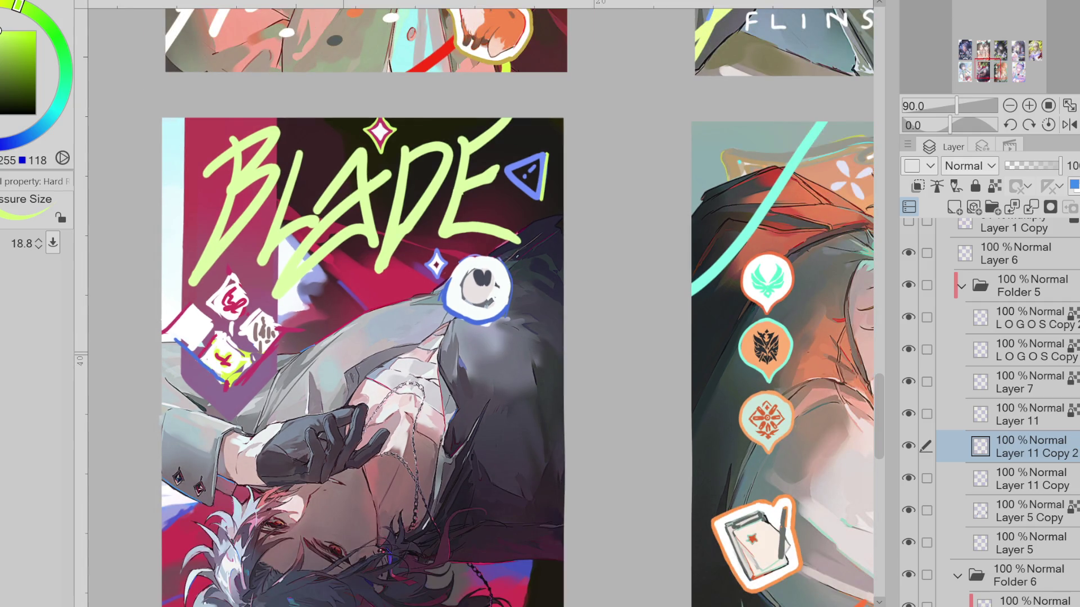
{"action": "scroll", "coordinate": [404, 307], "scroll_direction": "down", "scroll_amount": 5}
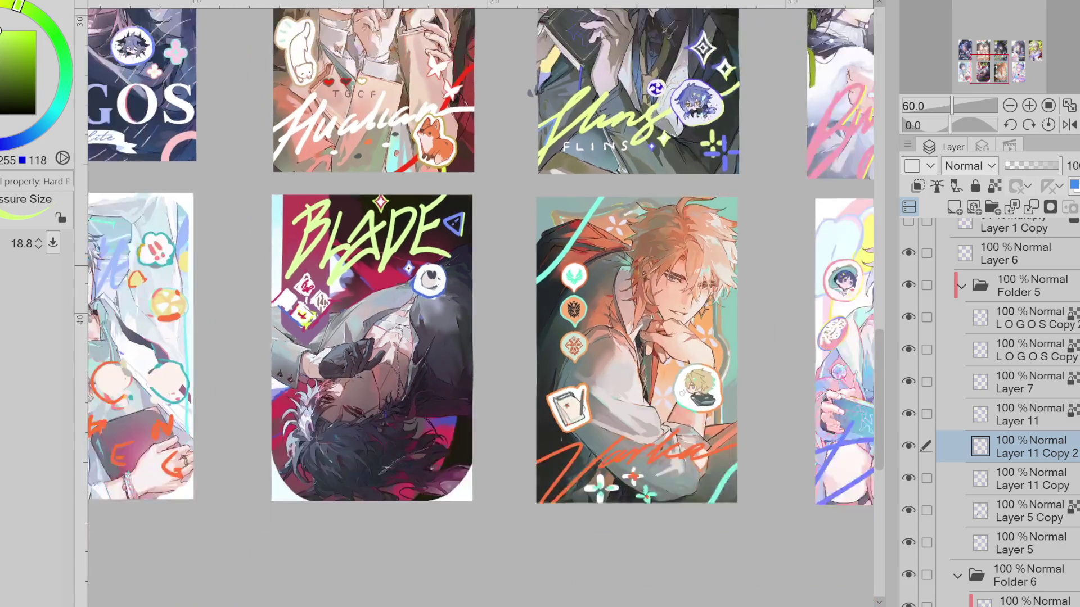
{"action": "scroll", "coordinate": [404, 306], "scroll_direction": "down", "scroll_amount": 1}
{"action": "scroll", "coordinate": [405, 307], "scroll_direction": "down", "scroll_amount": 2}
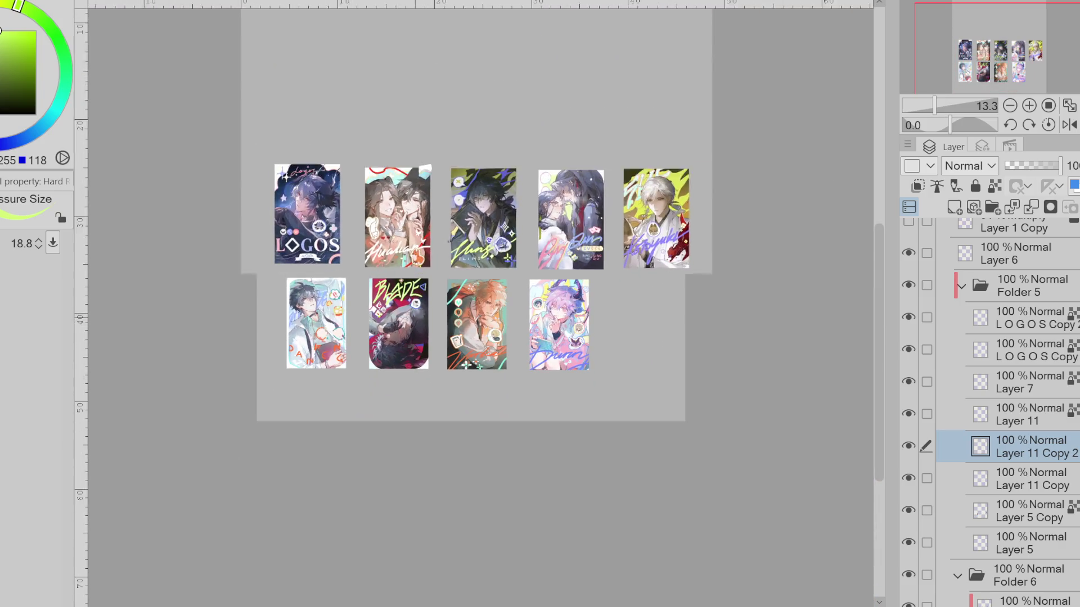
{"action": "scroll", "coordinate": [405, 321], "scroll_direction": "up", "scroll_amount": 3}
{"action": "scroll", "coordinate": [404, 321], "scroll_direction": "up", "scroll_amount": 2}
{"action": "scroll", "coordinate": [405, 321], "scroll_direction": "down", "scroll_amount": 2}
{"action": "scroll", "coordinate": [405, 321], "scroll_direction": "down", "scroll_amount": 2}
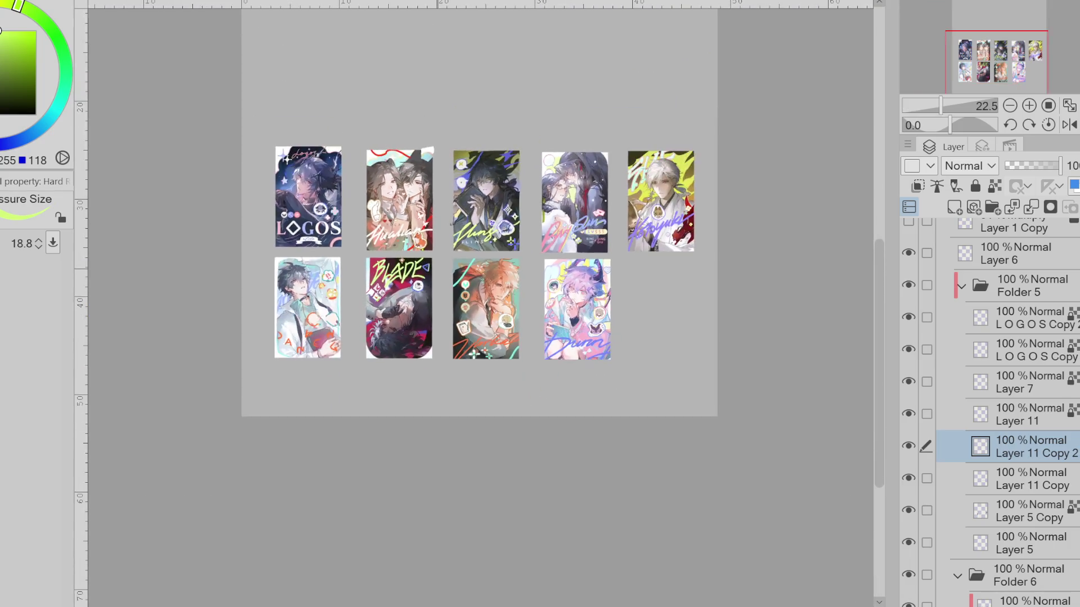
{"action": "scroll", "coordinate": [451, 226], "scroll_direction": "up", "scroll_amount": 1}
{"action": "scroll", "coordinate": [450, 227], "scroll_direction": "up", "scroll_amount": 2}
{"action": "scroll", "coordinate": [588, 104], "scroll_direction": "up", "scroll_amount": 1}
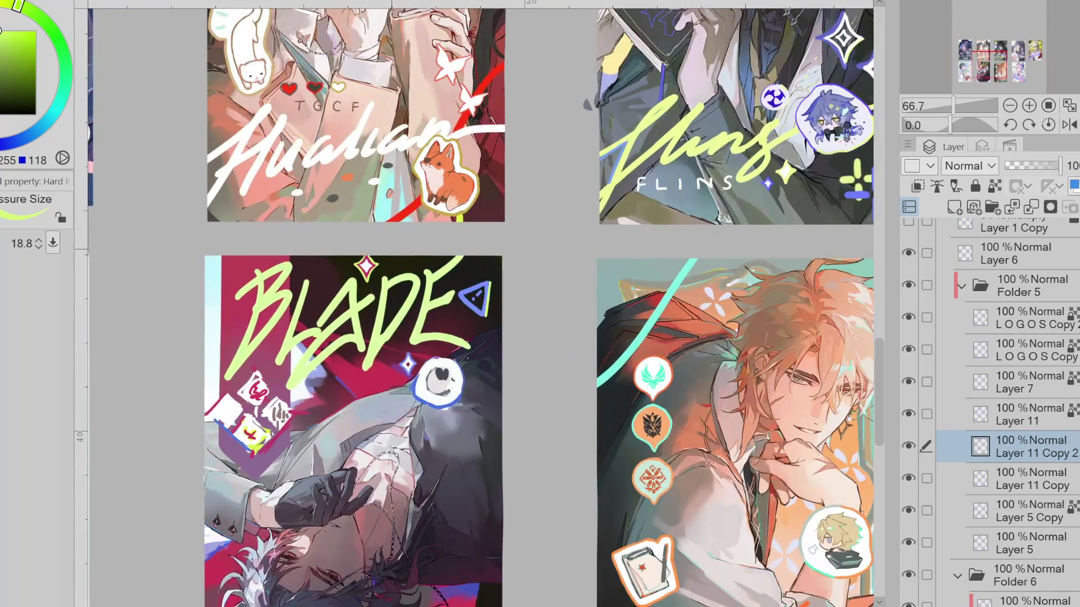
{"action": "mouse_move", "coordinate": [365, 265]}
{"action": "left_mouse_down", "text": "ctrl+alt"}
{"action": "mouse_move", "coordinate": [397, 266]}
{"action": "mouse_move", "coordinate": [376, 272]}
{"action": "left_mouse_up", "text": "ctrl+alt"}
Fill the white star above BLADE with dark pink using Lock Transparent Pixels, then release the lock
{"action": "key", "text": "ctrl+z"}
{"action": "left_click", "coordinate": [365, 264], "text": "alt"}
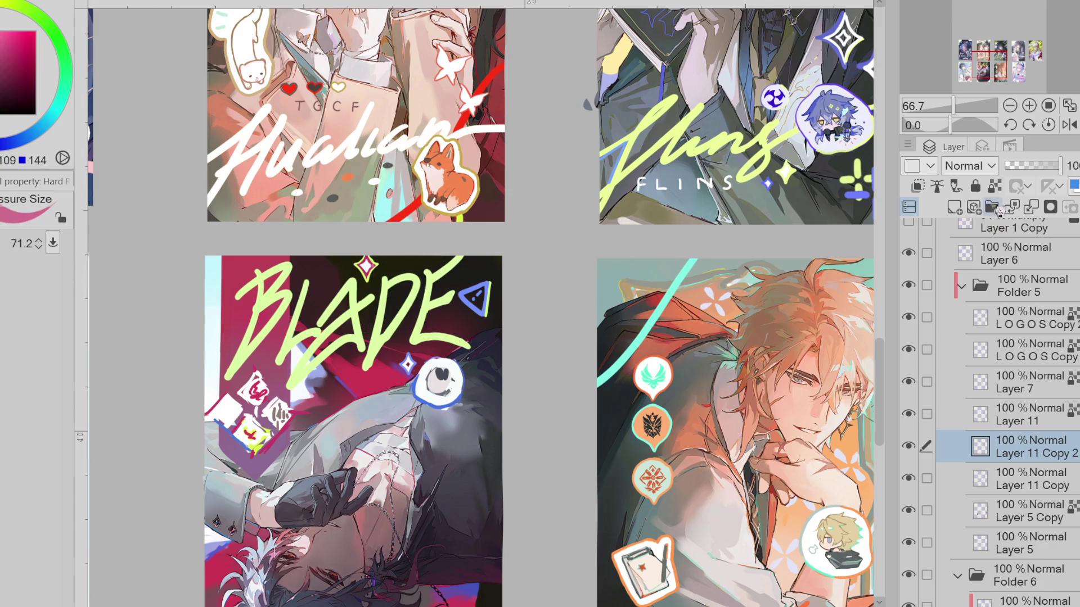
{"action": "left_click", "coordinate": [366, 267], "text": "alt"}
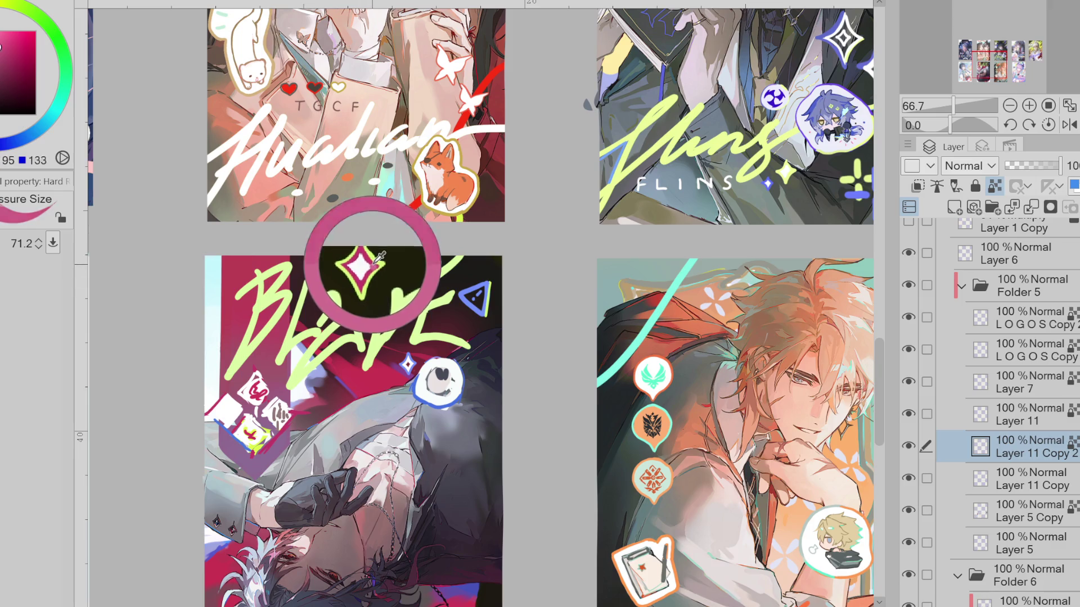
{"action": "left_click_drag", "start_coordinate": [375, 261], "coordinate": [372, 282]}
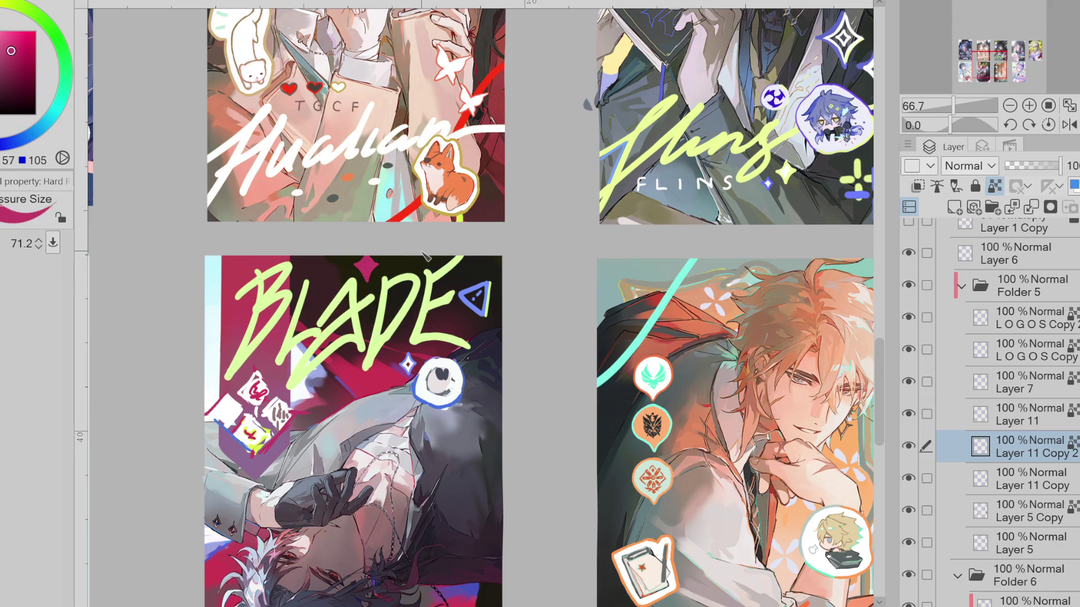
{"action": "key", "text": "ctrl+z"}
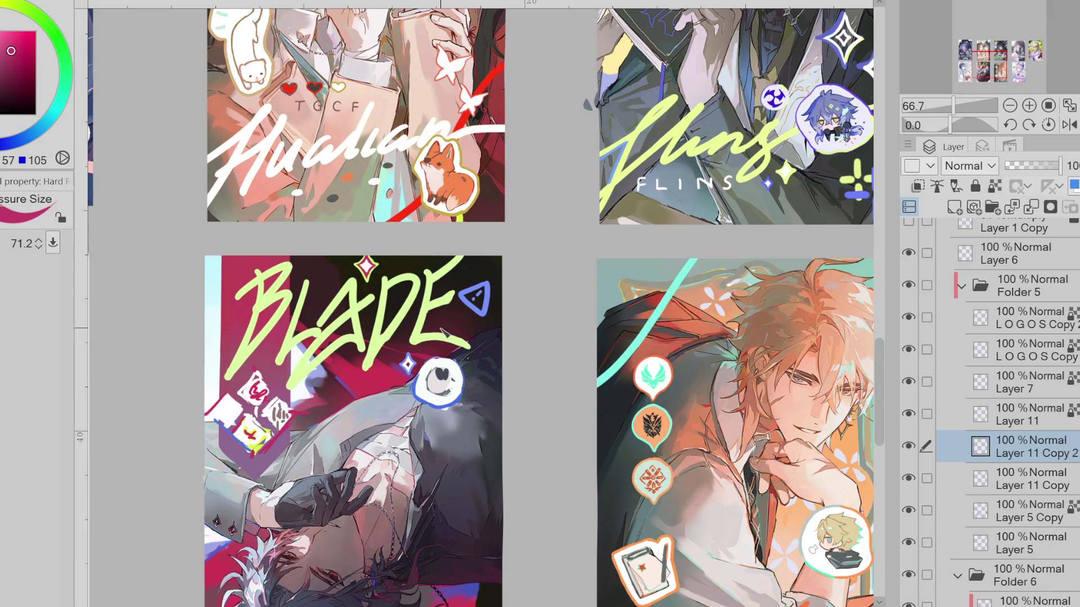
{"action": "key", "text": "ctrl+y"}
{"action": "key", "text": "ctrl+y"}
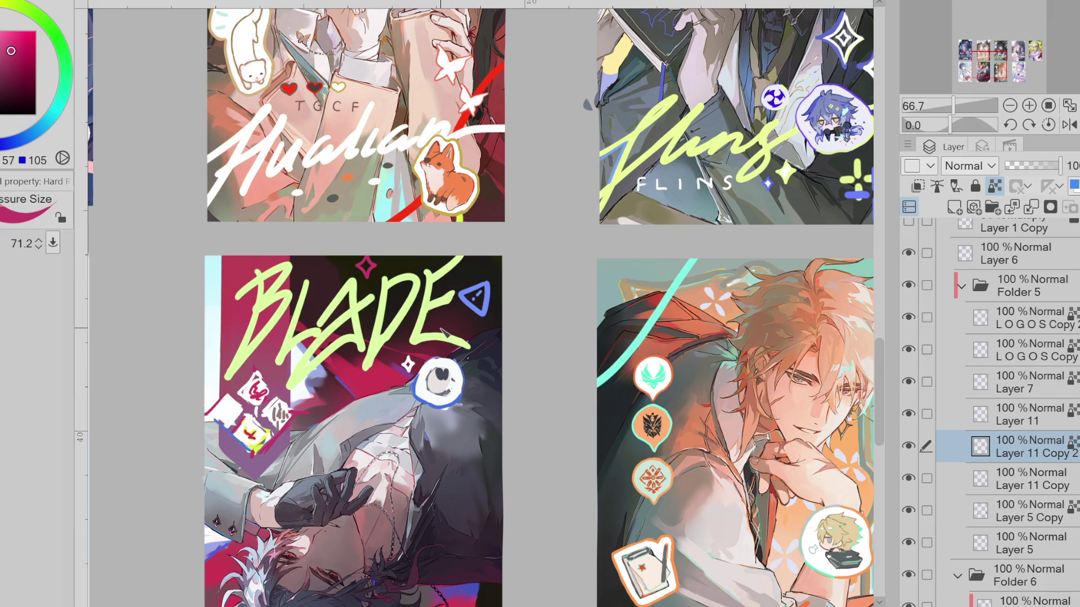
{"action": "key", "text": "ctrl+z"}
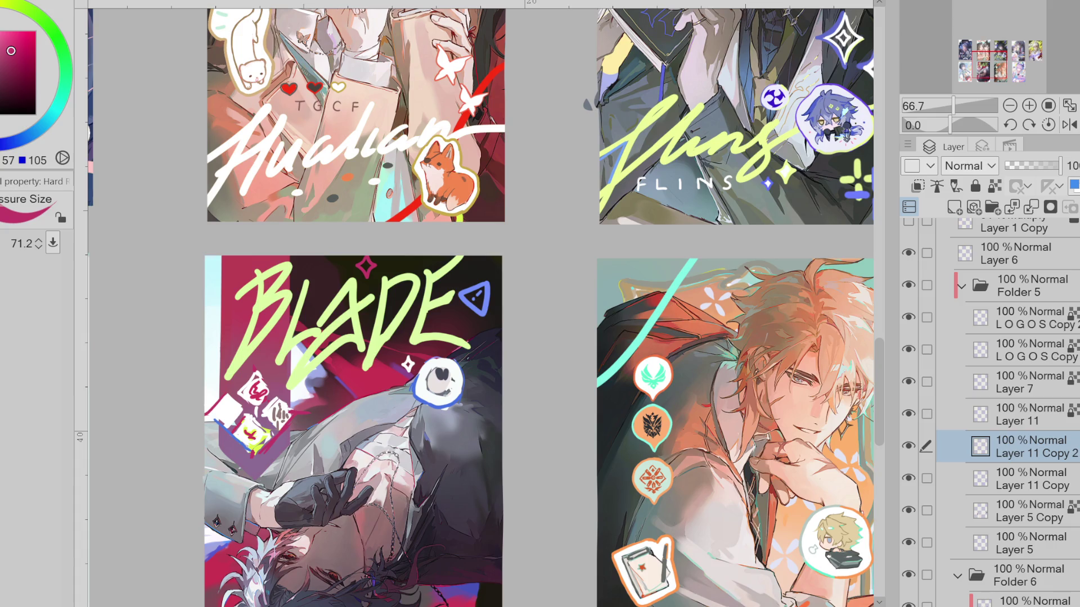
Erase the white sticker marks on the card's left side with the hard eraser
{"action": "left_click", "coordinate": [265, 424], "text": "alt"}
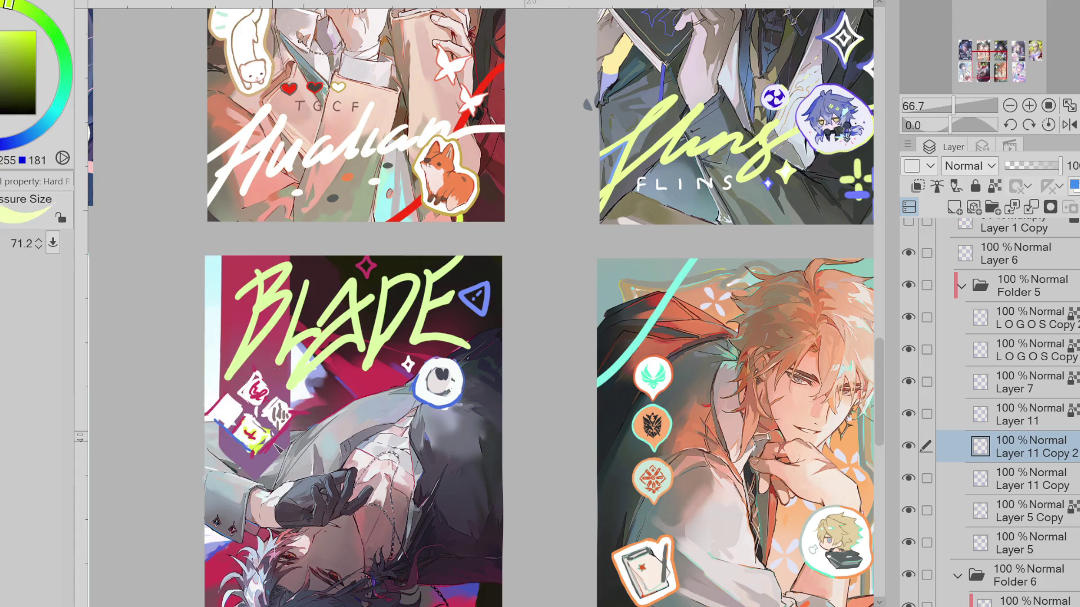
{"action": "key", "text": "e"}
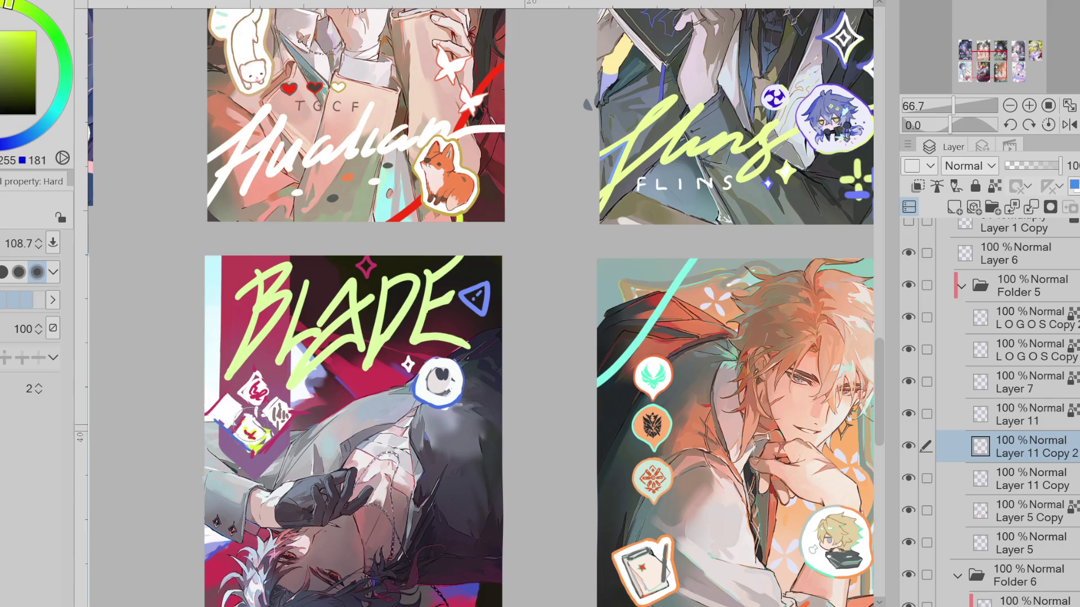
{"action": "left_click_drag", "start_coordinate": [262, 438], "coordinate": [243, 407]}
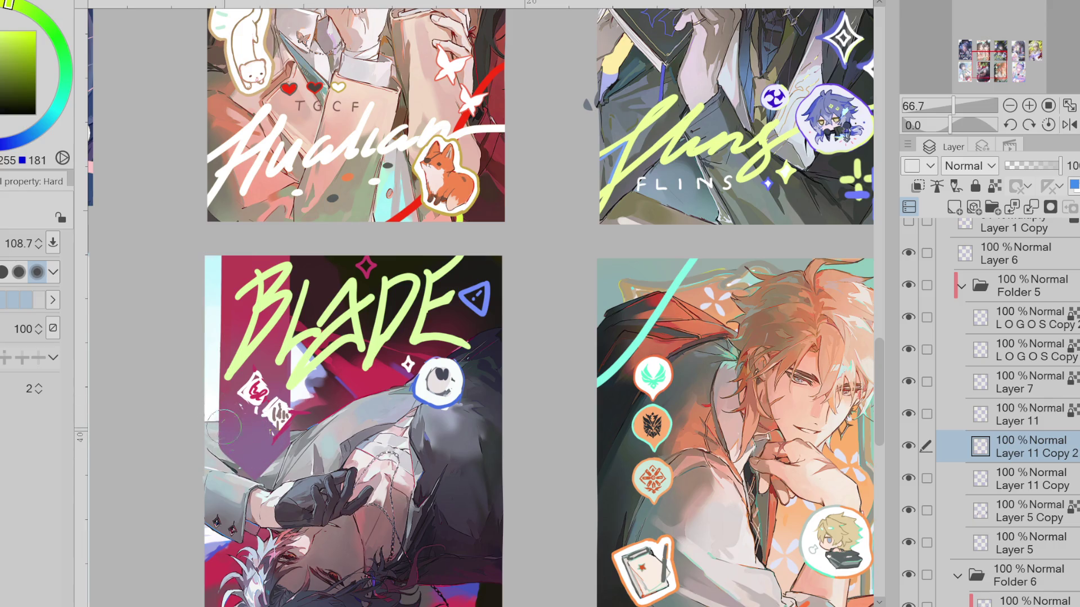
{"action": "key", "text": "p"}
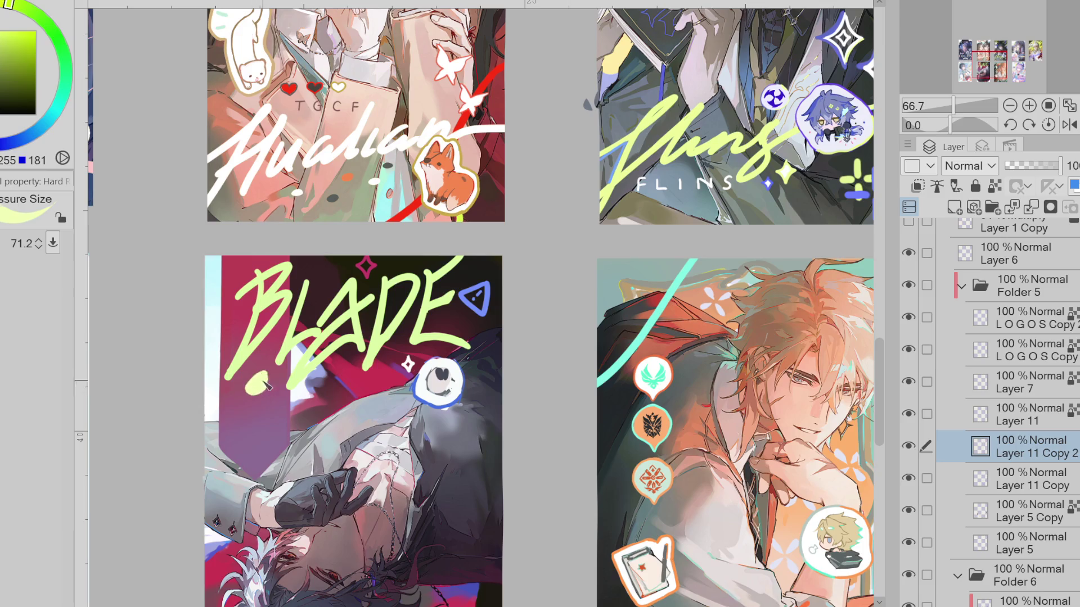
Dab white rounded diamond shapes below the BLADE lettering and enlarge the upper one
{"action": "left_click", "coordinate": [425, 371], "text": "alt"}
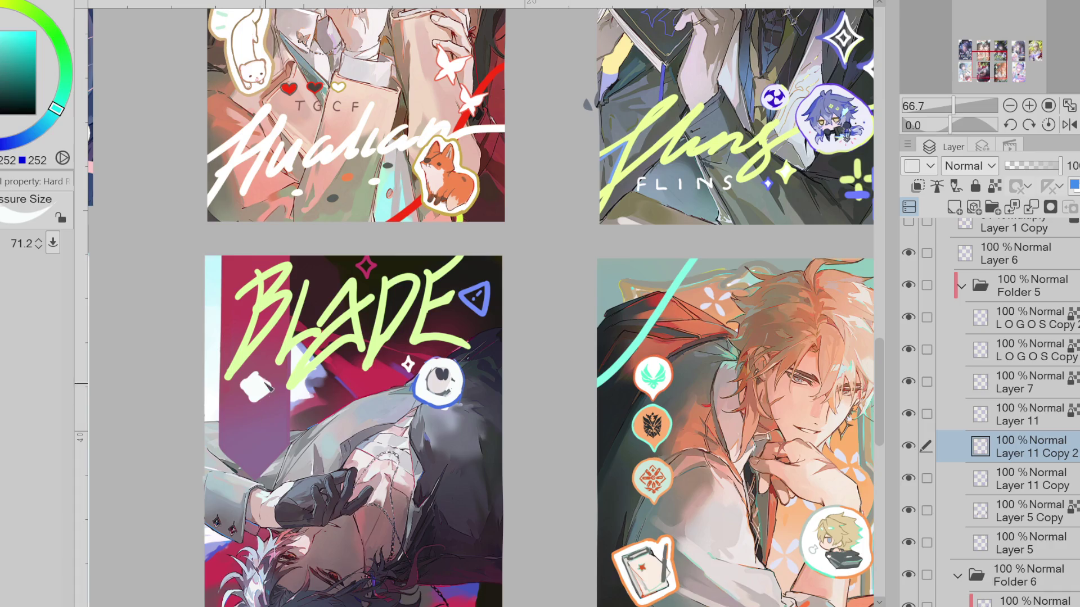
{"action": "left_click", "coordinate": [288, 410]}
{"action": "left_click", "coordinate": [251, 431]}
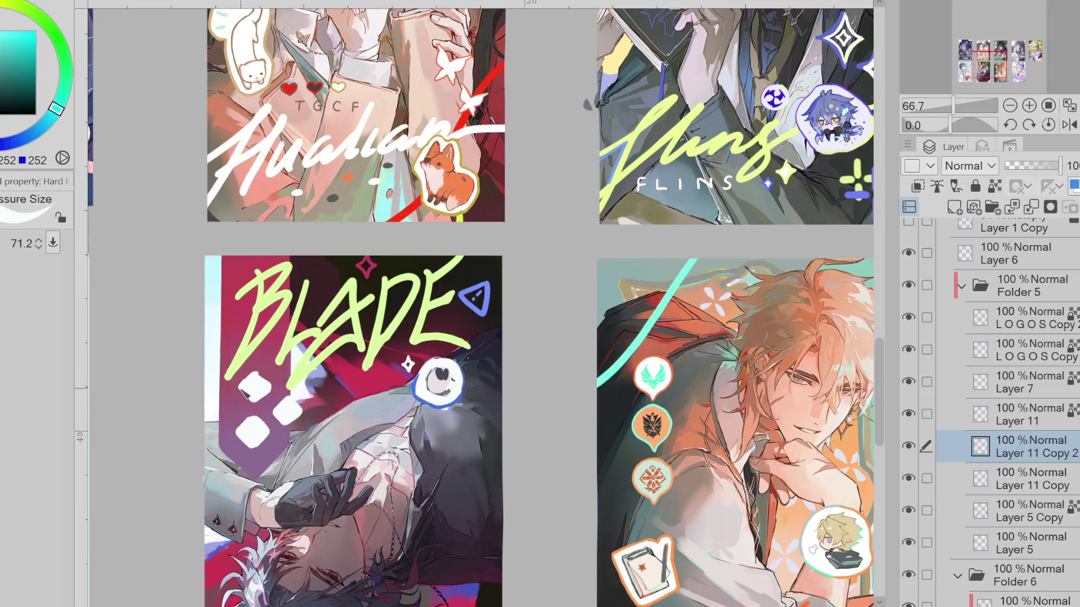
{"action": "left_click_drag", "start_coordinate": [258, 378], "coordinate": [254, 401]}
{"action": "left_click_drag", "start_coordinate": [288, 426], "coordinate": [259, 455]}
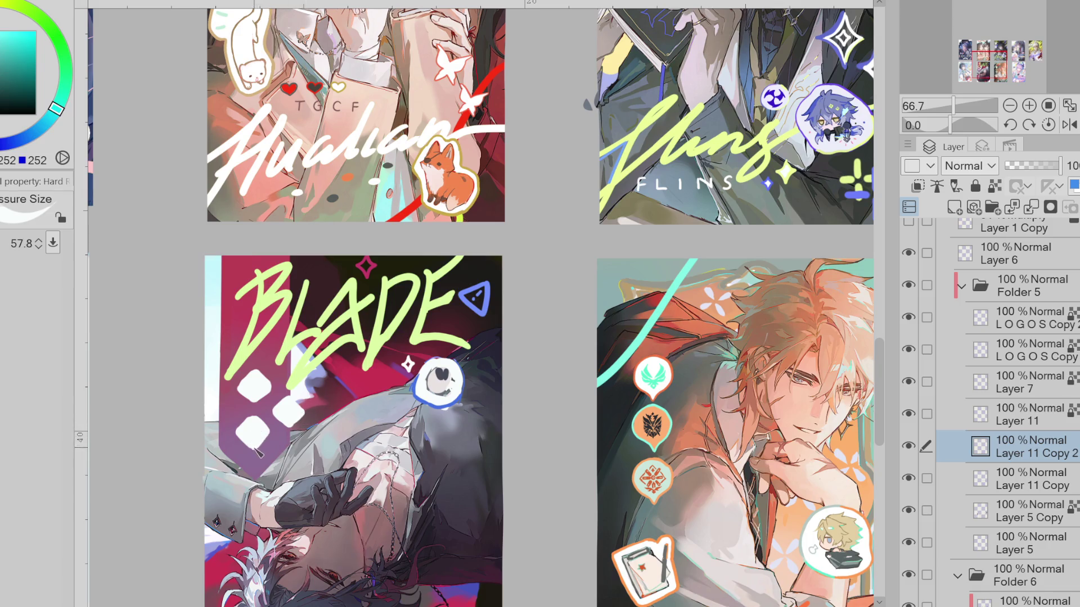
Repaint one dab lime green and paint a light-blue diamond beside the white one
{"action": "left_click", "coordinate": [401, 320], "text": "alt"}
{"action": "left_click", "coordinate": [252, 432]}
{"action": "left_click", "coordinate": [476, 300], "text": "alt"}
{"action": "mouse_move", "coordinate": [292, 403]}
{"action": "left_mouse_down"}
{"action": "mouse_move", "coordinate": [288, 426]}
{"action": "mouse_move", "coordinate": [318, 426]}
{"action": "left_mouse_up"}
{"action": "left_click", "coordinate": [390, 386], "text": "alt"}
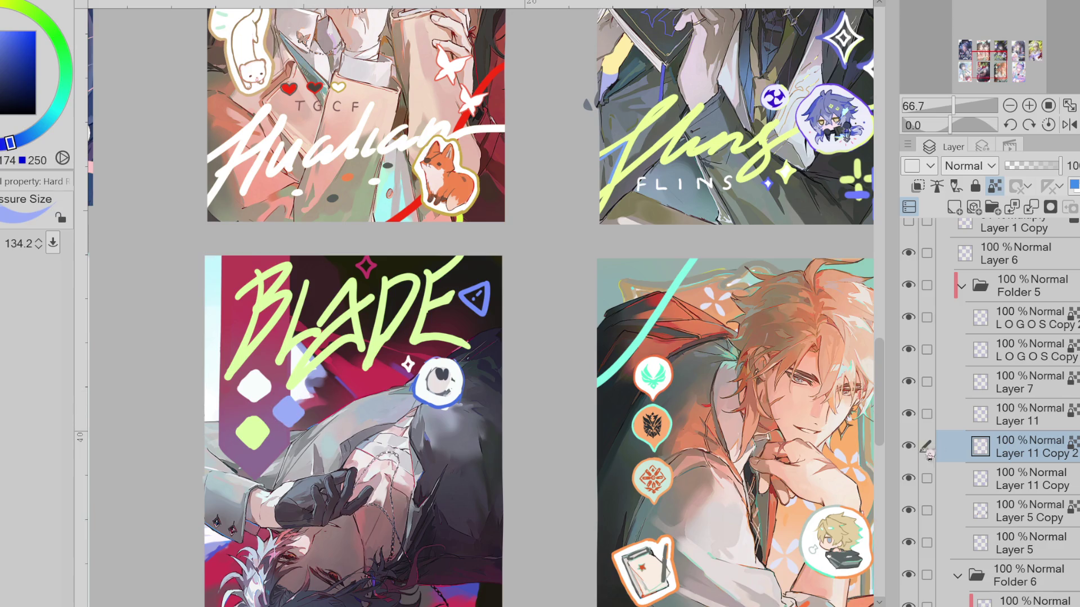
{"action": "key", "text": "m"}
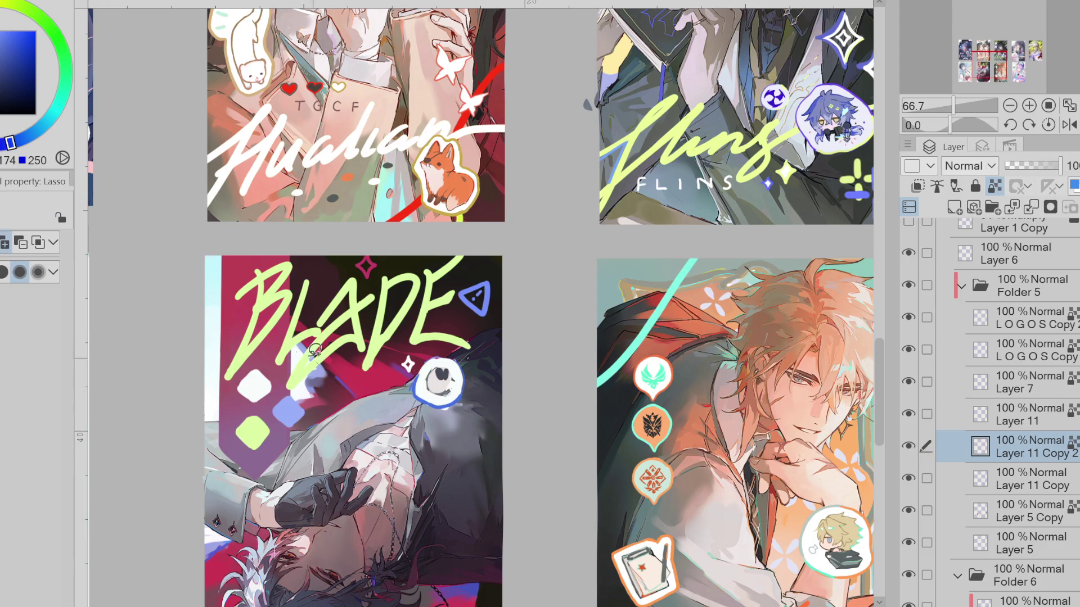
Lasso the diamond cluster and reposition it with a confirmed transform
{"action": "left_click_drag", "start_coordinate": [328, 359], "coordinate": [286, 346]}
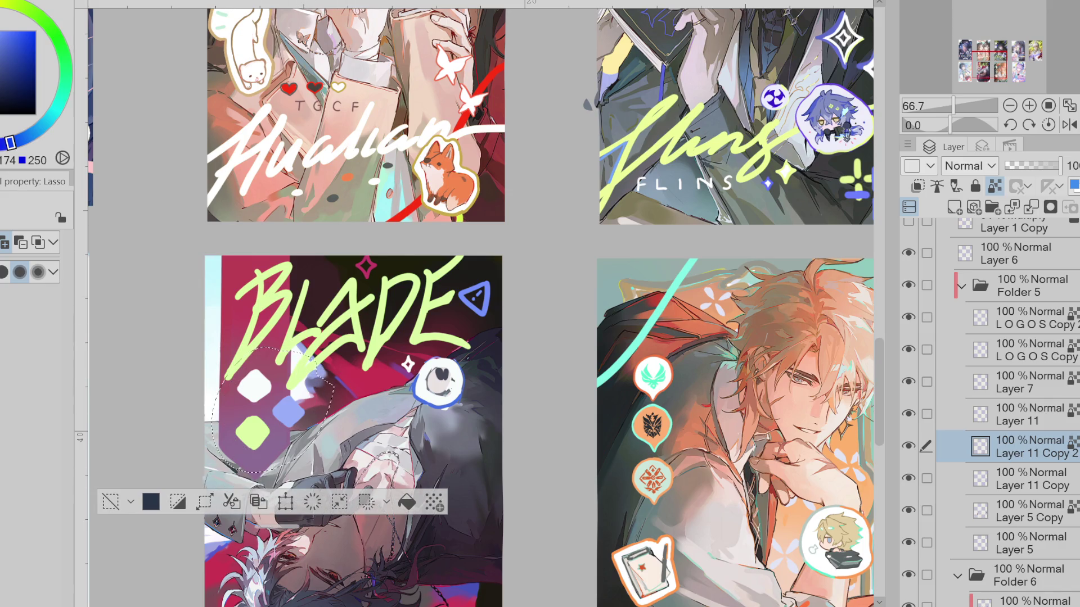
{"action": "key", "text": "ctrl+t"}
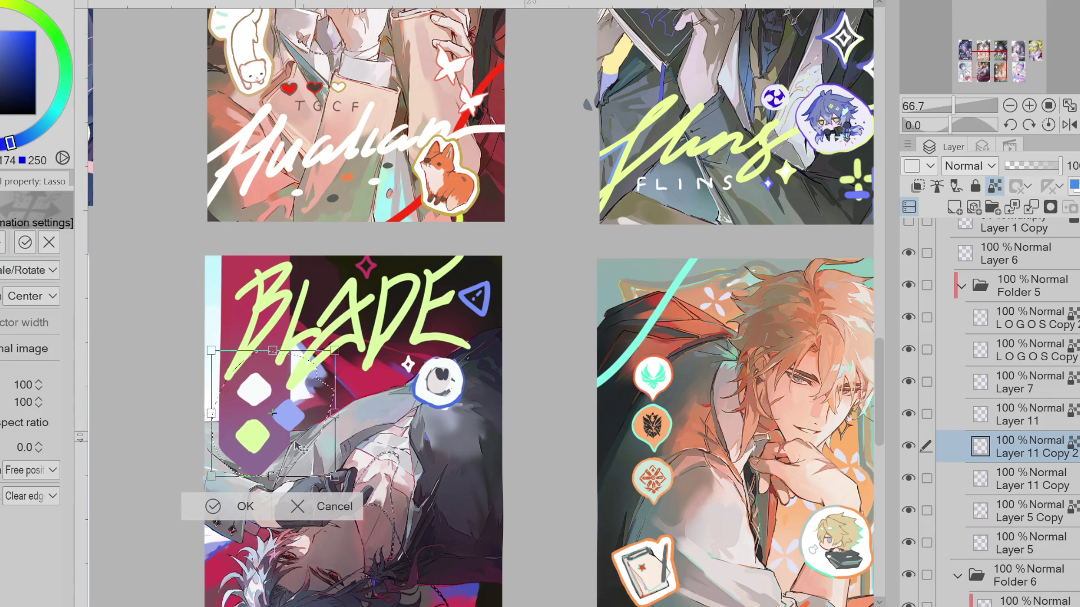
{"action": "left_click", "coordinate": [212, 507]}
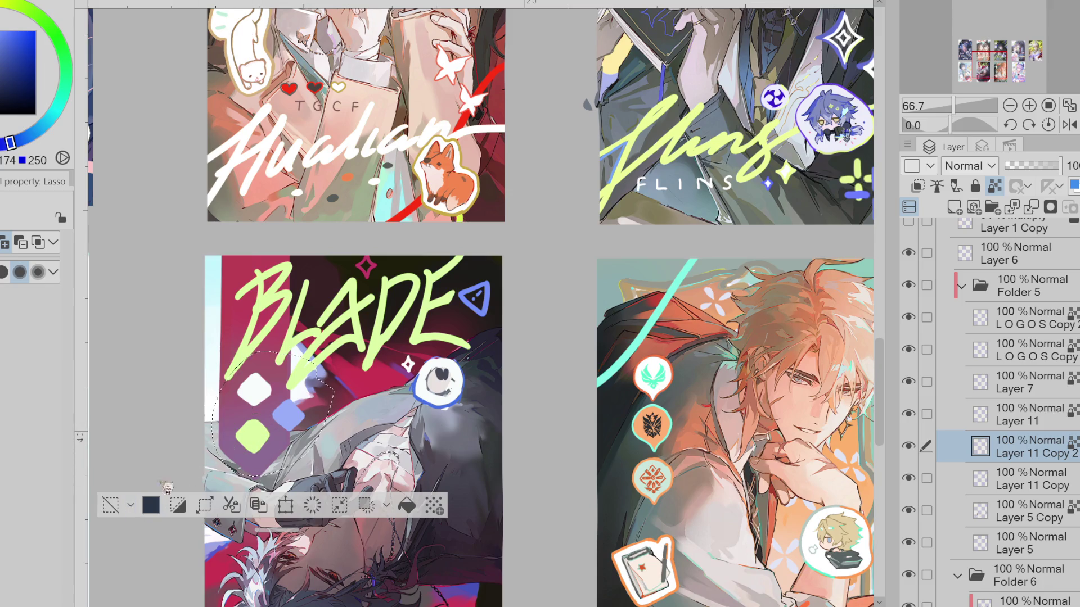
{"action": "left_click", "coordinate": [111, 505]}
Lasso the lime-green diamond, move it beneath the other two, then return to the brush with a red-pink colour
{"action": "left_click_drag", "start_coordinate": [270, 407], "coordinate": [267, 451]}
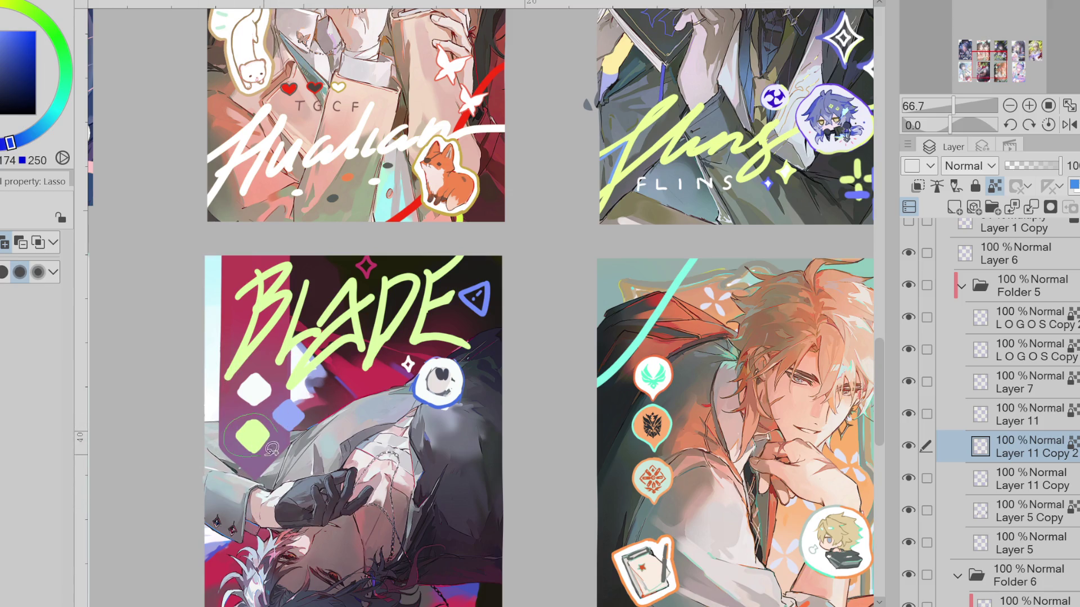
{"action": "key", "text": "ctrl+t"}
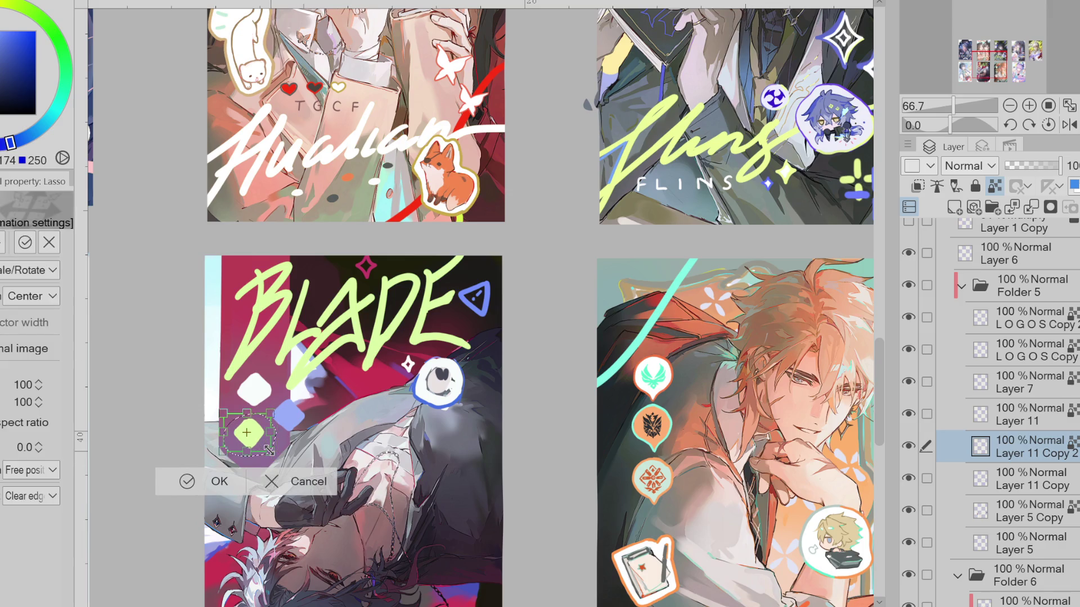
{"action": "scroll", "coordinate": [269, 452], "scroll_direction": "up", "scroll_amount": 1}
{"action": "scroll", "coordinate": [274, 455], "scroll_direction": "up", "scroll_amount": 2}
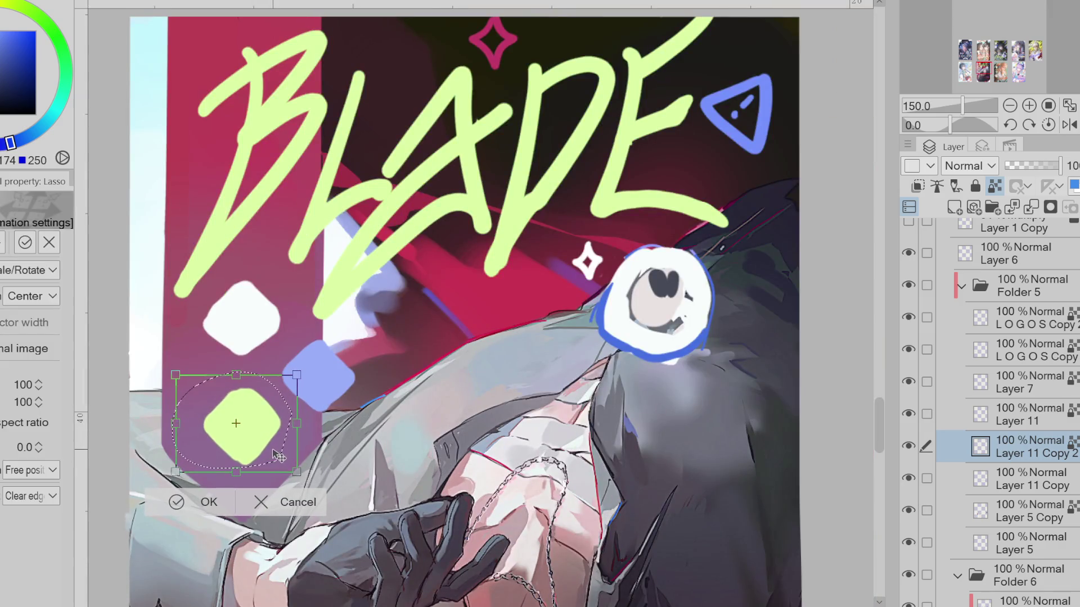
{"action": "left_click", "coordinate": [207, 501]}
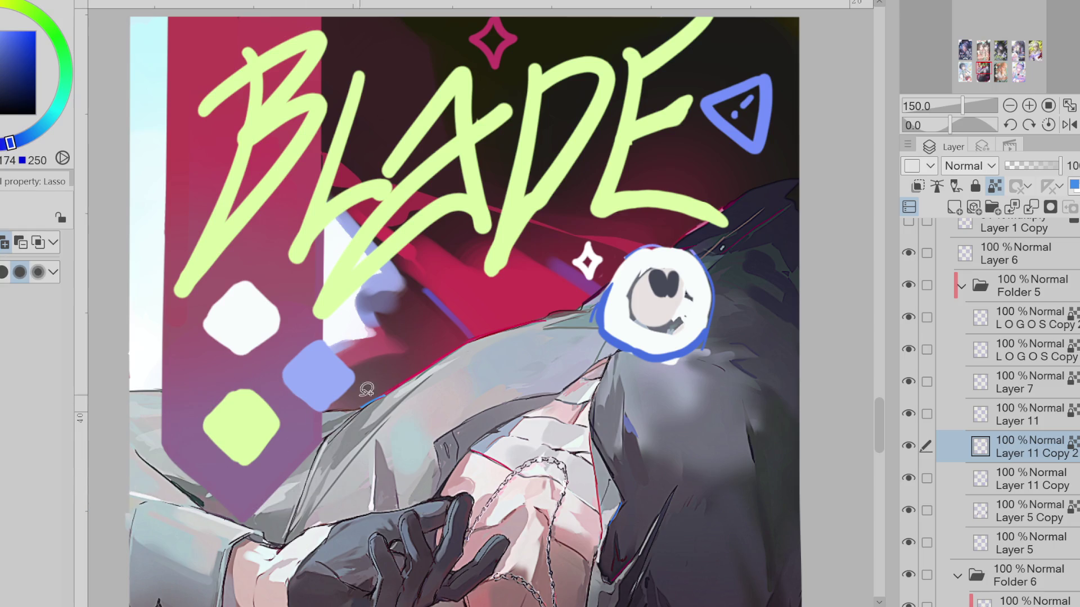
{"action": "key", "text": "b"}
{"action": "left_click", "coordinate": [253, 287], "text": "alt"}
Thin the brush and edge the green diamond's lower-left side in pink
{"action": "left_click_drag", "start_coordinate": [211, 250], "coordinate": [203, 250]}
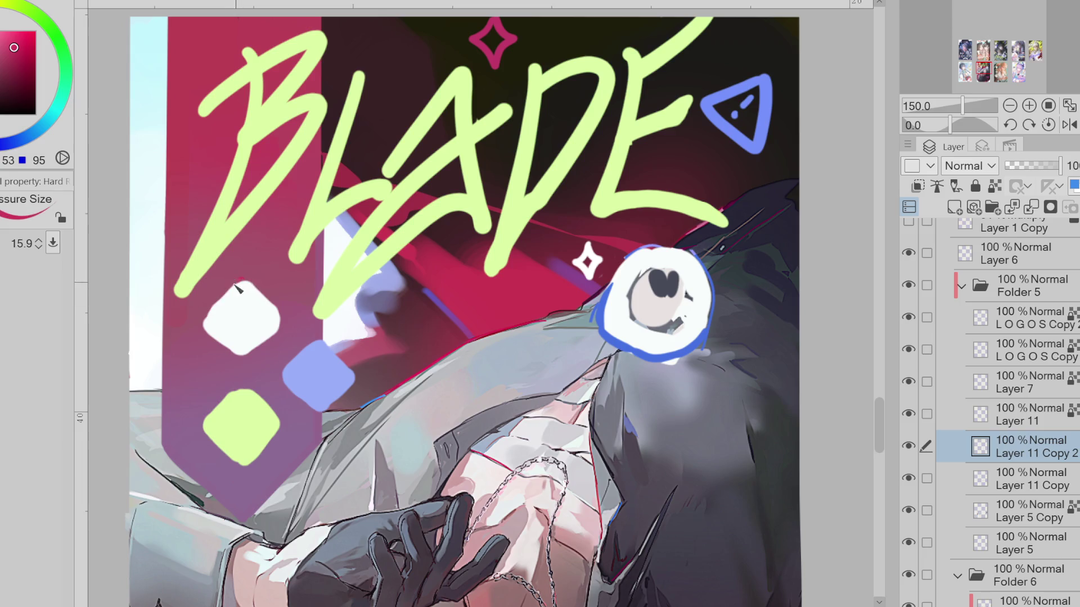
{"action": "mouse_move", "coordinate": [247, 285]}
{"action": "left_mouse_down"}
{"action": "mouse_move", "coordinate": [245, 394]}
{"action": "mouse_move", "coordinate": [204, 426]}
{"action": "left_mouse_up"}
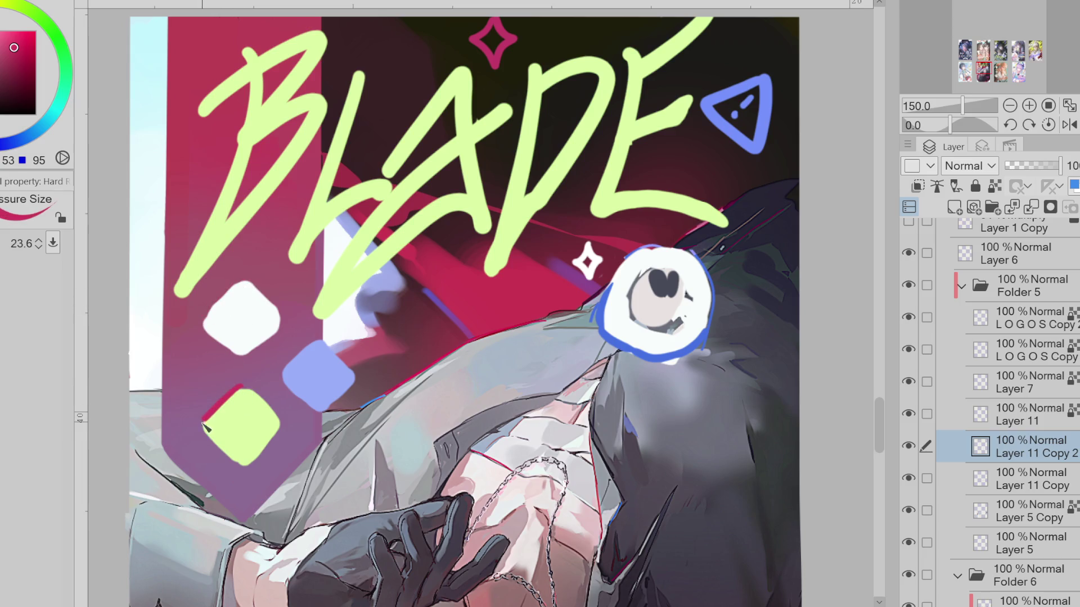
{"action": "left_click_drag", "start_coordinate": [14, 44], "coordinate": [11, 33]}
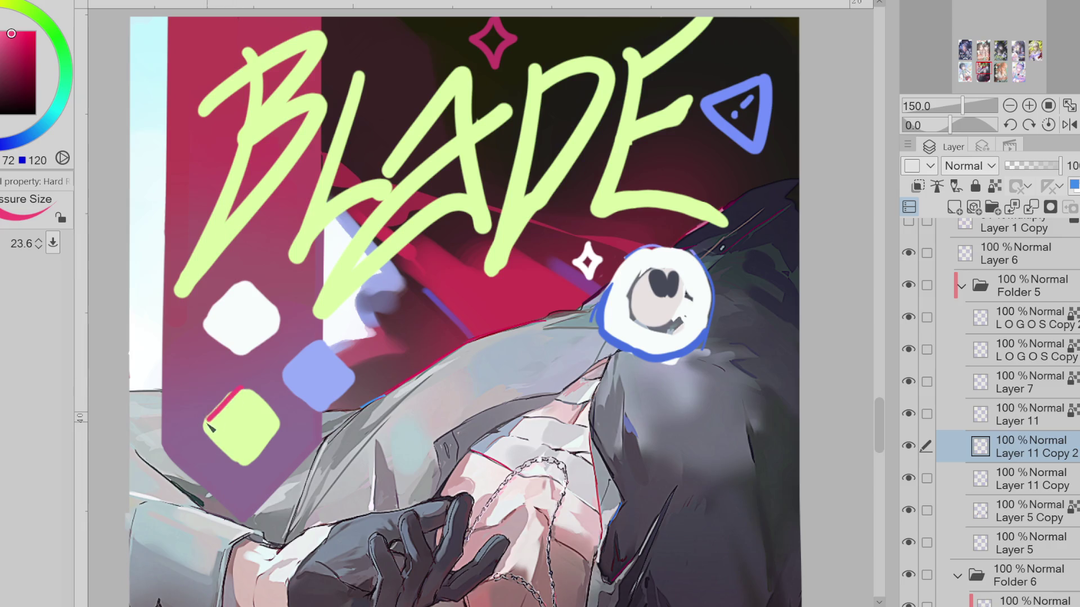
{"action": "left_click_drag", "start_coordinate": [213, 445], "coordinate": [246, 475]}
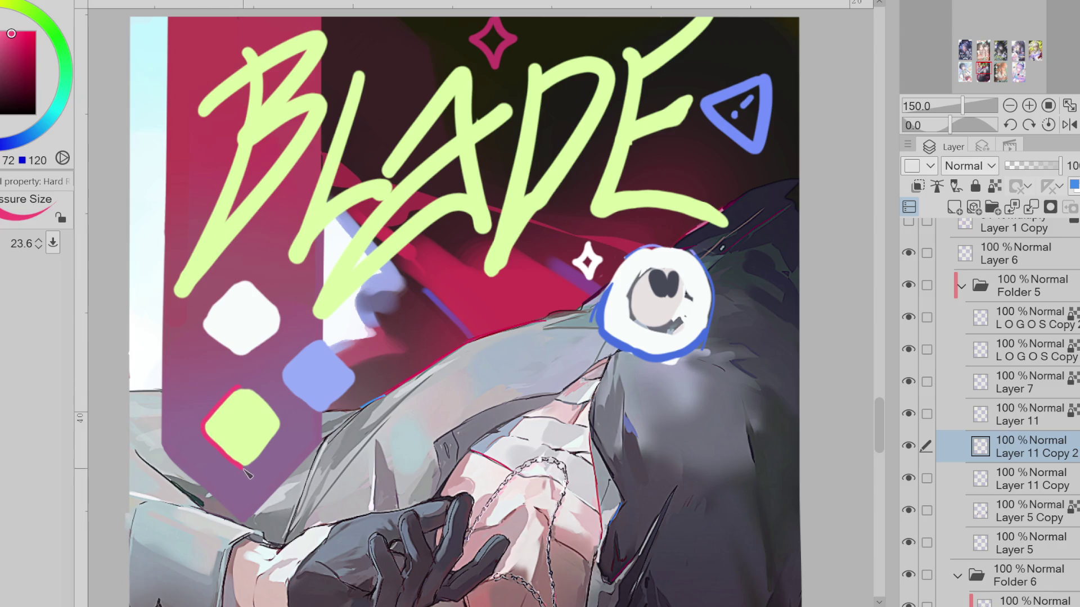
Line the white diamond's lower-left edge in blue
{"action": "left_click", "coordinate": [24, 138]}
{"action": "left_click", "coordinate": [4, 36]}
{"action": "mouse_move", "coordinate": [239, 281]}
{"action": "left_mouse_down"}
{"action": "mouse_move", "coordinate": [246, 361]}
{"action": "mouse_move", "coordinate": [283, 332]}
{"action": "mouse_move", "coordinate": [261, 349]}
{"action": "left_mouse_up"}
{"action": "left_click", "coordinate": [253, 346], "text": "alt"}
Edge the blue diamond's top and lower-left side in sampled yellow-green
{"action": "left_click", "coordinate": [326, 300], "text": "alt"}
{"action": "mouse_move", "coordinate": [322, 340]}
{"action": "left_mouse_down"}
{"action": "mouse_move", "coordinate": [341, 358]}
{"action": "mouse_move", "coordinate": [326, 419]}
{"action": "left_mouse_up"}
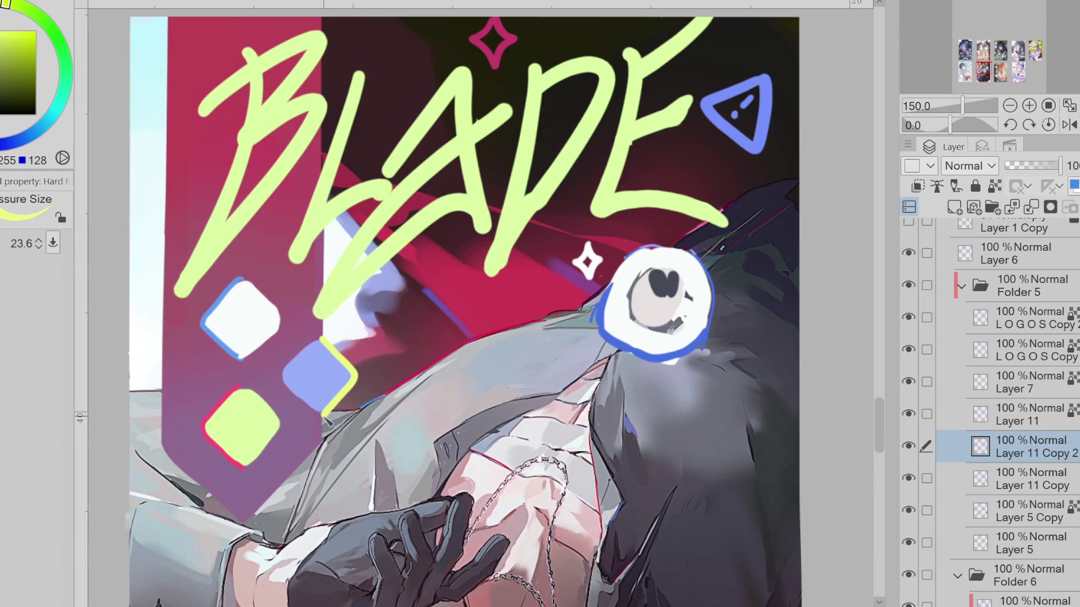
{"action": "scroll", "coordinate": [325, 416], "scroll_direction": "down", "scroll_amount": 1}
{"action": "left_click", "coordinate": [317, 399], "text": "alt"}
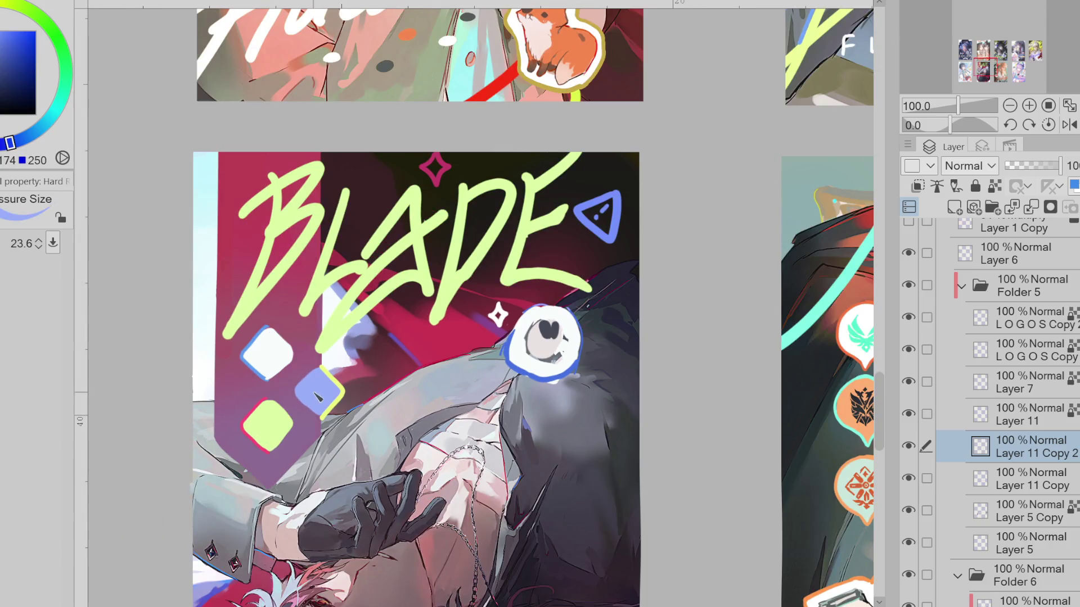
{"action": "left_click", "coordinate": [323, 371], "text": "alt"}
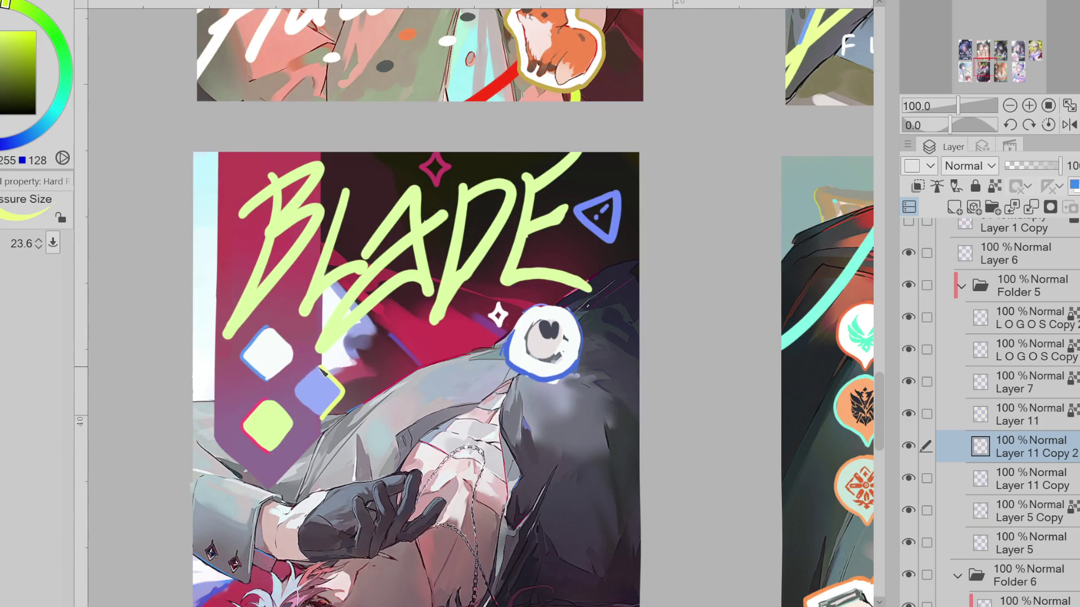
{"action": "left_click_drag", "start_coordinate": [301, 398], "coordinate": [319, 419]}
Extend pink along the green diamond's lower-right edge and lengthen the white diamond's blue outline
{"action": "left_click", "coordinate": [265, 404], "text": "alt"}
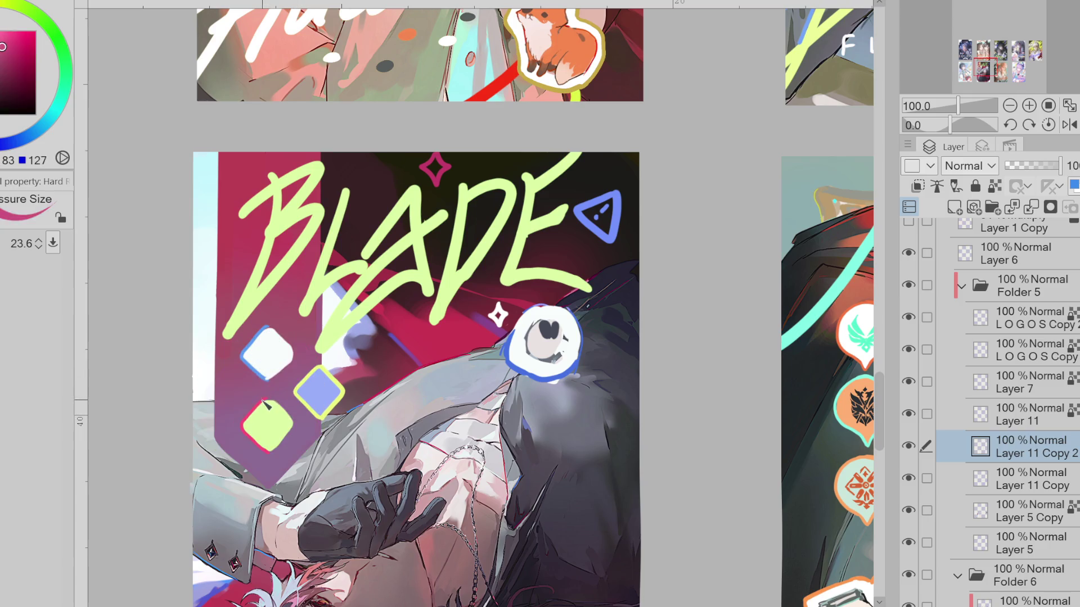
{"action": "left_click", "coordinate": [284, 410], "text": "alt"}
{"action": "left_click_drag", "start_coordinate": [297, 427], "coordinate": [284, 450]}
{"action": "left_click", "coordinate": [271, 415], "text": "alt"}
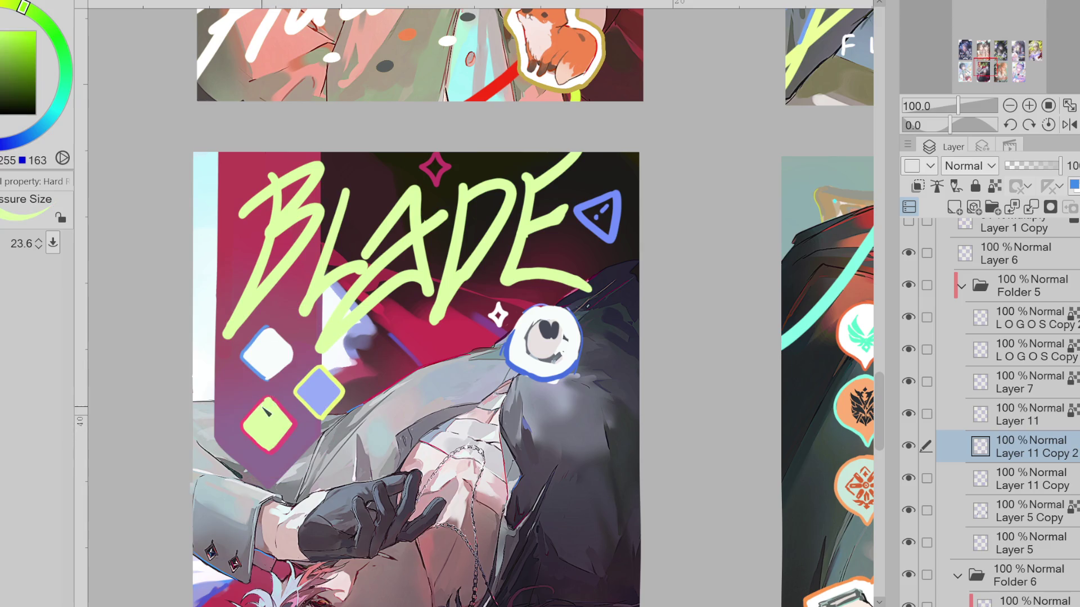
{"action": "left_click", "coordinate": [263, 379], "text": "alt"}
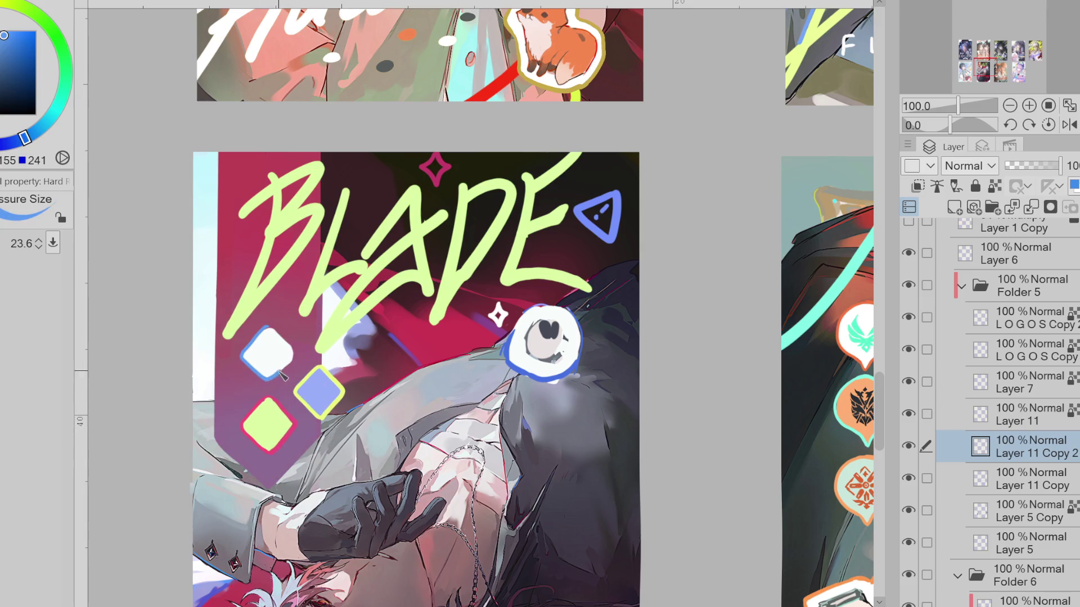
{"action": "left_click_drag", "start_coordinate": [280, 370], "coordinate": [264, 379]}
Toggle the diamond and banner layers to compare, then make Layer 5 Copy active
{"action": "left_click", "coordinate": [909, 447]}
{"action": "left_click", "coordinate": [908, 478]}
{"action": "scroll", "coordinate": [479, 335], "scroll_direction": "down", "scroll_amount": 3}
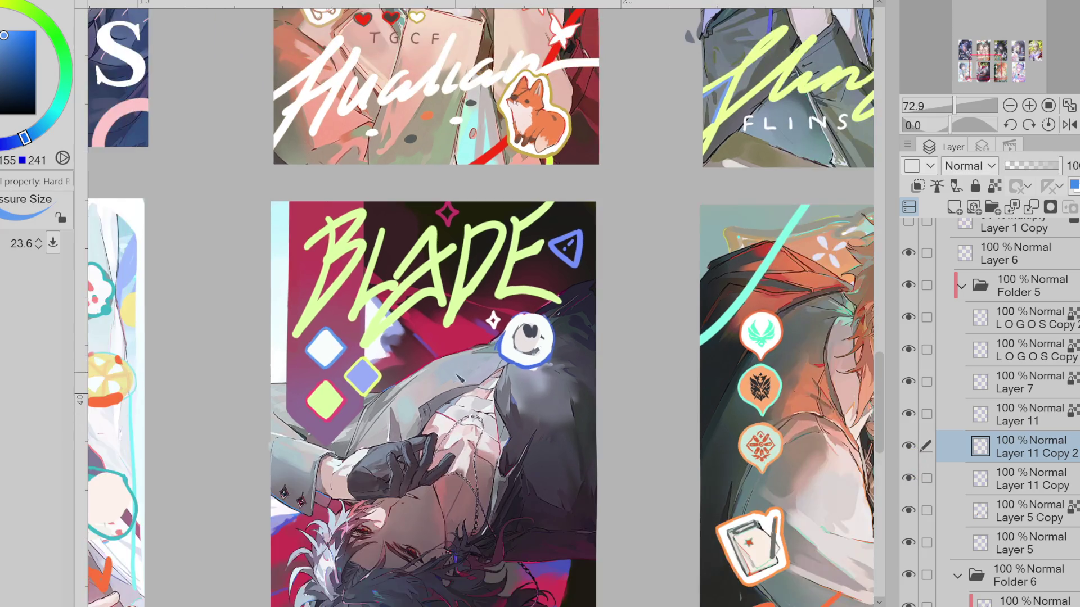
{"action": "scroll", "coordinate": [440, 390], "scroll_direction": "up", "scroll_amount": 2}
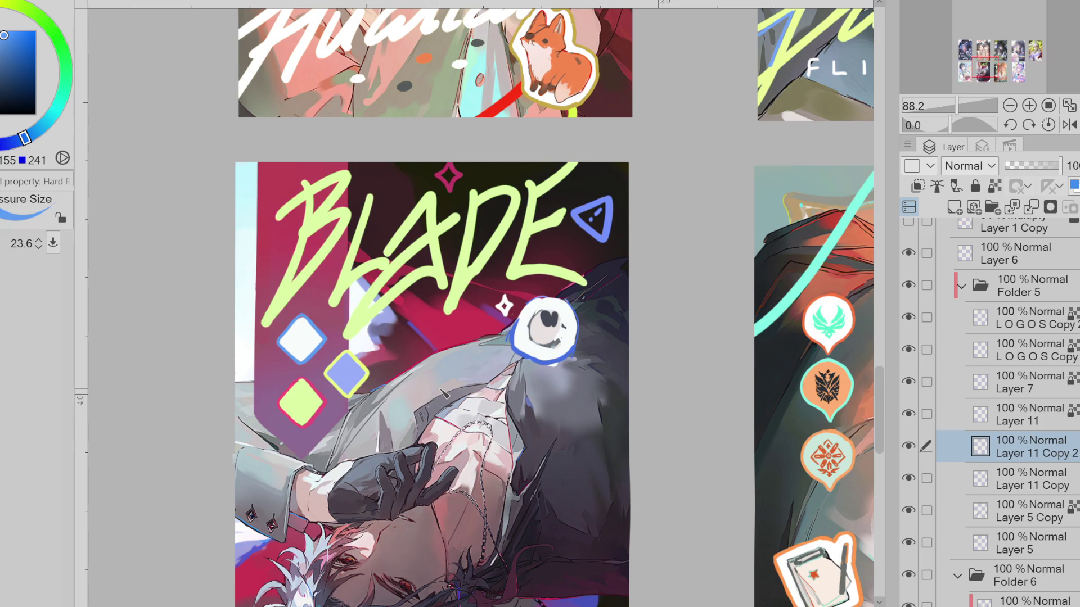
{"action": "left_click", "coordinate": [909, 477]}
{"action": "left_click", "coordinate": [970, 509]}
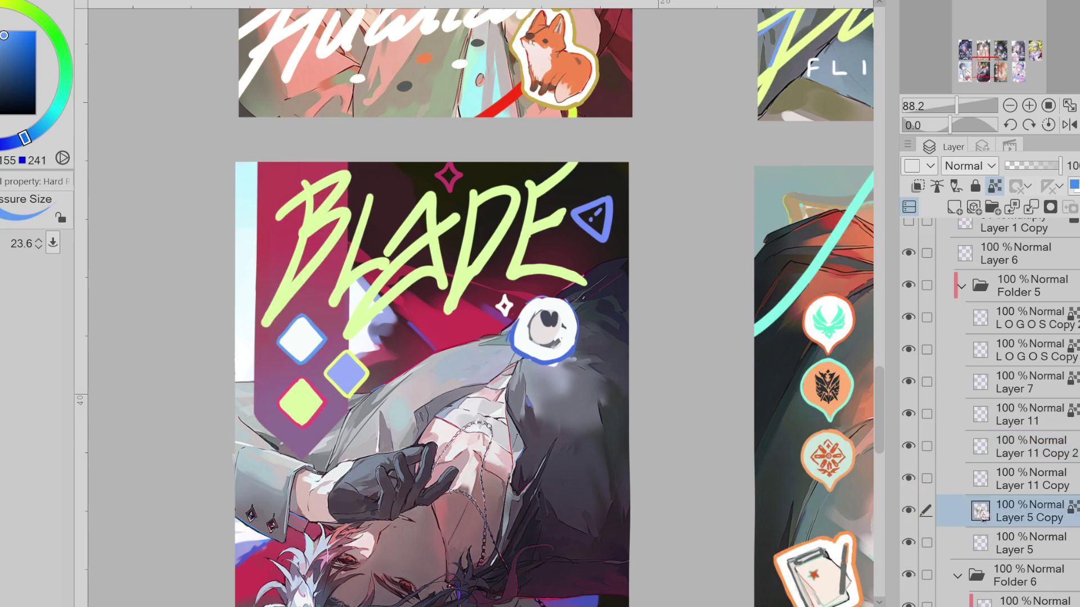
Sample canvas colours with the soft airbrush and hide Layer 11 Copy
{"action": "left_click", "coordinate": [345, 335], "text": "alt"}
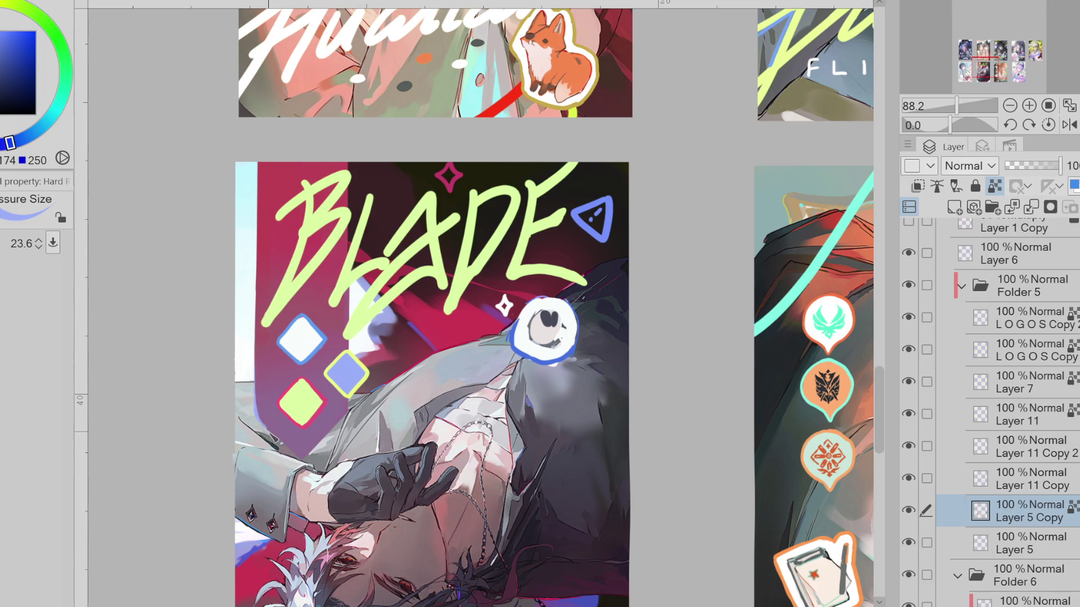
{"action": "left_click", "coordinate": [297, 398], "text": "alt"}
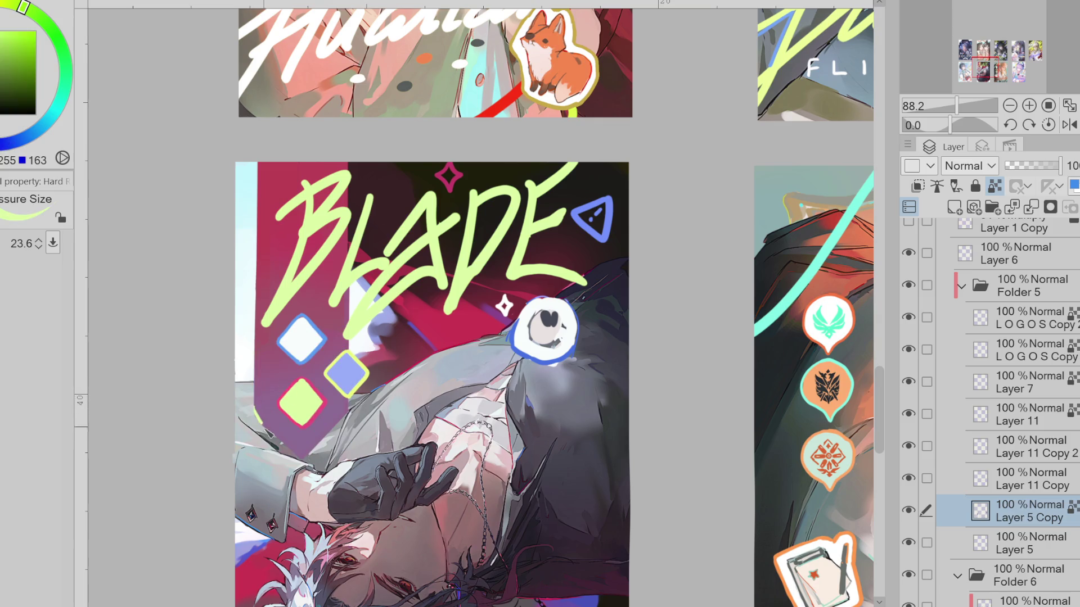
{"action": "left_click", "coordinate": [433, 287], "text": "alt"}
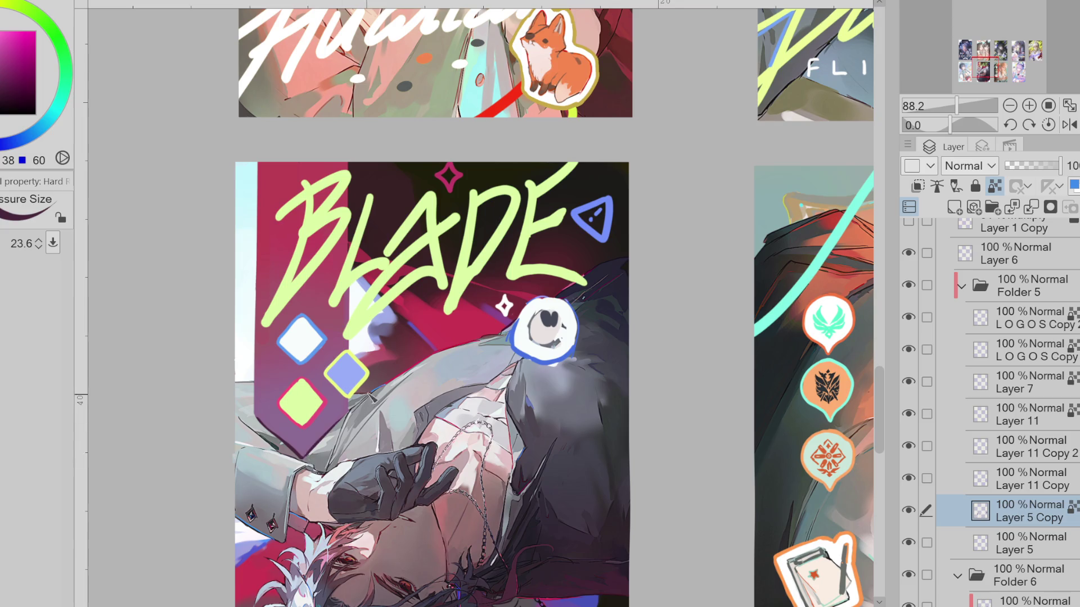
{"action": "key", "text": "b"}
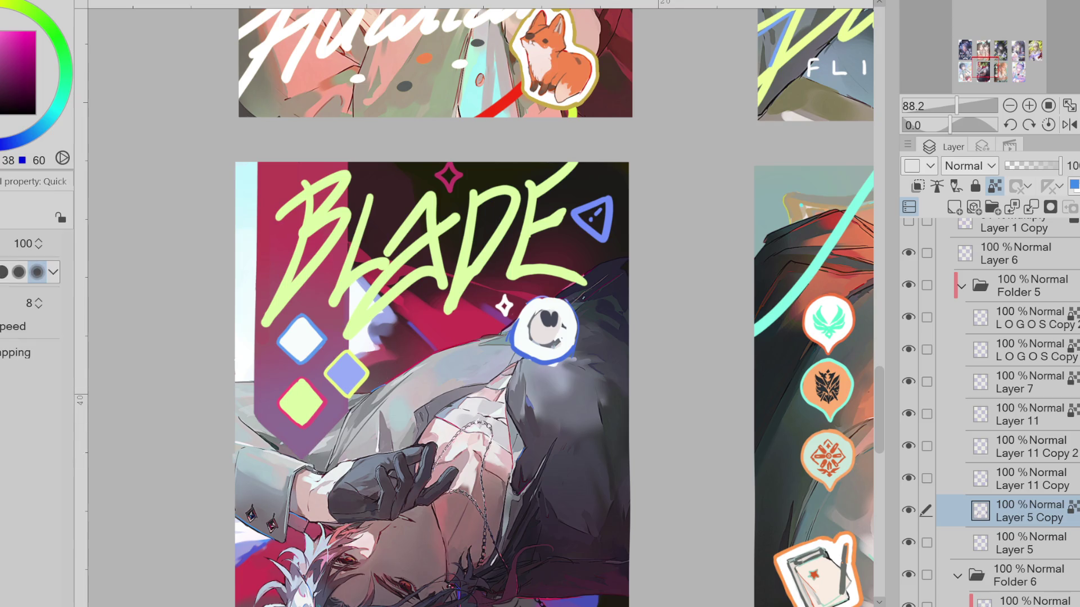
{"action": "left_click", "coordinate": [461, 326], "text": "alt"}
{"action": "key", "text": "b"}
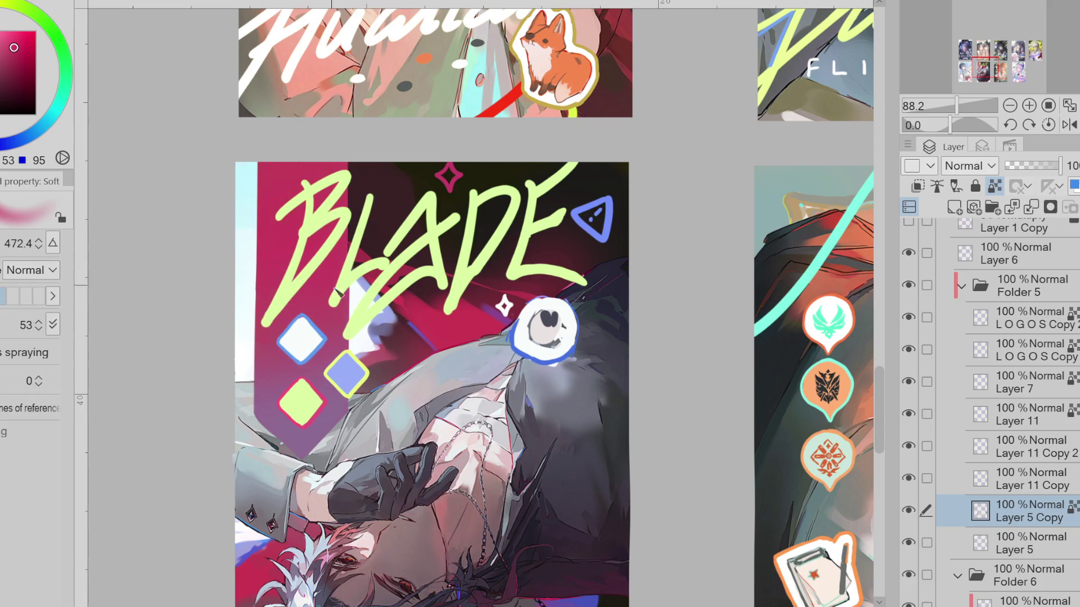
{"action": "left_click", "coordinate": [477, 280], "text": "alt"}
{"action": "left_click", "coordinate": [301, 397], "text": "alt"}
{"action": "left_click", "coordinate": [524, 344], "text": "alt"}
{"action": "left_click", "coordinate": [319, 435], "text": "alt"}
{"action": "left_click", "coordinate": [310, 358], "text": "alt"}
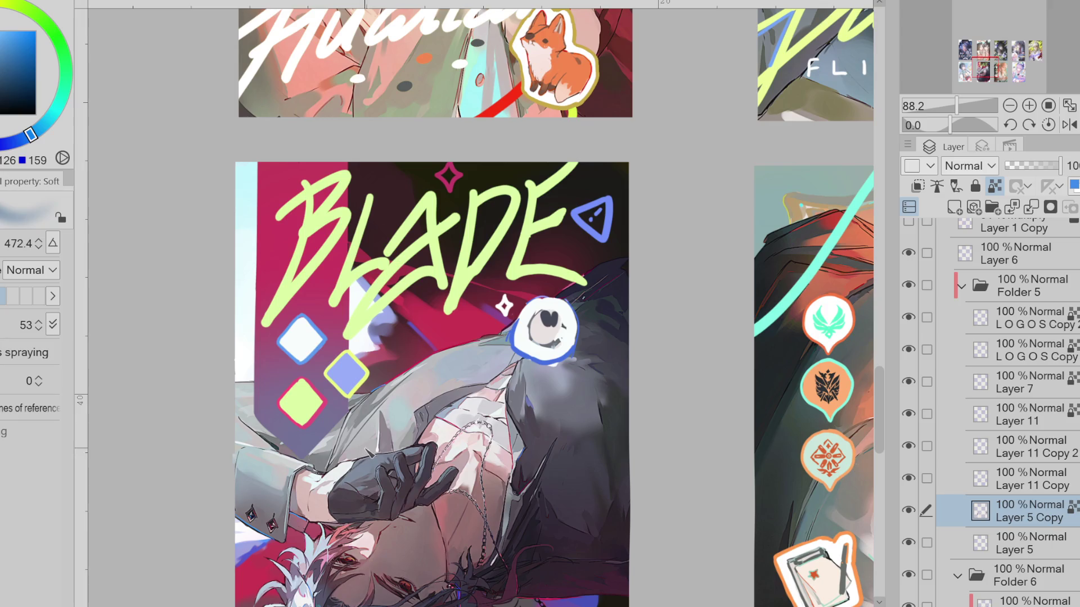
{"action": "left_click", "coordinate": [910, 478]}
{"action": "scroll", "coordinate": [744, 297], "scroll_direction": "down", "scroll_amount": 3}
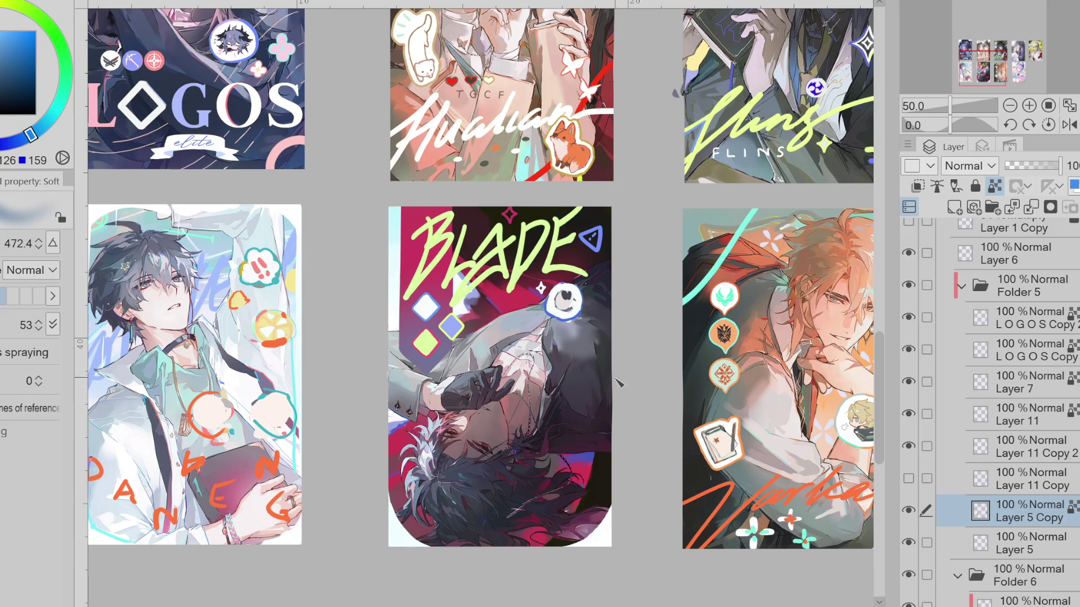
{"action": "scroll", "coordinate": [623, 386], "scroll_direction": "down", "scroll_amount": 2}
{"action": "scroll", "coordinate": [623, 385], "scroll_direction": "down", "scroll_amount": 1}
{"action": "scroll", "coordinate": [623, 386], "scroll_direction": "down", "scroll_amount": 1}
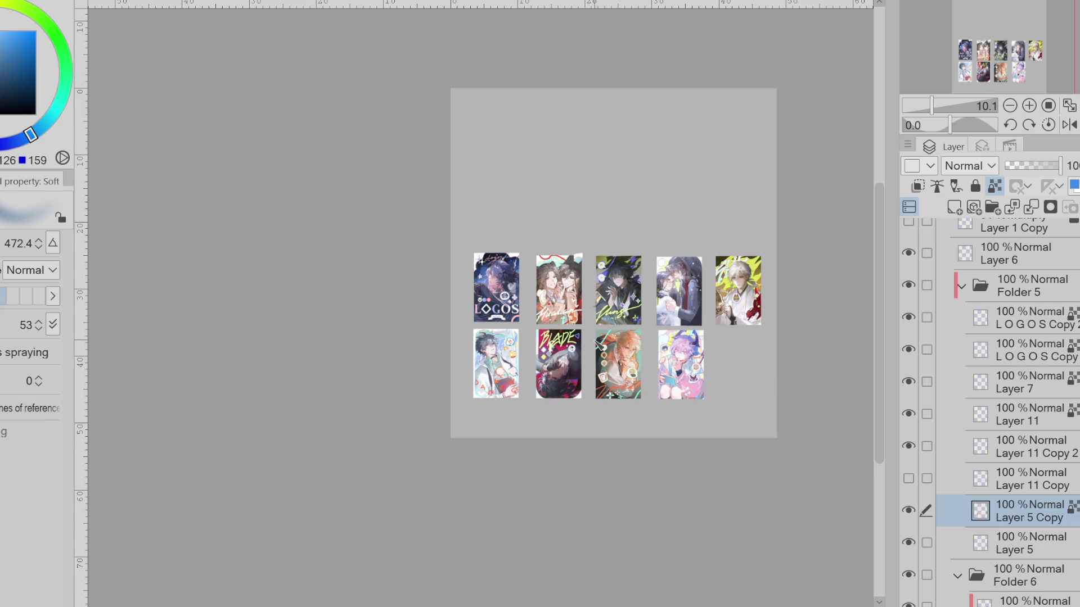
{"action": "scroll", "coordinate": [580, 341], "scroll_direction": "up", "scroll_amount": 1}
{"action": "scroll", "coordinate": [580, 341], "scroll_direction": "up", "scroll_amount": 1}
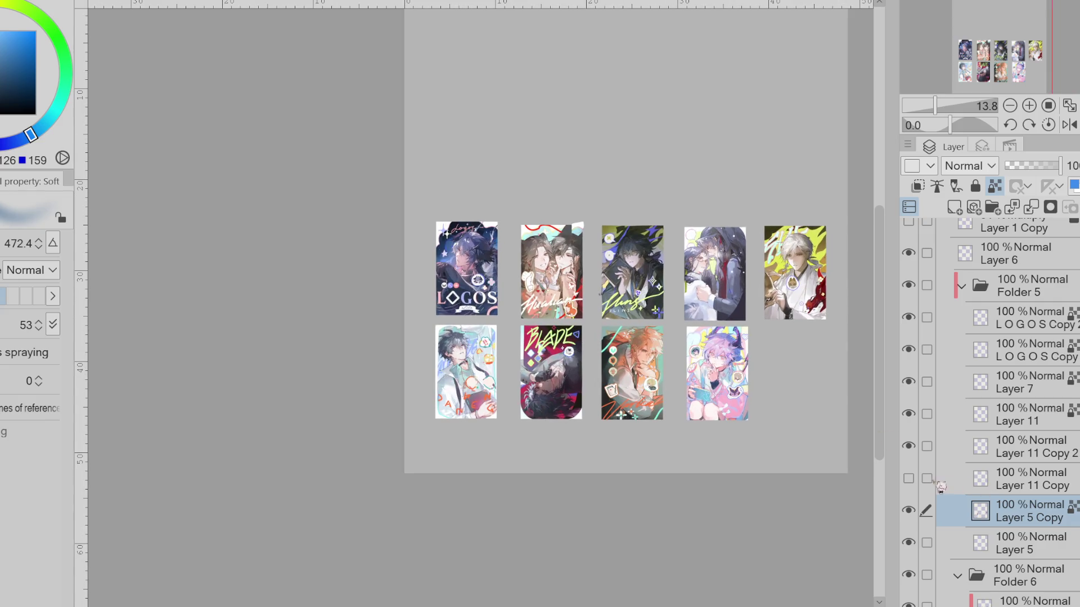
On Layer 11 Copy 2, lasso the BLADE card's small diamonds and start a transform
{"action": "left_click", "coordinate": [909, 446]}
{"action": "left_click", "coordinate": [1012, 446]}
{"action": "key", "text": "m"}
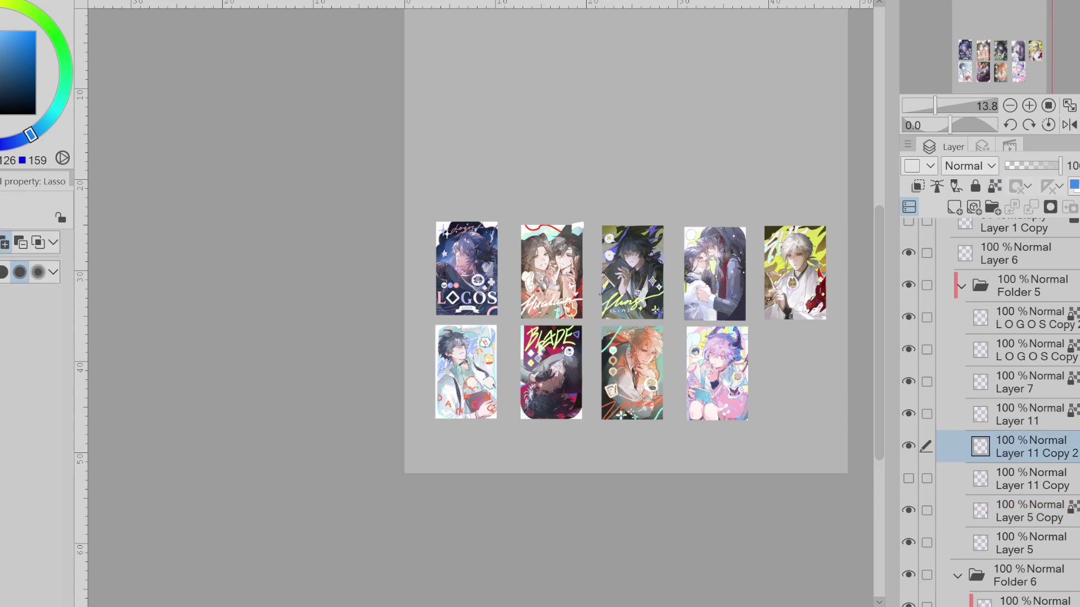
{"action": "left_click_drag", "start_coordinate": [524, 363], "coordinate": [527, 379]}
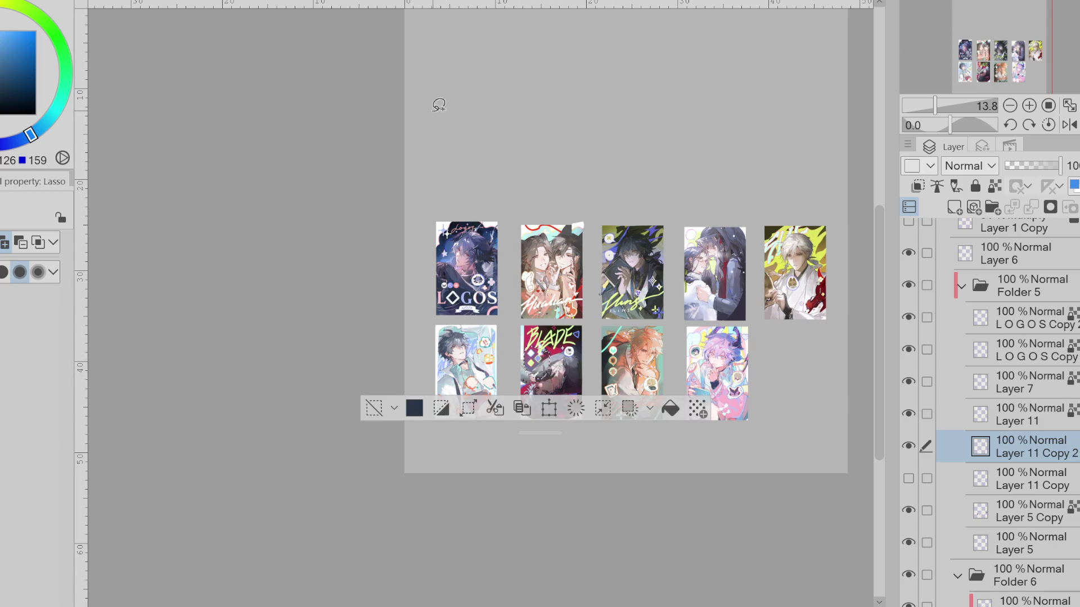
{"action": "key", "text": "ctrl+t"}
{"action": "scroll", "coordinate": [556, 381], "scroll_direction": "up", "scroll_amount": 3}
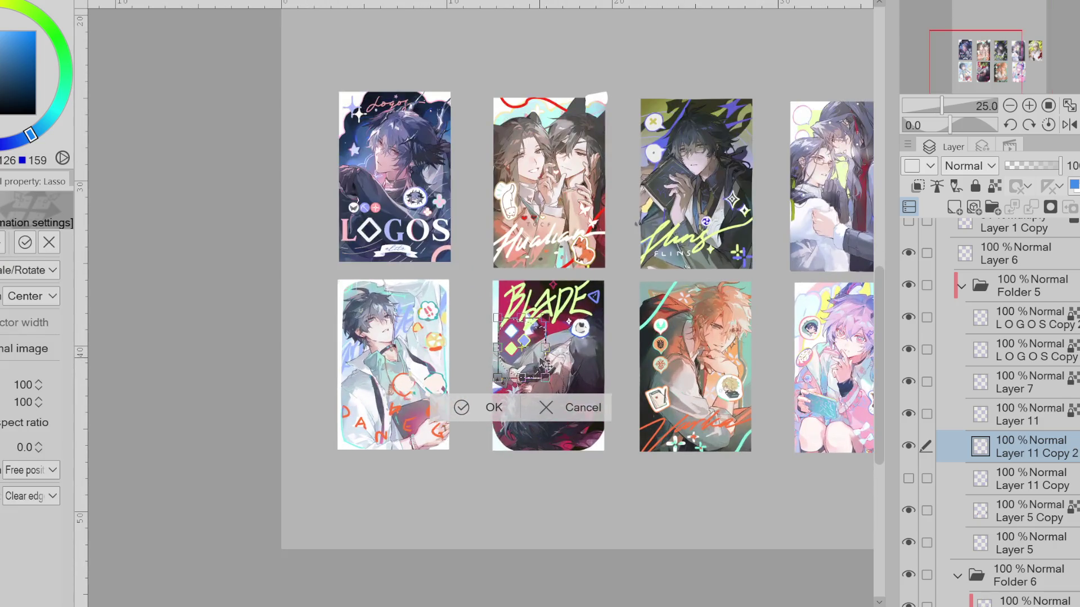
Move the diamonds to the card's lower right, confirm, and reveal Layer 11 Copy's lettering
{"action": "left_click_drag", "start_coordinate": [542, 363], "coordinate": [608, 451]}
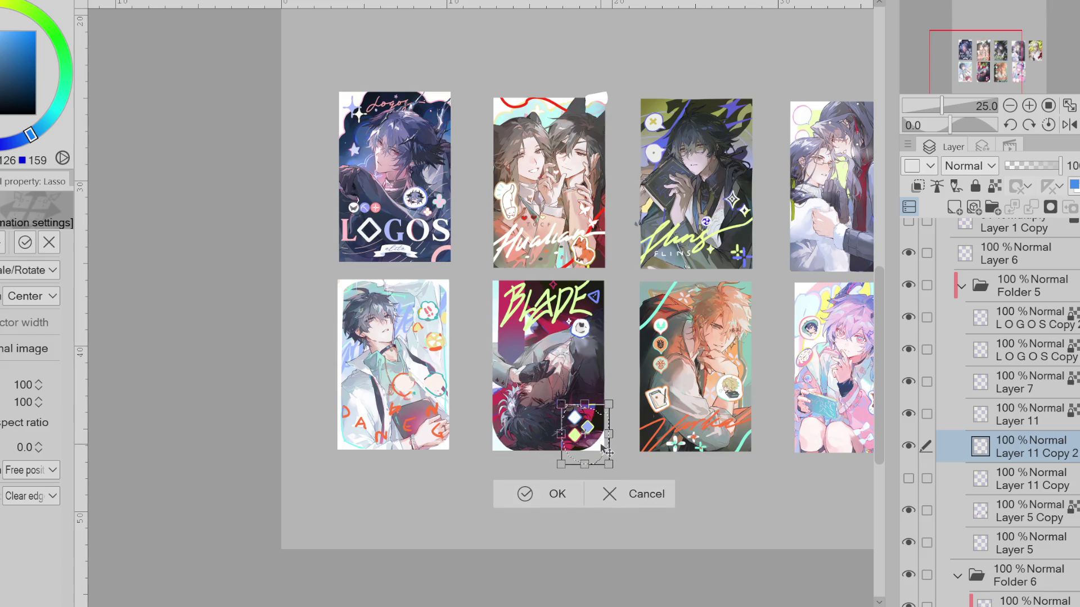
{"action": "left_click", "coordinate": [552, 494]}
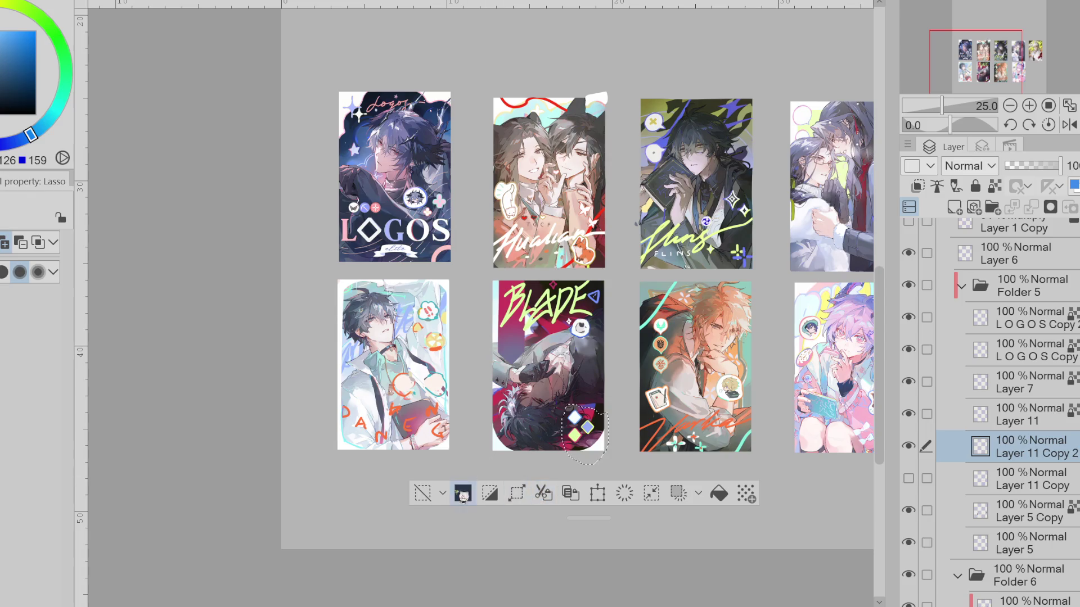
{"action": "left_click", "coordinate": [424, 494]}
{"action": "left_click", "coordinate": [983, 485]}
{"action": "left_click", "coordinate": [908, 478]}
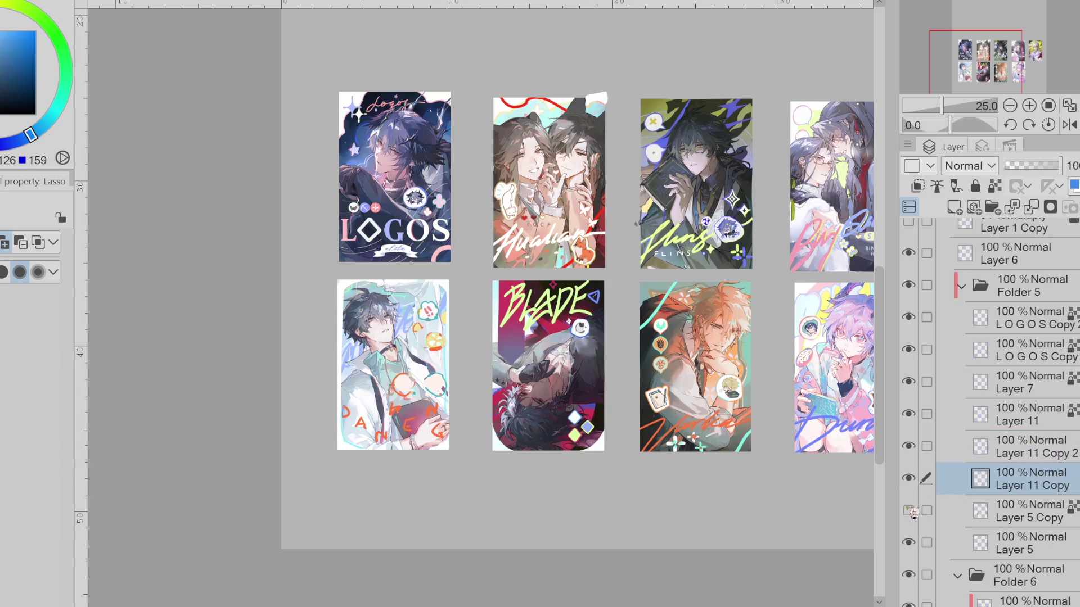
On Layer 5 Copy, lasso the top-left artwork and move it slightly downward
{"action": "left_click", "coordinate": [908, 511]}
{"action": "left_click", "coordinate": [978, 512]}
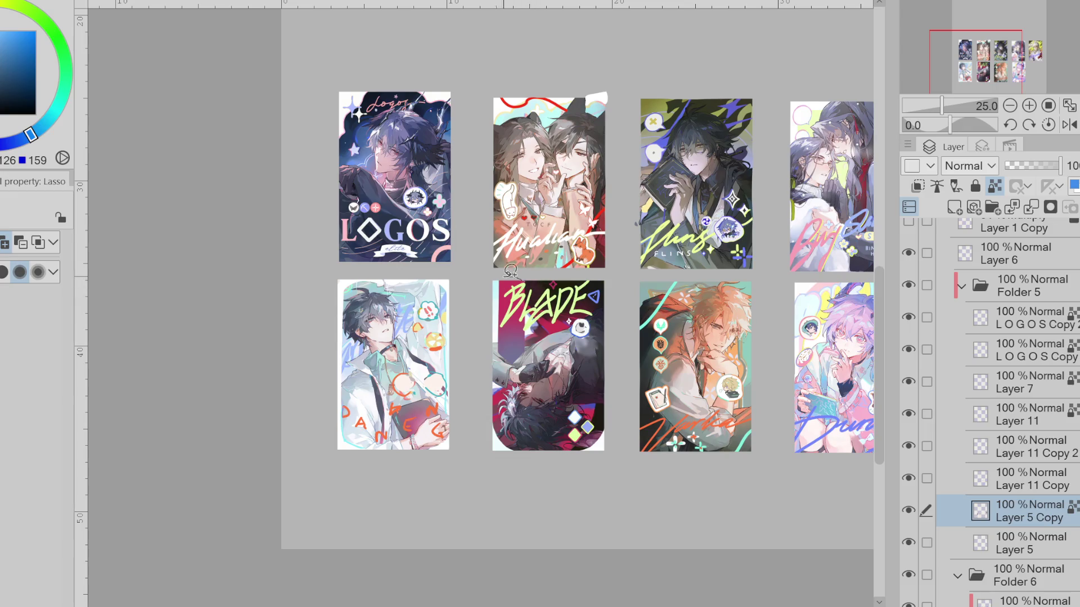
{"action": "left_click_drag", "start_coordinate": [556, 379], "coordinate": [563, 291]}
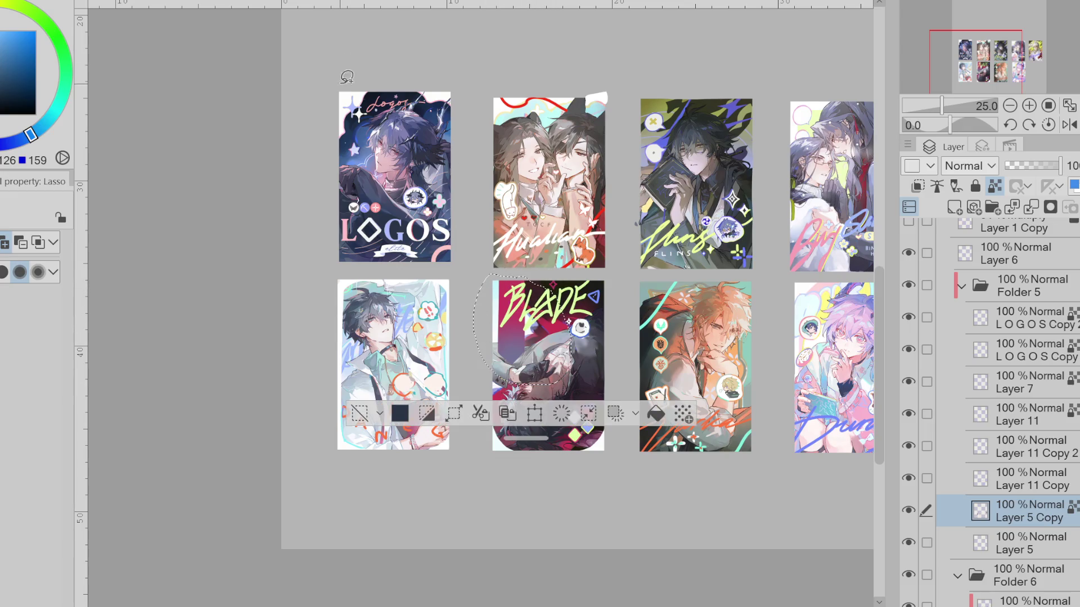
{"action": "key", "text": "ctrl+t"}
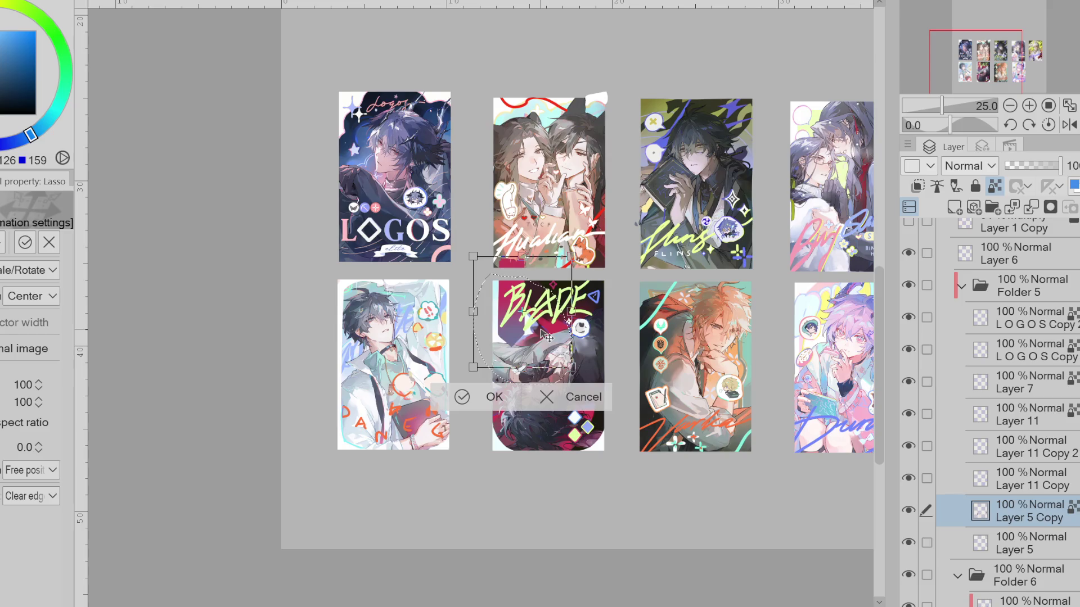
{"action": "left_click_drag", "start_coordinate": [541, 336], "coordinate": [543, 364]}
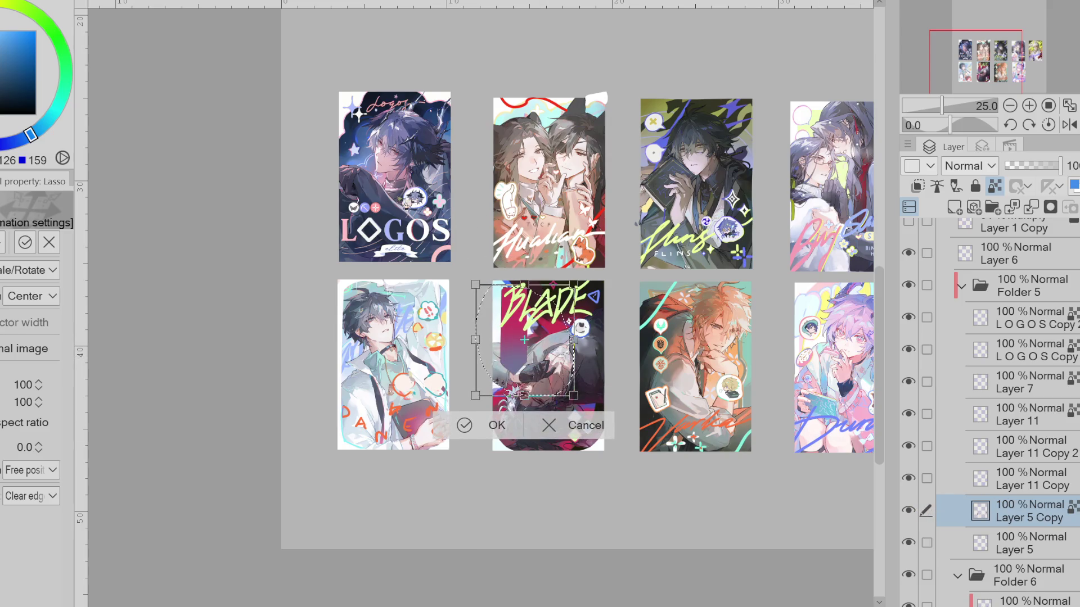
{"action": "key", "text": "Return"}
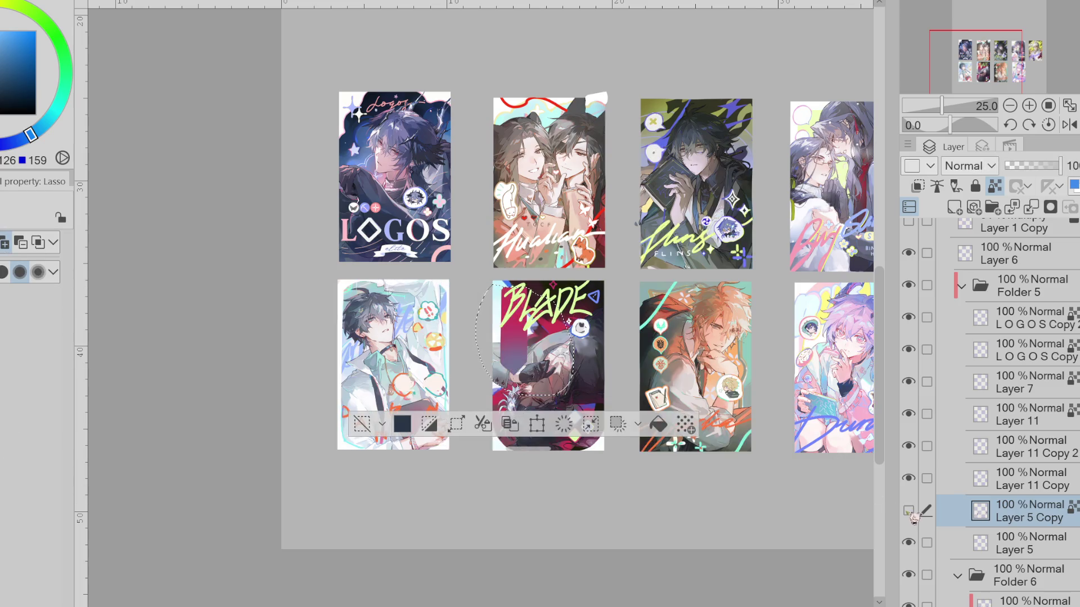
Nudge the selected artwork down-right again, confirm, and deselect
{"action": "left_click", "coordinate": [909, 514]}
{"action": "key", "text": "ctrl+t"}
{"action": "left_click_drag", "start_coordinate": [535, 336], "coordinate": [538, 340]}
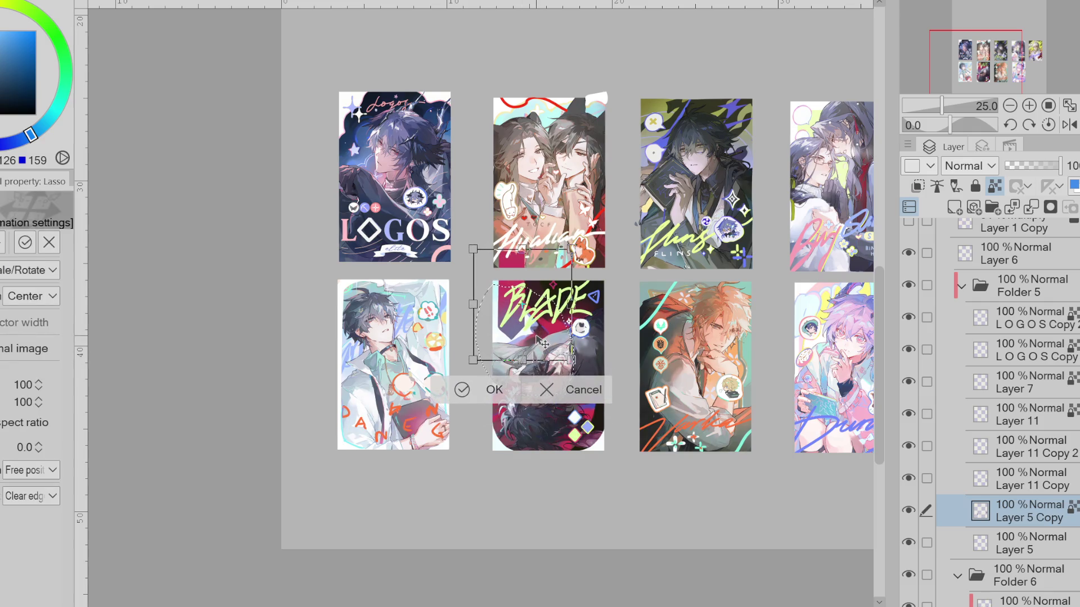
{"action": "left_click", "coordinate": [461, 390]}
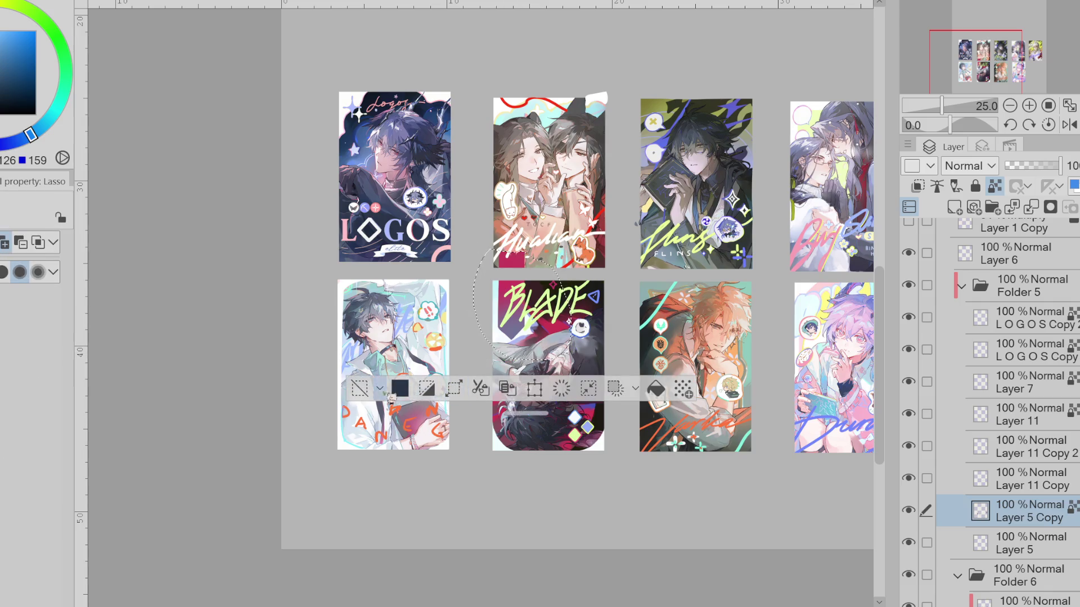
{"action": "key", "text": "ctrl+d"}
Sample a pink from the artwork and enlarge the hard eraser to about 305
{"action": "key", "text": "e"}
{"action": "left_click", "coordinate": [550, 268], "text": "alt"}
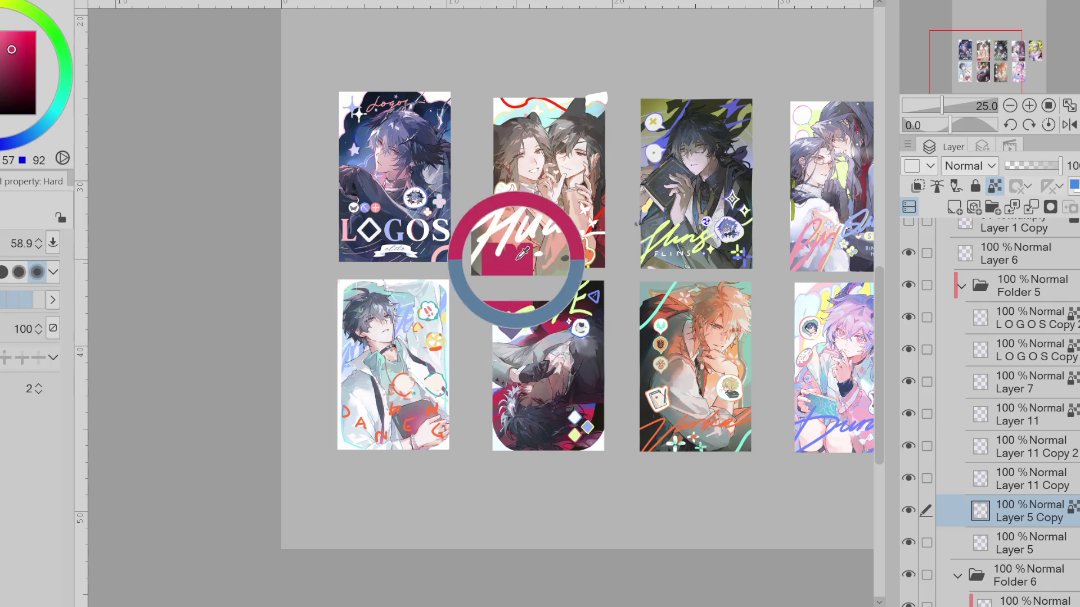
{"action": "key", "text": "b"}
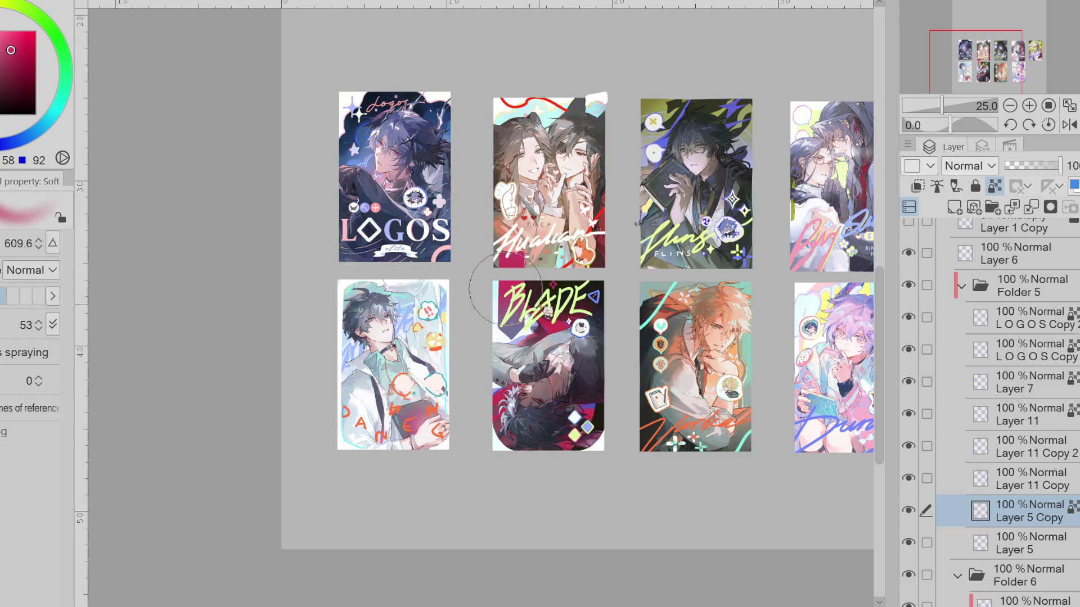
{"action": "left_click", "coordinate": [520, 309], "text": "alt"}
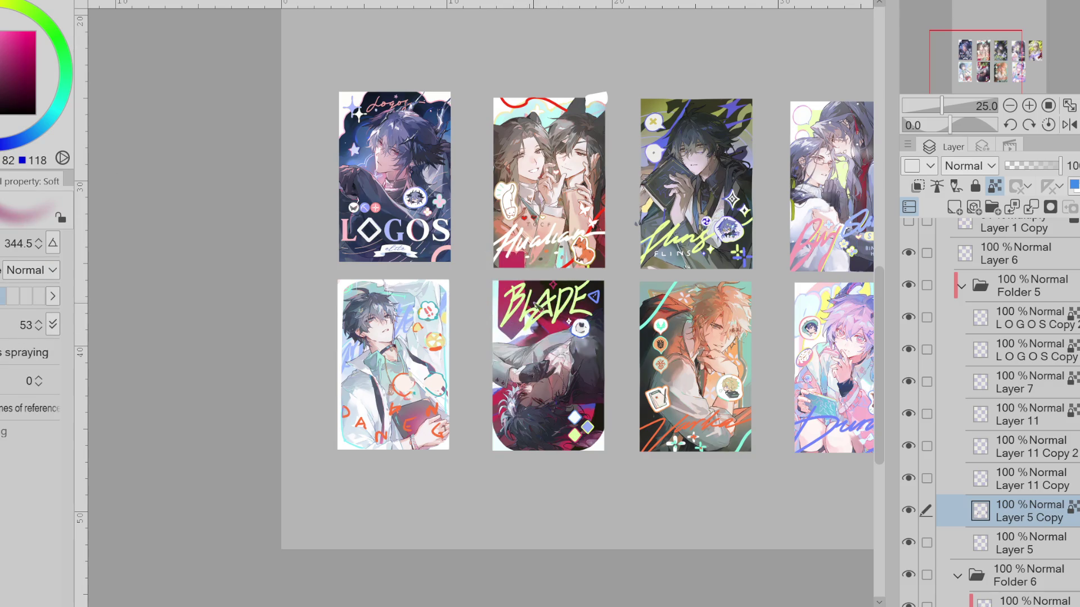
{"action": "key", "text": "e"}
{"action": "left_click_drag", "start_coordinate": [524, 270], "coordinate": [544, 271], "text": "ctrl+alt"}
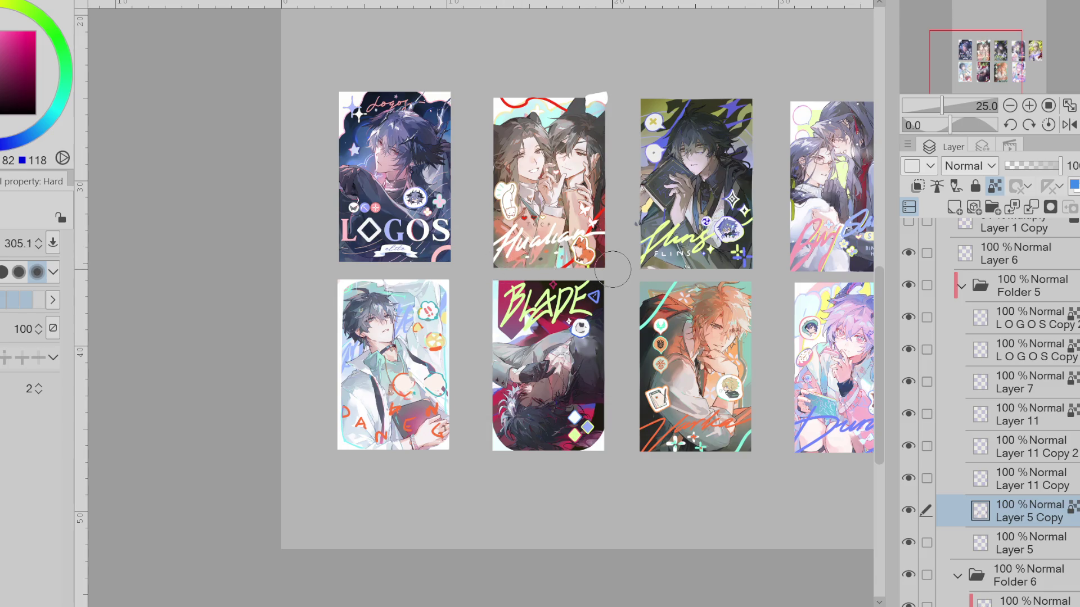
{"action": "scroll", "coordinate": [555, 287], "scroll_direction": "up", "scroll_amount": 2}
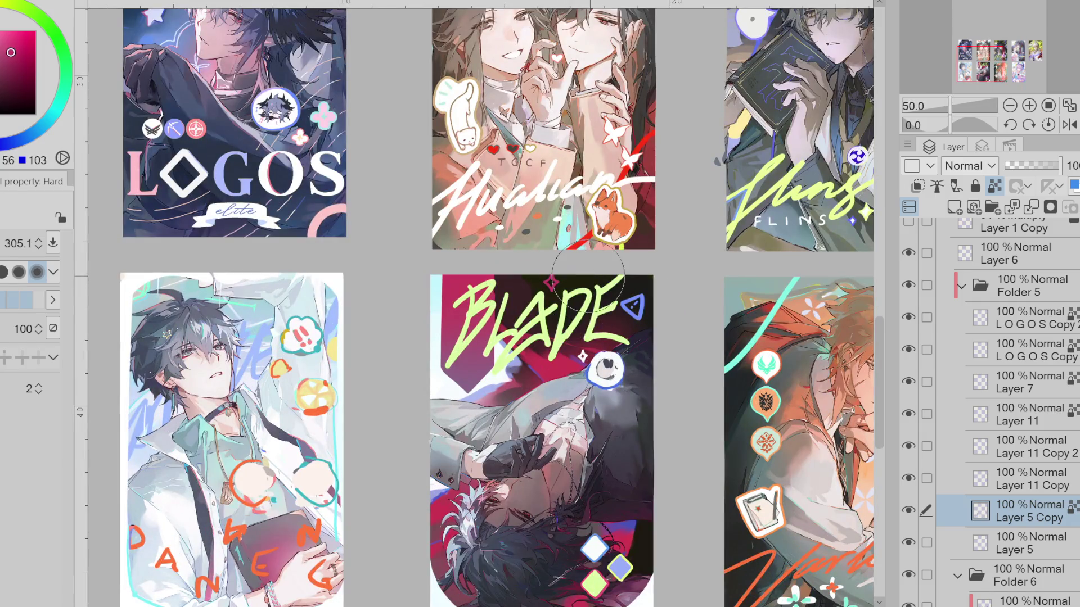
Switch to Layer 11 Copy 2, set brush size 40, sample colours and undo a stray green sparkle
{"action": "left_click", "coordinate": [909, 509]}
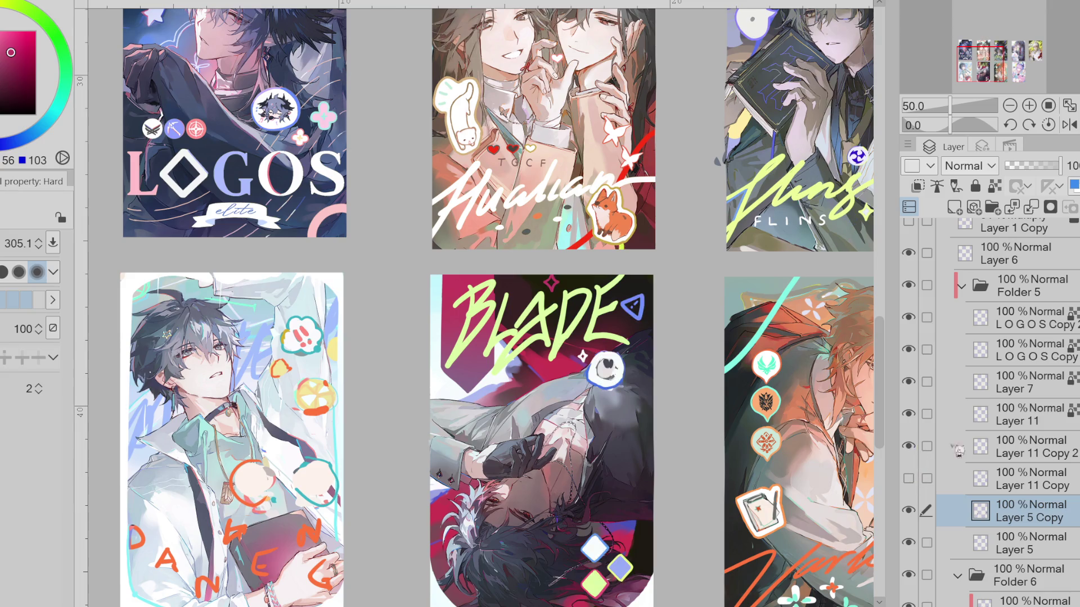
{"action": "left_click", "coordinate": [976, 449]}
{"action": "left_click_drag", "start_coordinate": [535, 341], "coordinate": [443, 333]}
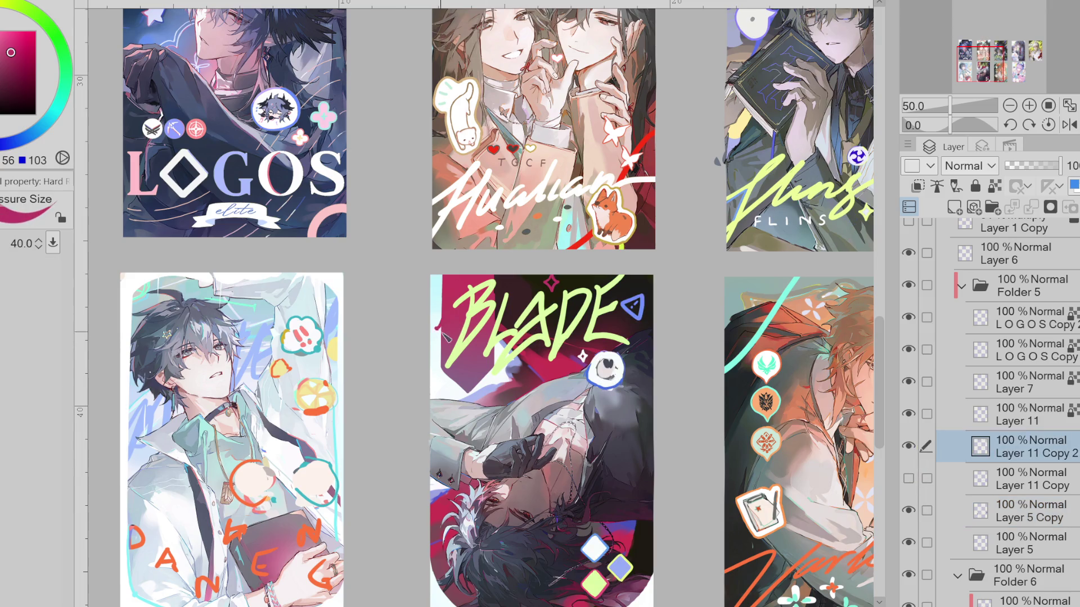
{"action": "left_click", "coordinate": [498, 302], "text": "alt"}
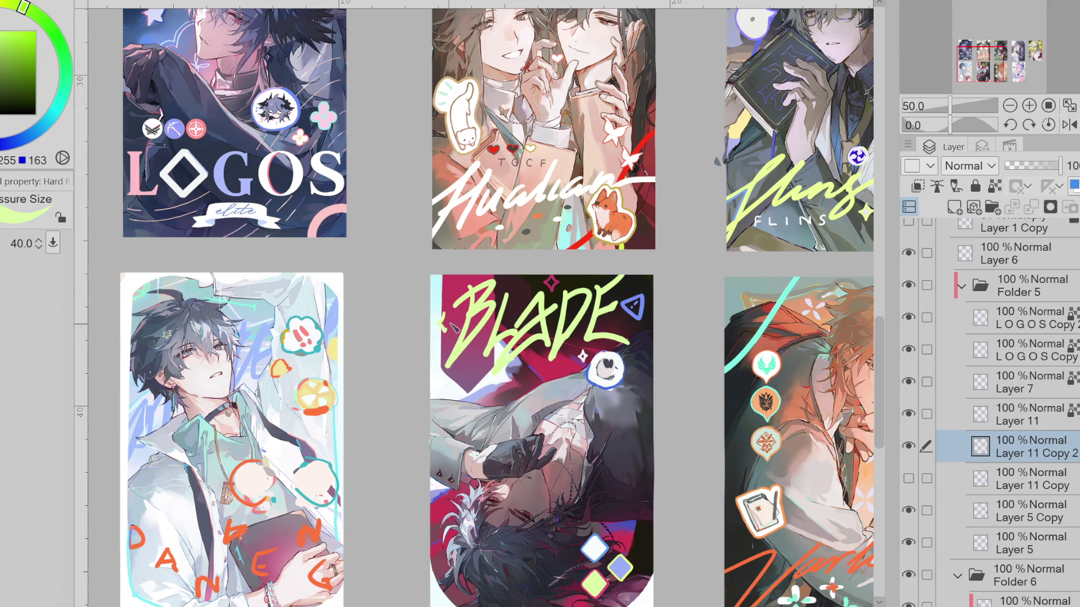
{"action": "key", "text": "ctrl+z"}
{"action": "left_click", "coordinate": [642, 315], "text": "alt"}
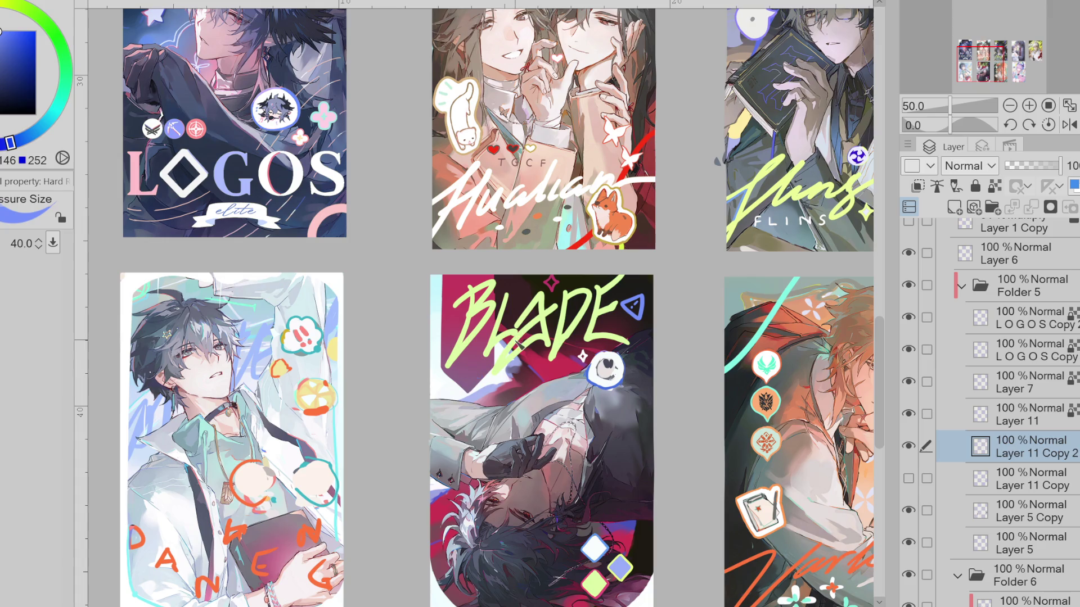
{"action": "left_click", "coordinate": [585, 359], "text": "alt"}
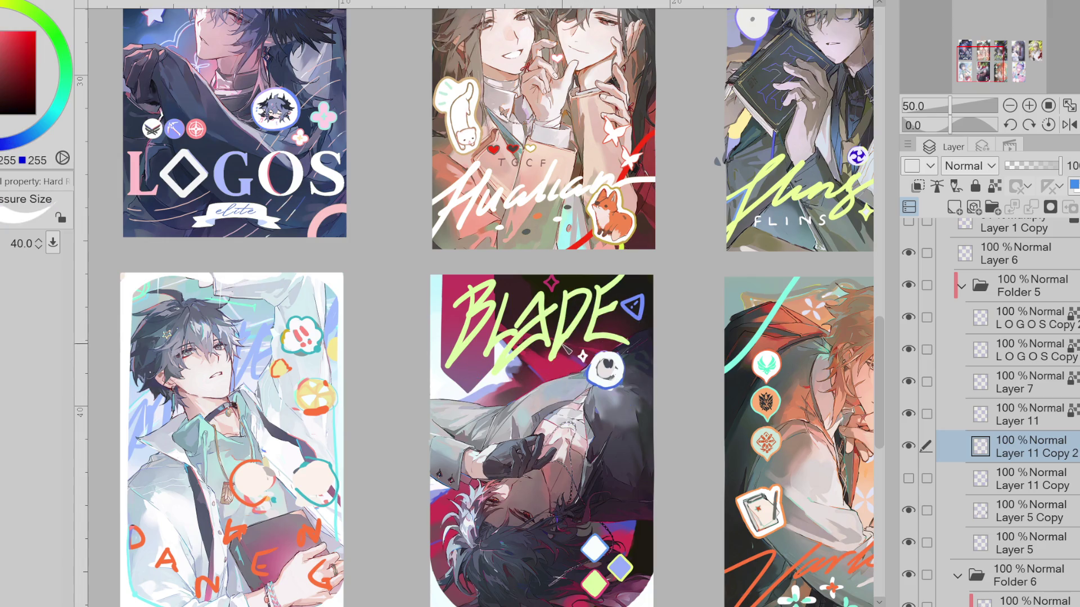
{"action": "scroll", "coordinate": [601, 422], "scroll_direction": "down", "scroll_amount": 1}
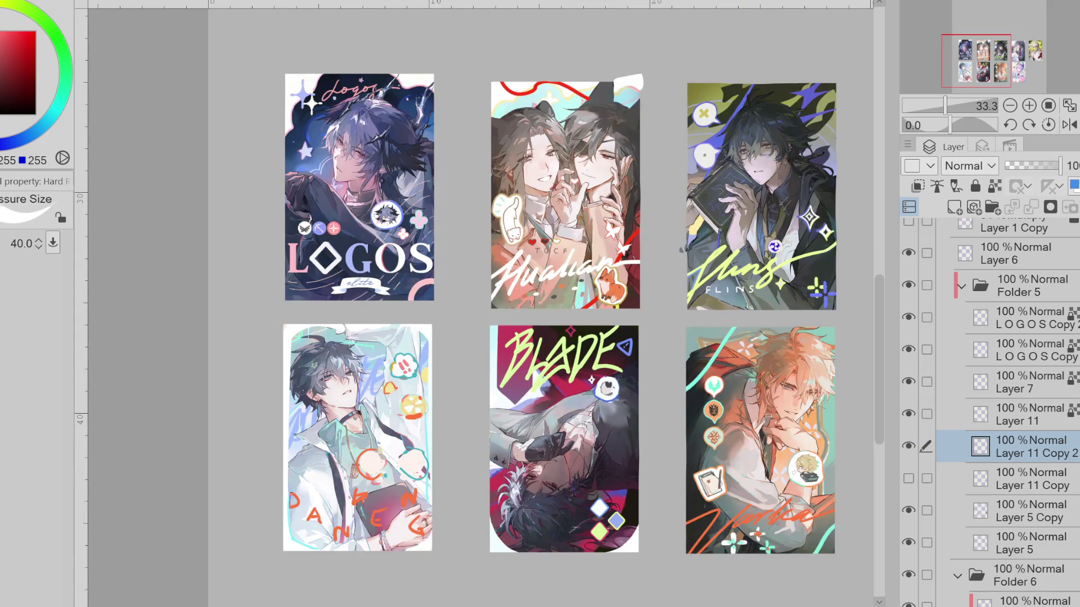
Lasso the bottom diamonds and scale them up to about 107%
{"action": "key", "text": "m"}
{"action": "left_click_drag", "start_coordinate": [583, 483], "coordinate": [580, 485]}
{"action": "key", "text": "ctrl+t"}
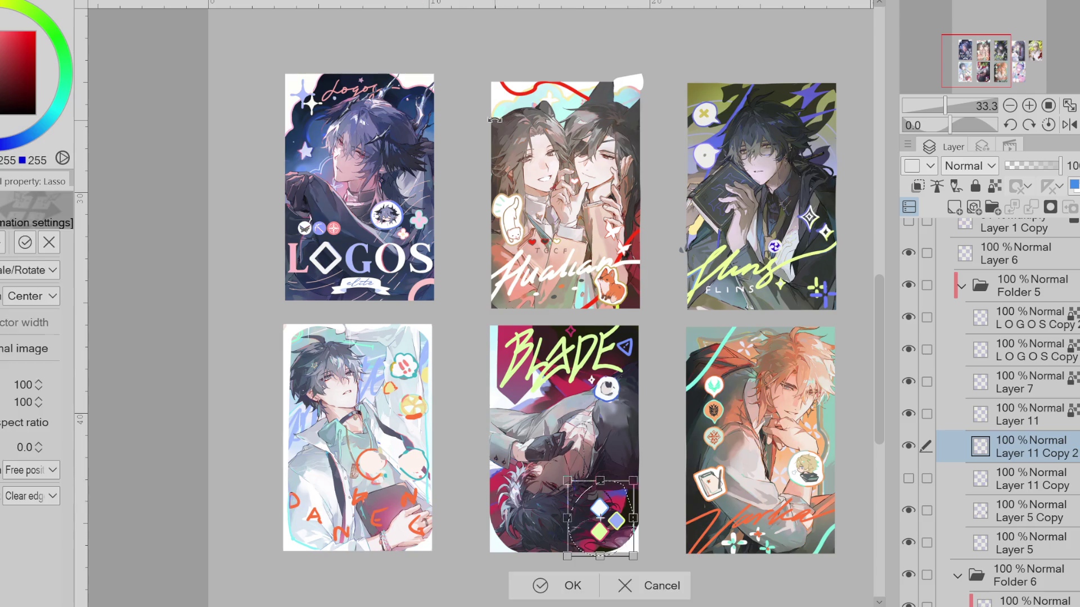
{"action": "left_click_drag", "start_coordinate": [634, 518], "coordinate": [639, 511]}
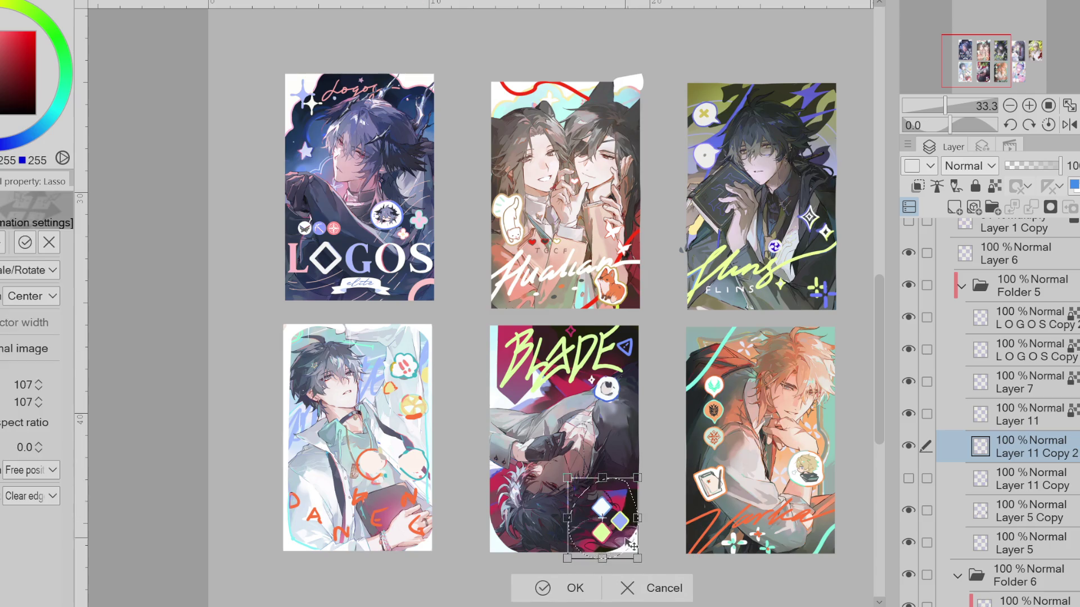
{"action": "left_click", "coordinate": [575, 583]}
{"action": "key", "text": "ctrl+d"}
With a size-99 brush, draw a white curve across the BLADE card
{"action": "key", "text": "b"}
{"action": "left_click_drag", "start_coordinate": [632, 399], "coordinate": [646, 377]}
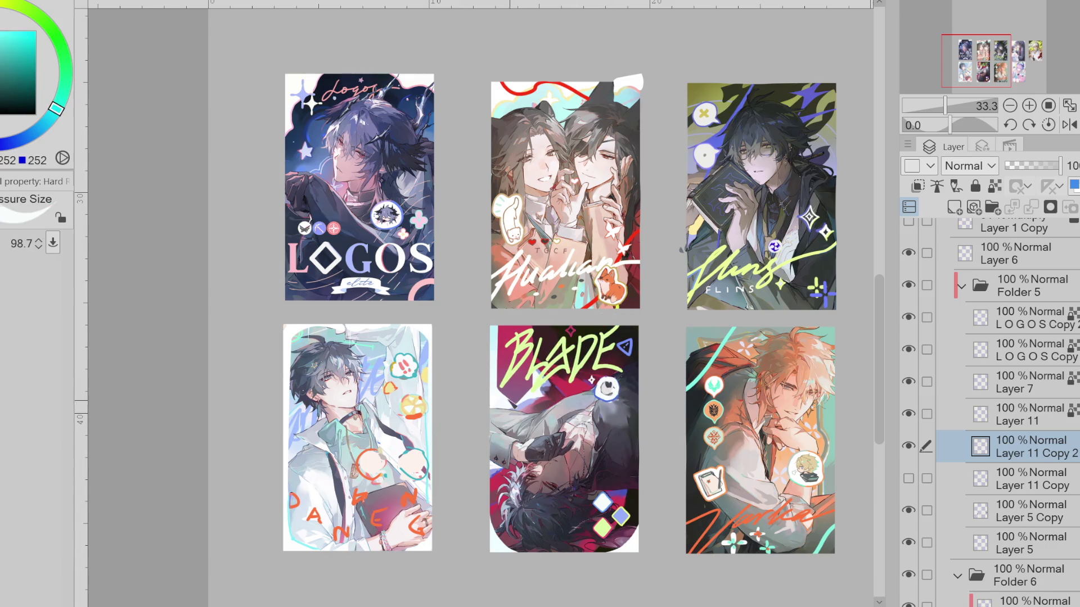
{"action": "left_click_drag", "start_coordinate": [535, 389], "coordinate": [663, 481]}
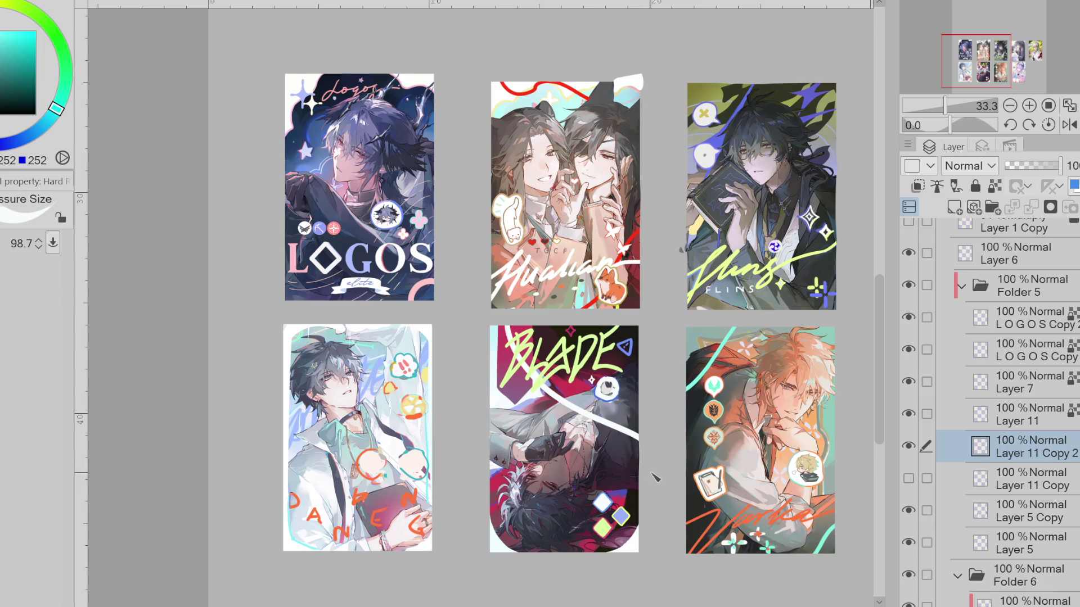
Undo the white curve, fill the card's white top corners and paint a short pale stroke
{"action": "key", "text": "ctrl+z"}
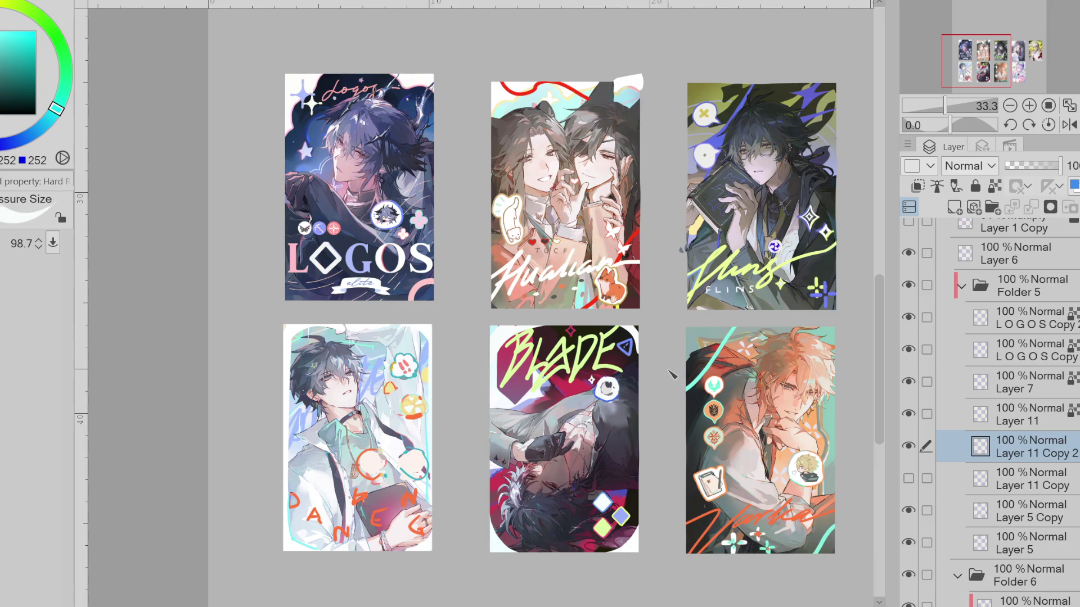
{"action": "key", "text": "ctrl+z"}
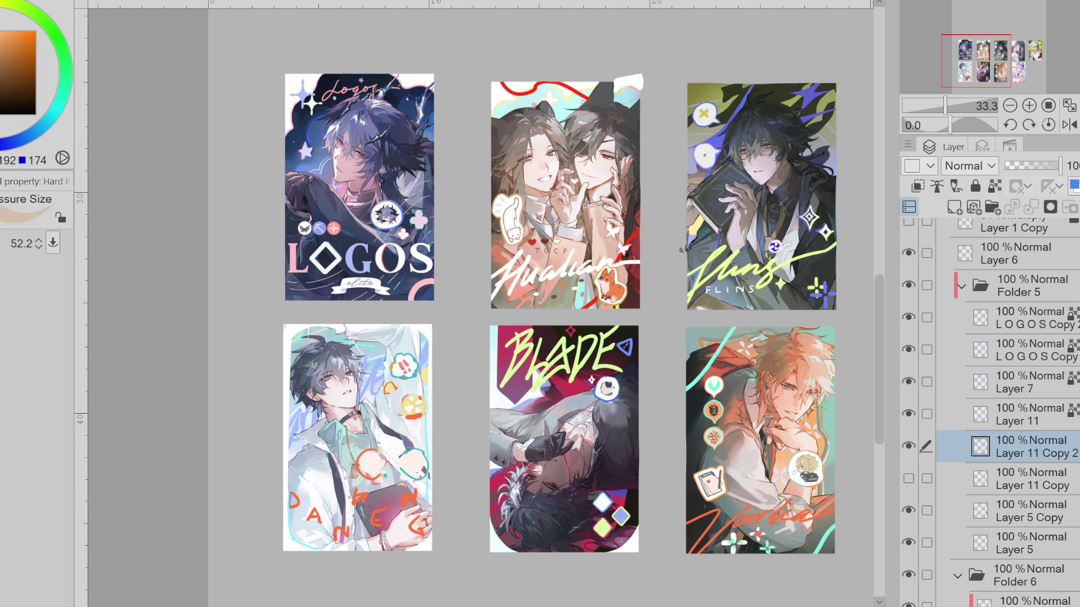
{"action": "key", "text": "e"}
{"action": "left_click", "coordinate": [527, 303], "text": "alt"}
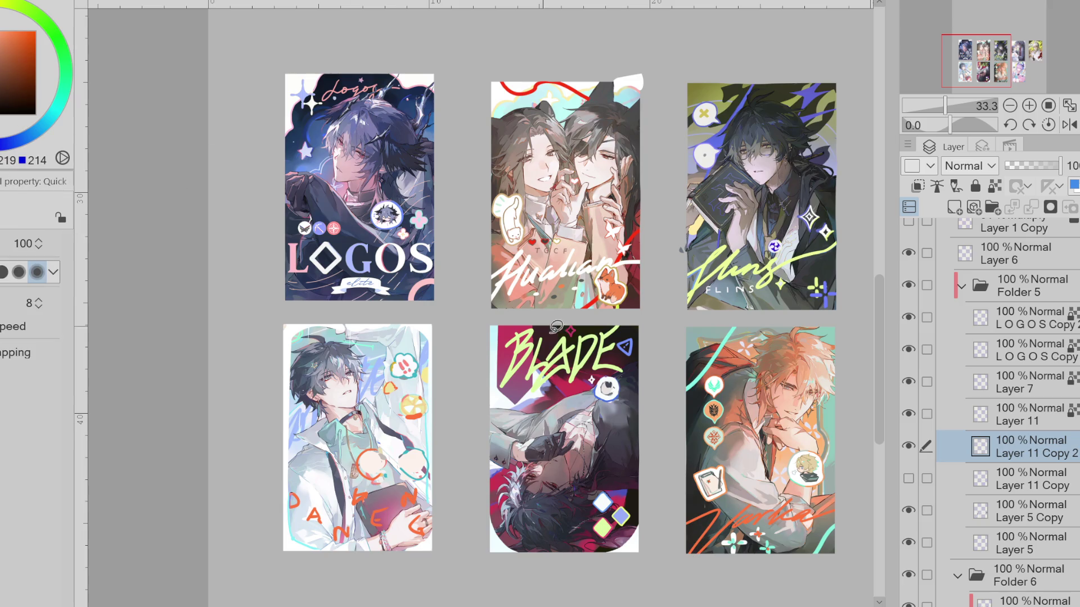
{"action": "left_click_drag", "start_coordinate": [617, 463], "coordinate": [627, 444]}
Widen the pale stroke and add a small crimson loop near the card's right edge
{"action": "left_click", "coordinate": [43, 100]}
{"action": "left_click", "coordinate": [631, 532], "text": "alt"}
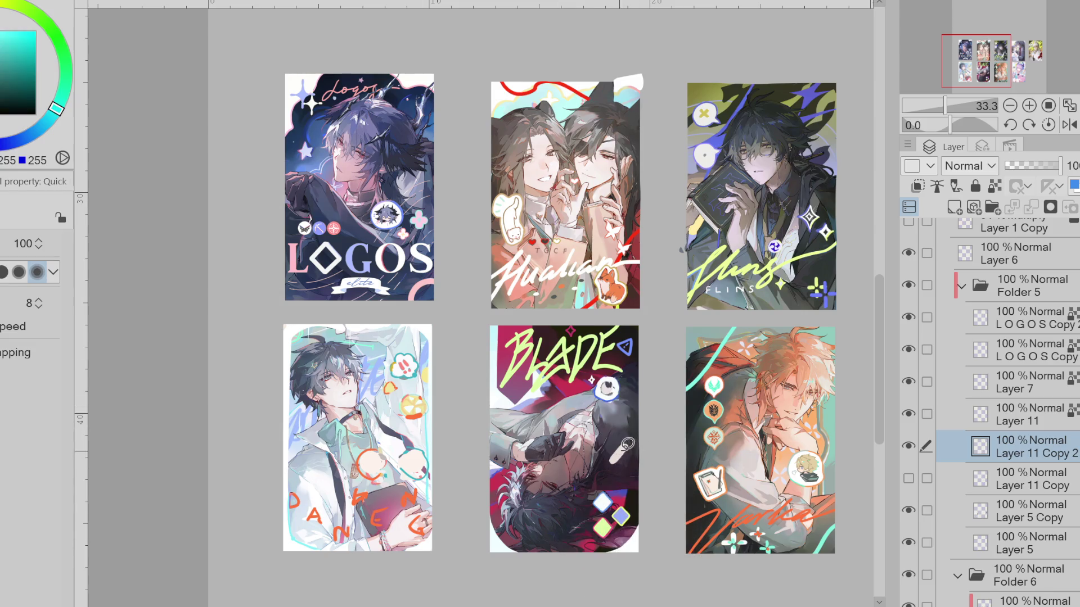
{"action": "left_click_drag", "start_coordinate": [628, 442], "coordinate": [618, 458]}
{"action": "left_click", "coordinate": [521, 331], "text": "alt"}
{"action": "left_click_drag", "start_coordinate": [631, 460], "coordinate": [627, 463]}
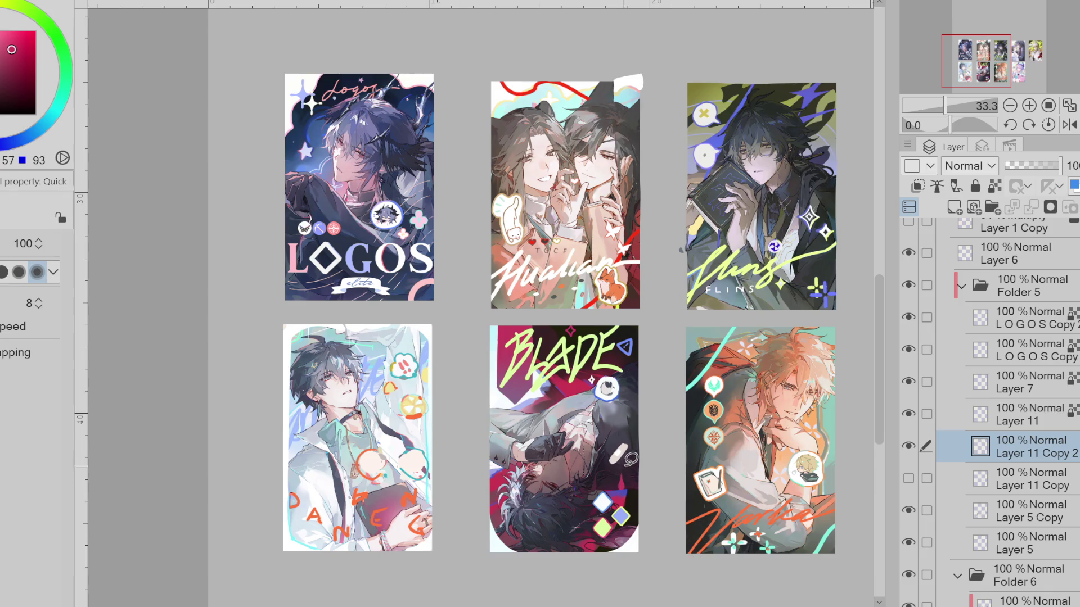
{"action": "scroll", "coordinate": [628, 461], "scroll_direction": "up", "scroll_amount": 2}
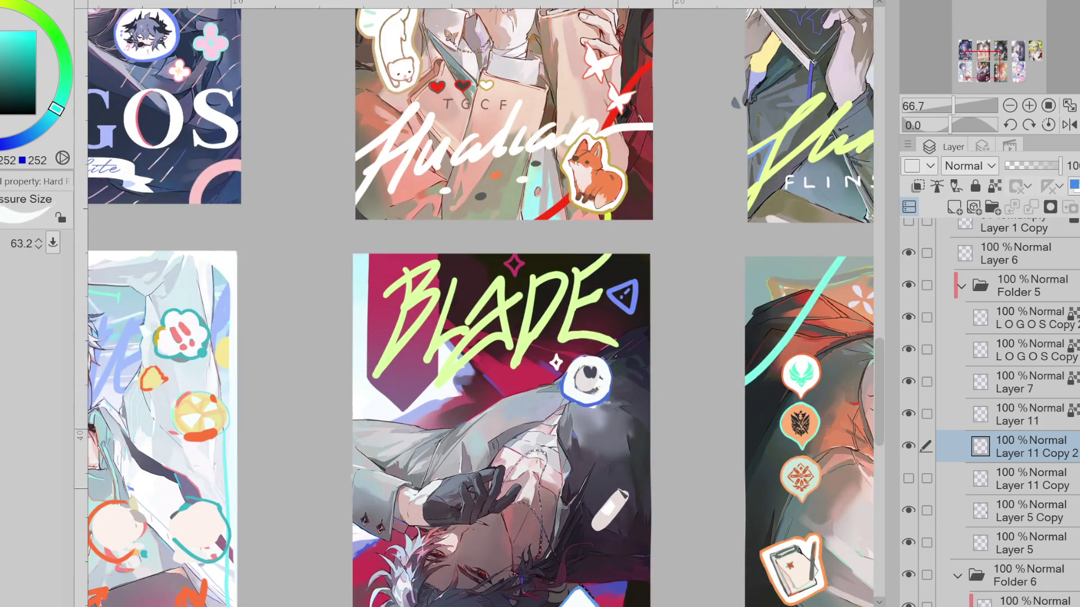
Repaint the bandage with a light stroke and reinforce its right outline in blue
{"action": "key", "text": "bracketleft"}
{"action": "left_click_drag", "start_coordinate": [591, 531], "coordinate": [636, 501]}
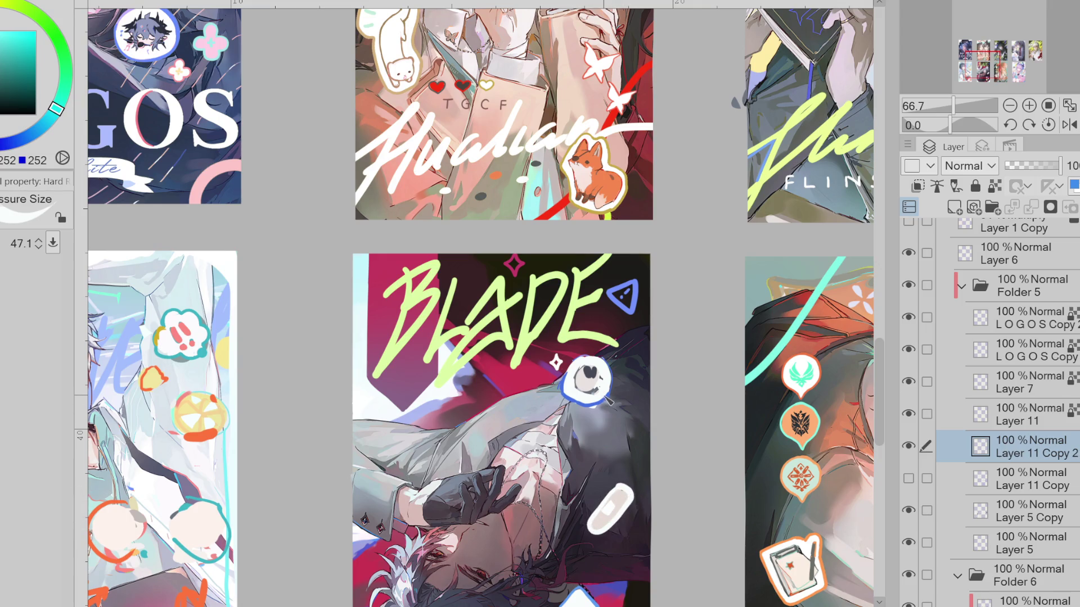
{"action": "left_click", "coordinate": [607, 400], "text": "alt"}
{"action": "key", "text": "bracketleft"}
{"action": "left_click_drag", "start_coordinate": [594, 539], "coordinate": [637, 509]}
{"action": "scroll", "coordinate": [631, 456], "scroll_direction": "down", "scroll_amount": 2}
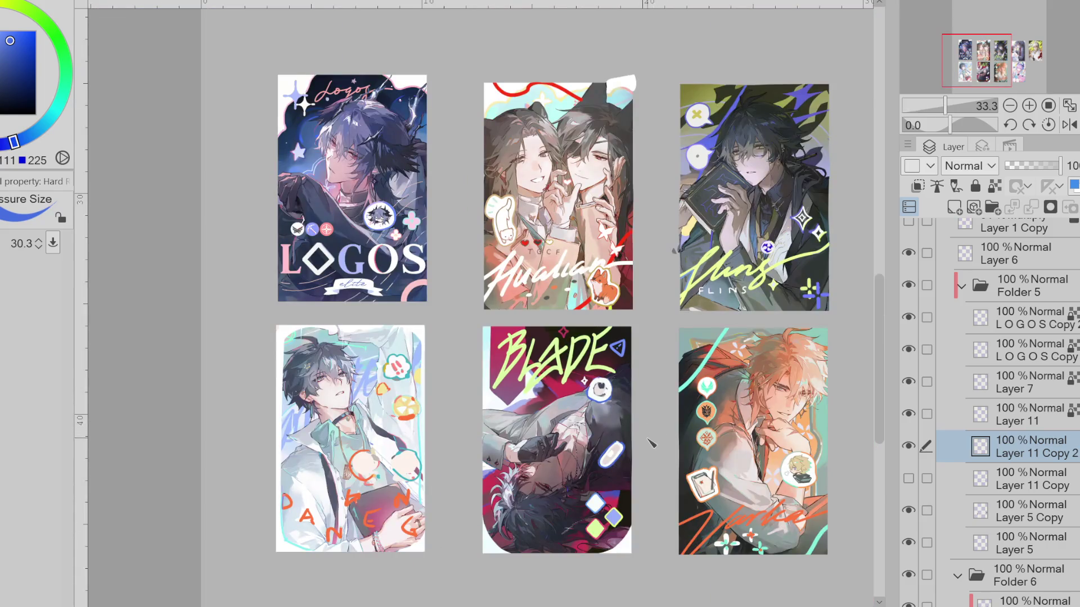
{"action": "scroll", "coordinate": [650, 441], "scroll_direction": "up", "scroll_amount": 2}
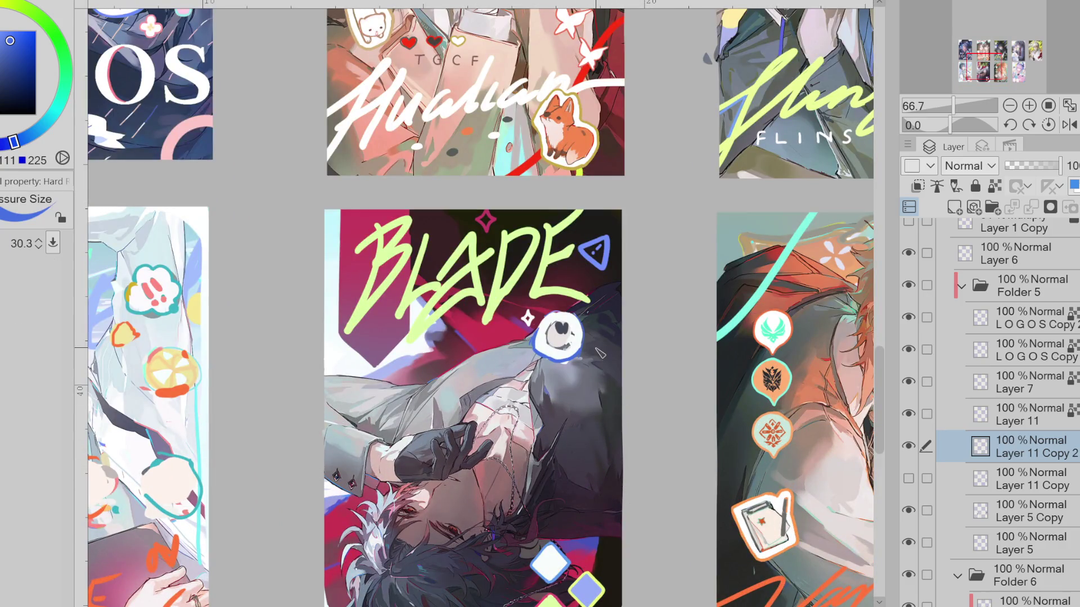
Fill the eye ring bright white and edge its right side in blue
{"action": "left_click", "coordinate": [565, 337], "text": "alt"}
{"action": "mouse_move", "coordinate": [562, 333]}
{"action": "left_mouse_down"}
{"action": "mouse_move", "coordinate": [555, 342]}
{"action": "mouse_move", "coordinate": [549, 321]}
{"action": "left_mouse_up"}
{"action": "left_click", "coordinate": [558, 333], "text": "alt"}
{"action": "left_click", "coordinate": [548, 317], "text": "alt"}
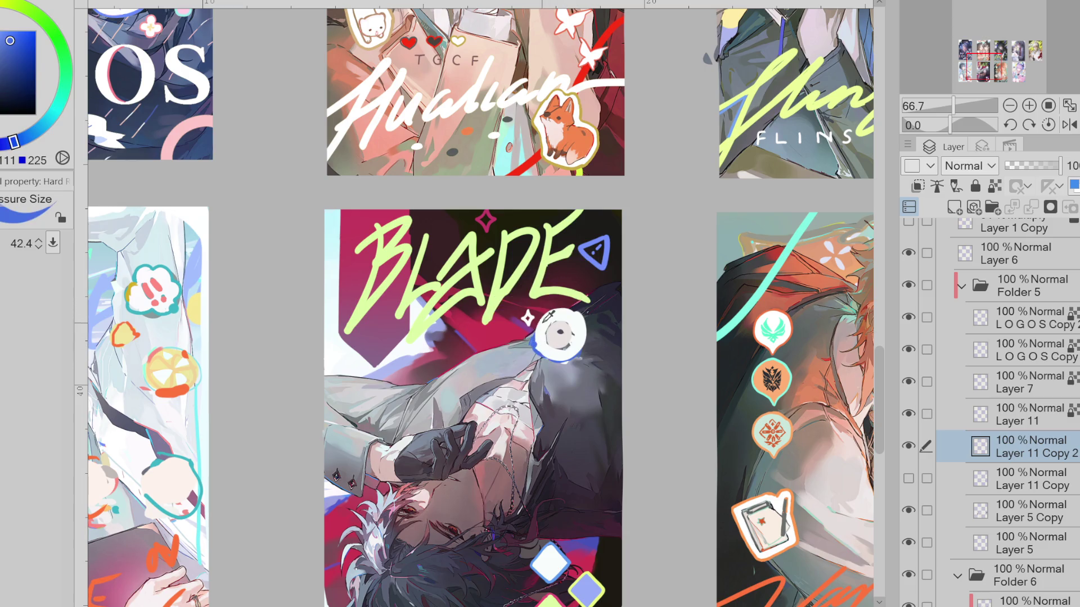
{"action": "mouse_move", "coordinate": [589, 352]}
{"action": "left_mouse_down"}
{"action": "mouse_move", "coordinate": [585, 316]}
{"action": "mouse_move", "coordinate": [557, 333]}
{"action": "left_mouse_up"}
Switch to freehand selection and lasso the eye ring
{"action": "key", "text": "e"}
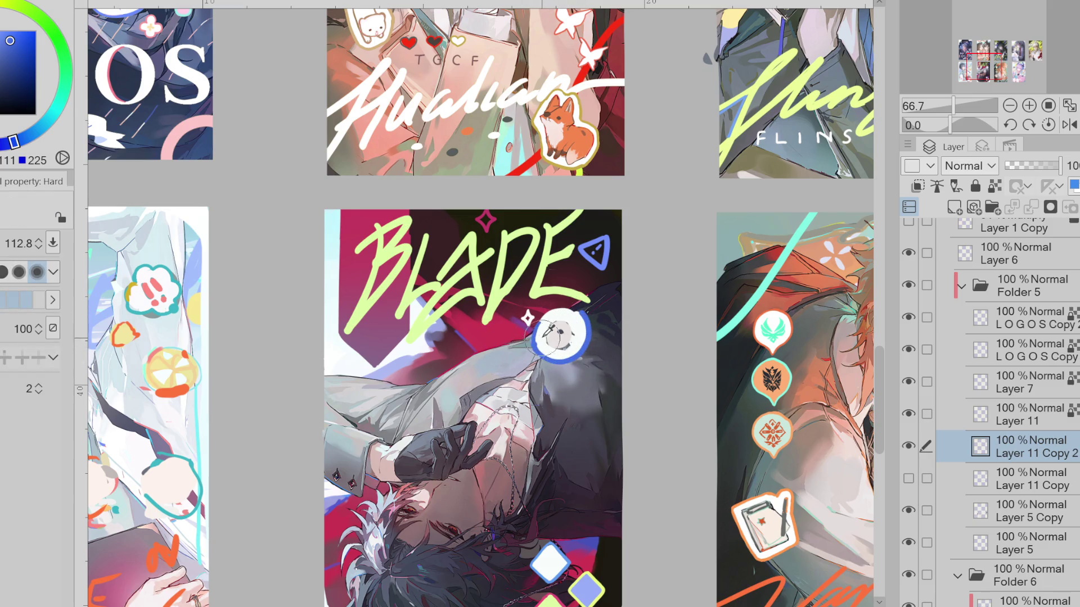
{"action": "key", "text": "p"}
{"action": "key", "text": "e"}
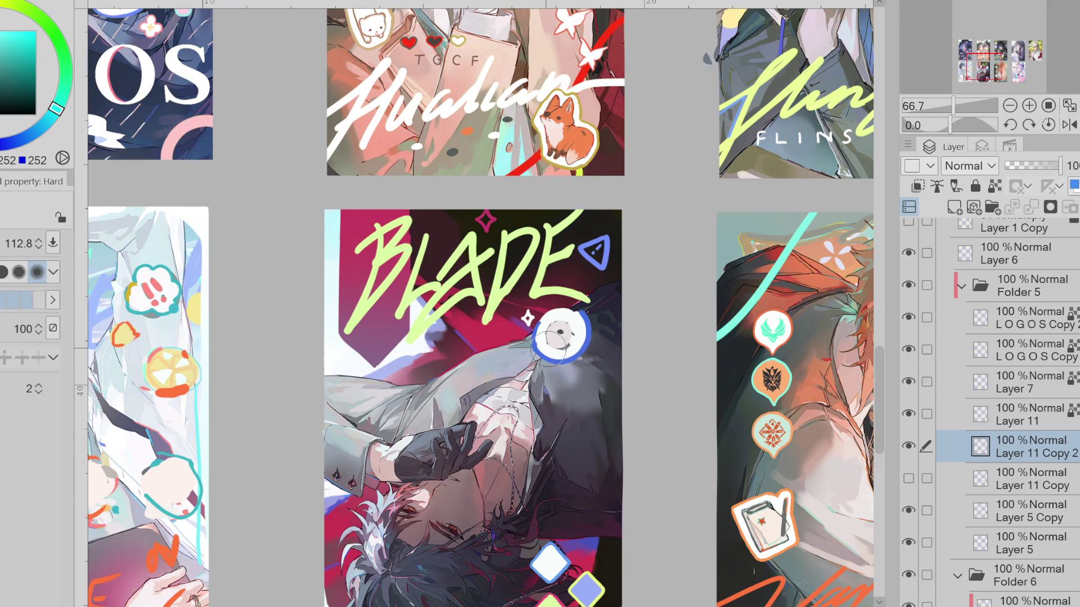
{"action": "key", "text": "m"}
{"action": "left_click_drag", "start_coordinate": [572, 316], "coordinate": [591, 306]}
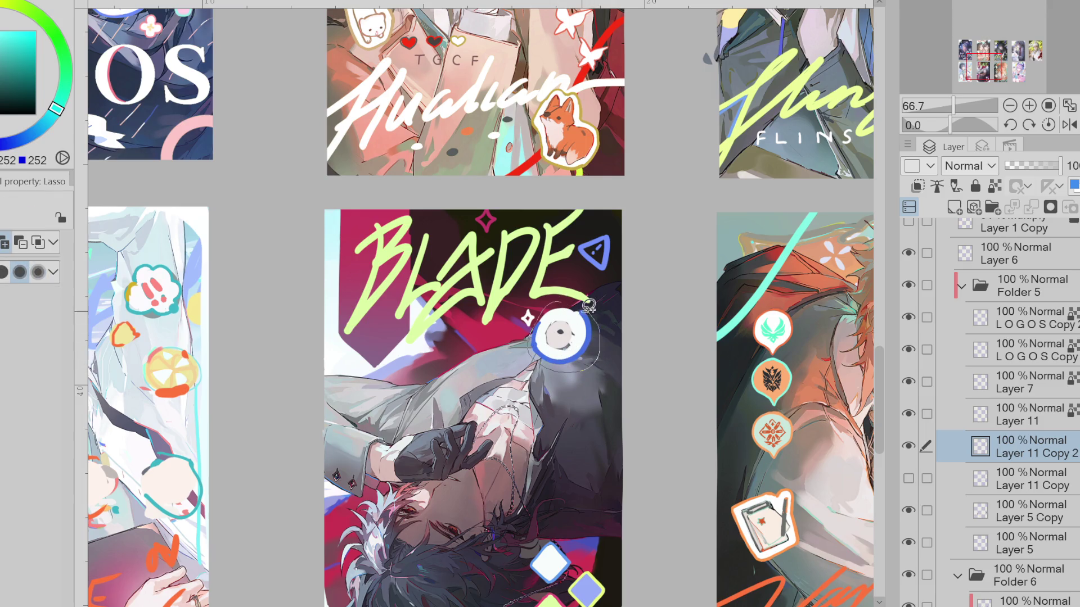
Transform the eye ring, then move the blue triangle to the title's top-right
{"action": "left_click", "coordinate": [576, 401]}
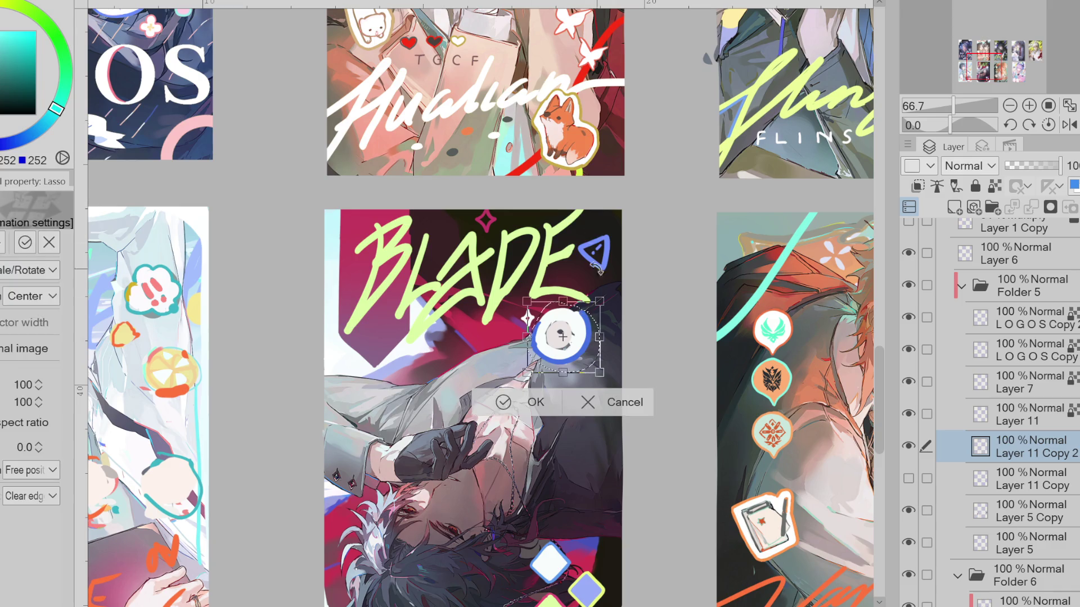
{"action": "left_click", "coordinate": [506, 409]}
{"action": "mouse_move", "coordinate": [607, 221]}
{"action": "left_mouse_down"}
{"action": "mouse_move", "coordinate": [628, 240]}
{"action": "mouse_move", "coordinate": [384, 342]}
{"action": "mouse_move", "coordinate": [434, 325]}
{"action": "mouse_move", "coordinate": [596, 405]}
{"action": "mouse_move", "coordinate": [399, 363]}
{"action": "mouse_move", "coordinate": [512, 347]}
{"action": "mouse_move", "coordinate": [641, 253]}
{"action": "left_mouse_up"}
{"action": "left_click", "coordinate": [615, 309]}
{"action": "left_click", "coordinate": [561, 330]}
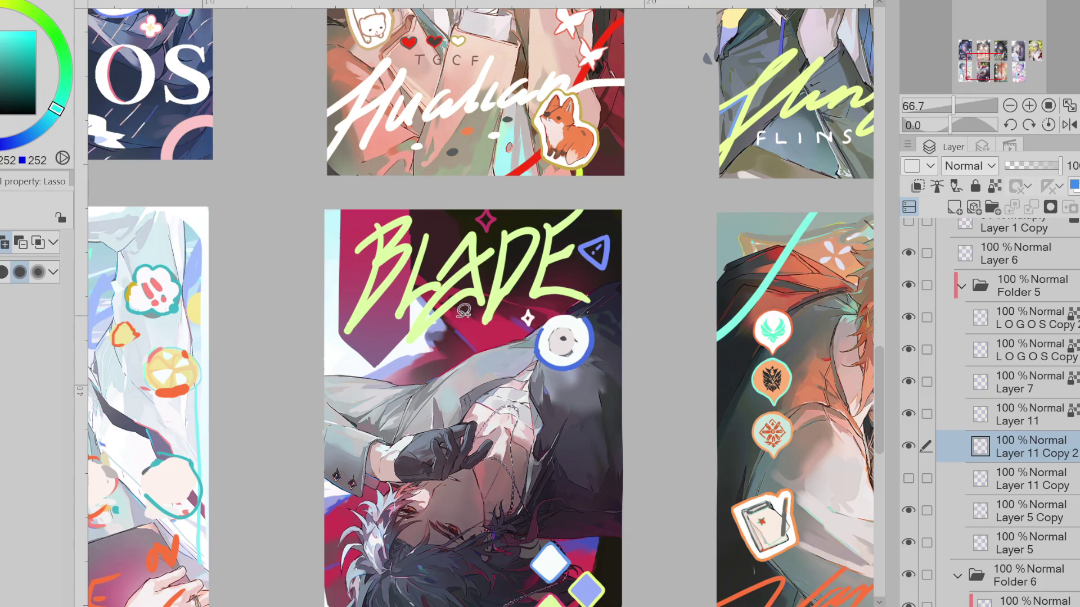
{"action": "scroll", "coordinate": [550, 339], "scroll_direction": "down", "scroll_amount": 1}
Re-transform the triangle, confirm, and clear the selection
{"action": "mouse_move", "coordinate": [585, 267]}
{"action": "left_mouse_down"}
{"action": "mouse_move", "coordinate": [574, 253]}
{"action": "mouse_move", "coordinate": [606, 263]}
{"action": "mouse_move", "coordinate": [595, 292]}
{"action": "mouse_move", "coordinate": [420, 369]}
{"action": "left_mouse_up"}
{"action": "key", "text": "ctrl+t"}
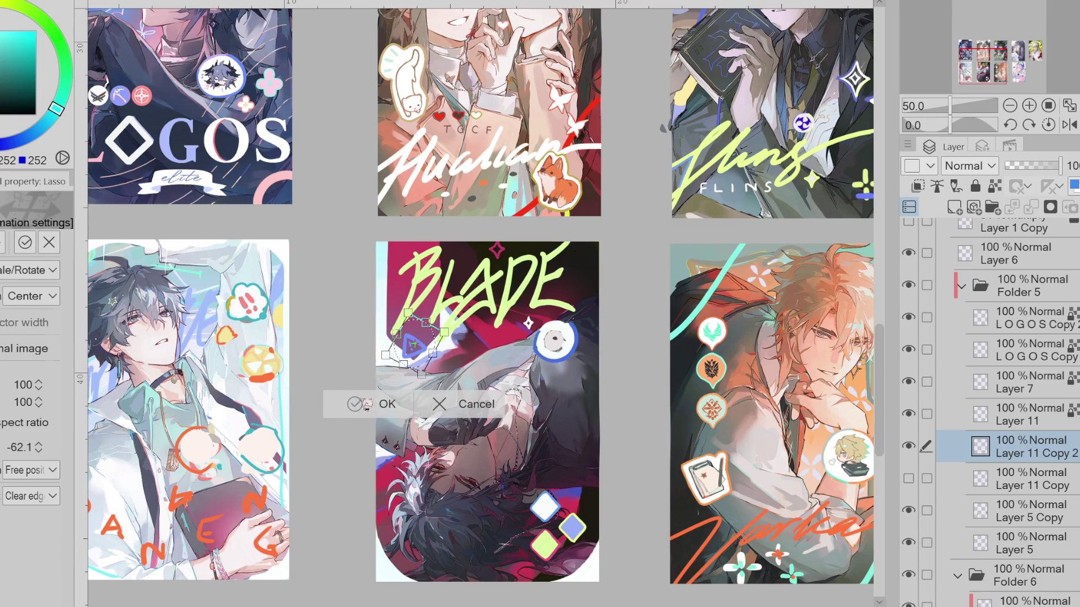
{"action": "left_click", "coordinate": [366, 403]}
{"action": "left_click", "coordinate": [277, 395]}
{"action": "key", "text": "b"}
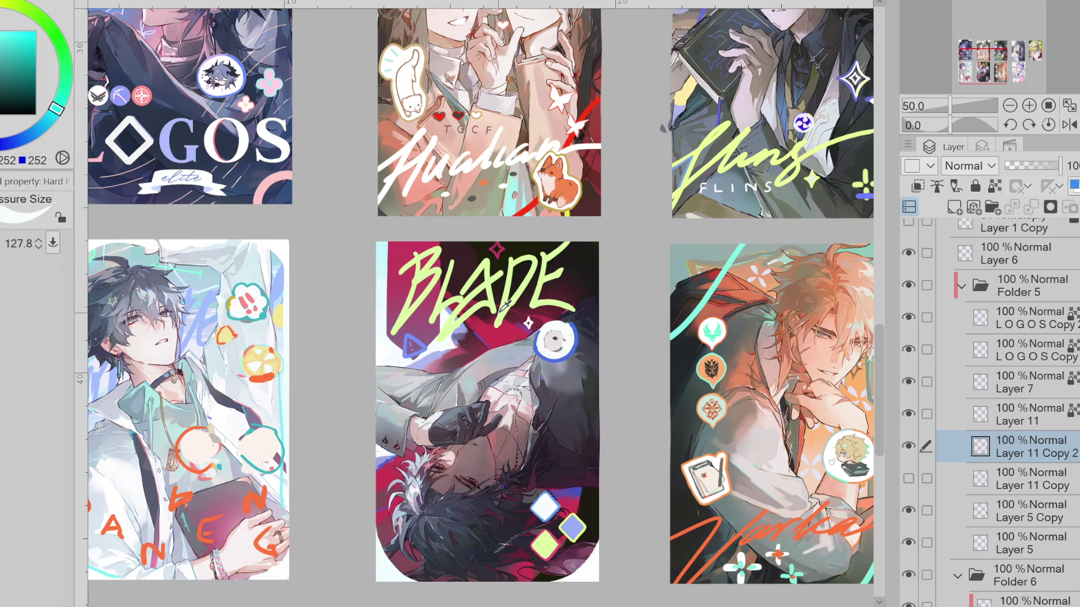
{"action": "key", "text": "bracketright"}
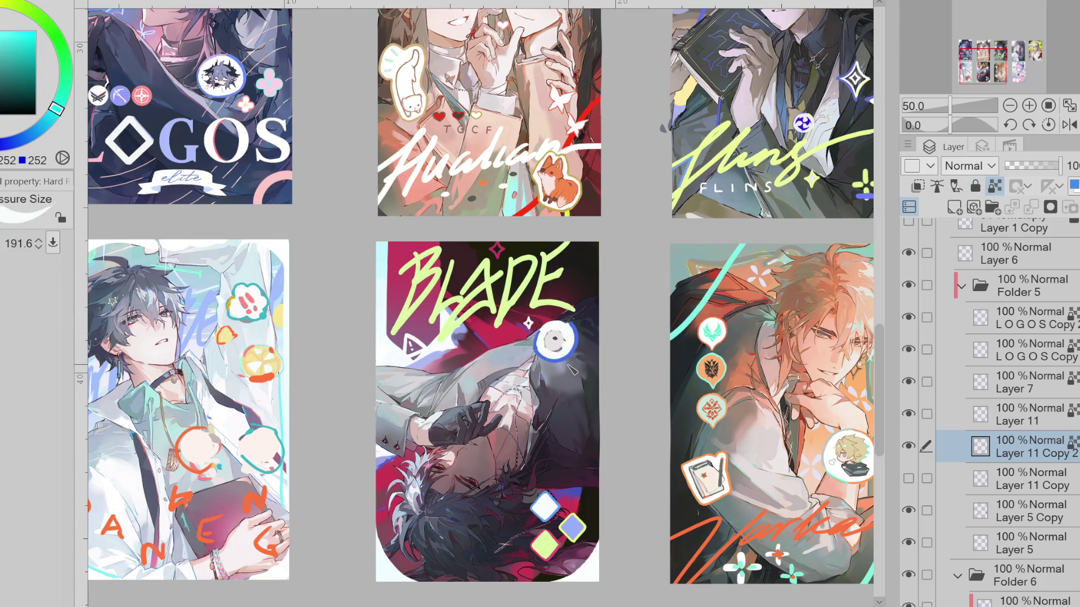
{"action": "key", "text": "ctrl+z"}
{"action": "key", "text": "ctrl+z"}
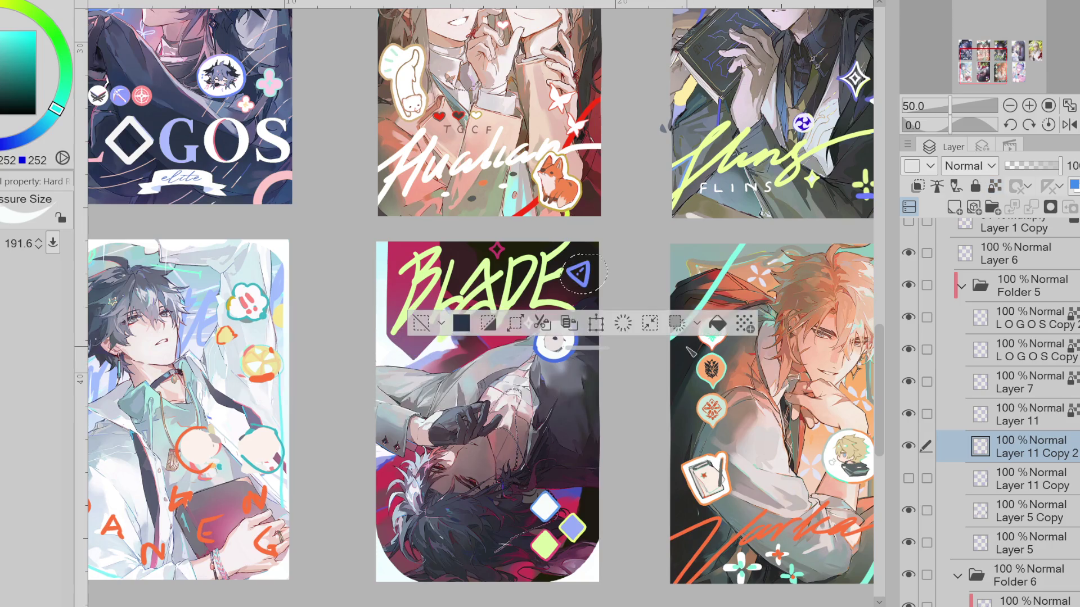
{"action": "key", "text": "ctrl+d"}
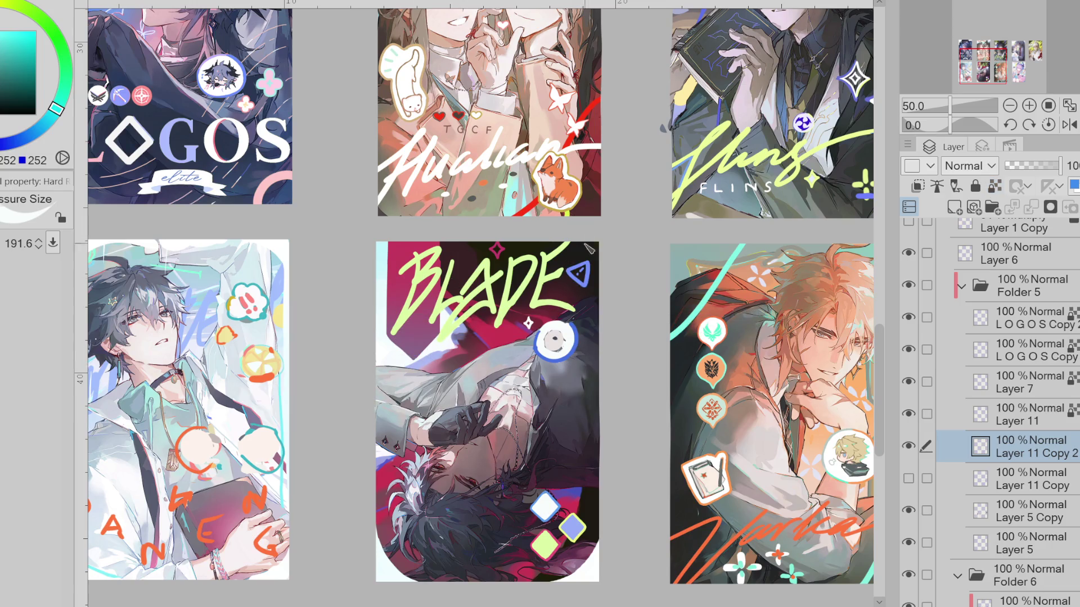
Lasso the blue triangle once more and confirm its placement after the title
{"action": "key", "text": "m"}
{"action": "left_click_drag", "start_coordinate": [607, 266], "coordinate": [572, 302]}
{"action": "key", "text": "ctrl+t"}
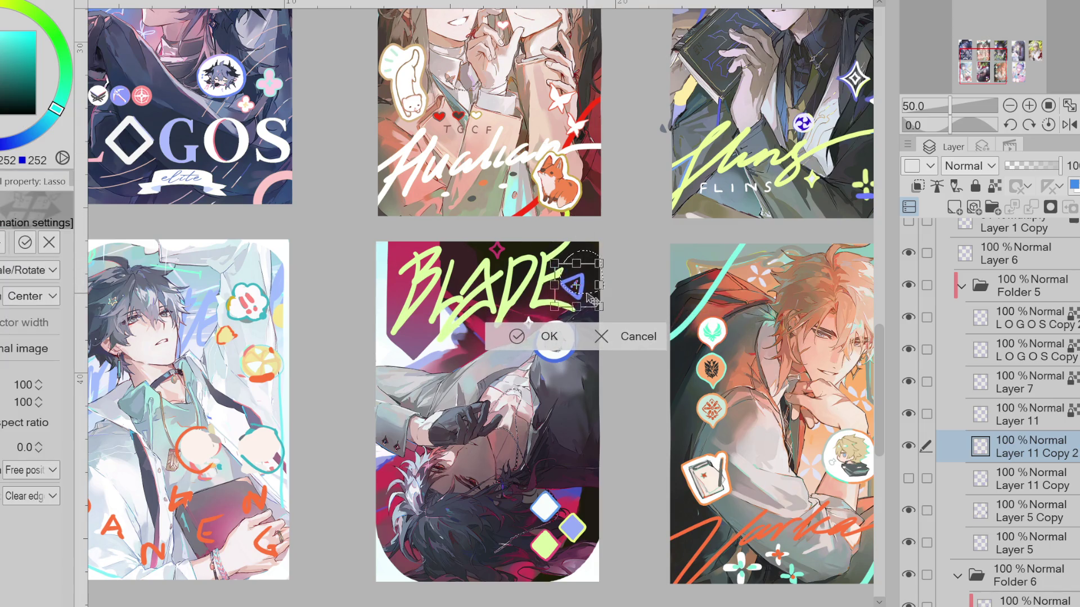
{"action": "left_click", "coordinate": [524, 336]}
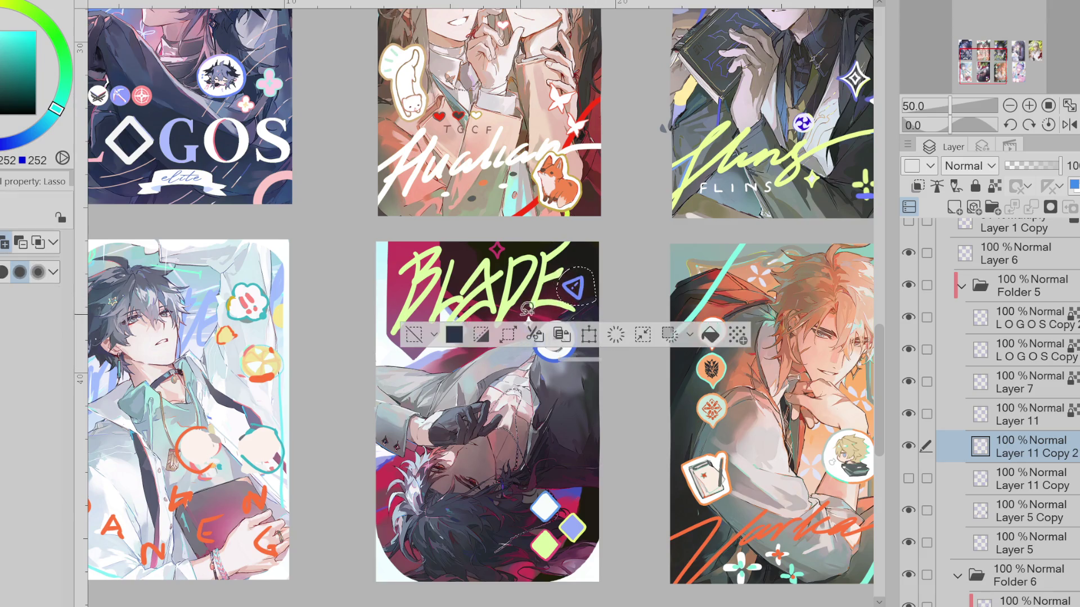
Move the pink diamond lower on the card's left and deselect
{"action": "mouse_move", "coordinate": [518, 227]}
{"action": "left_mouse_down"}
{"action": "mouse_move", "coordinate": [544, 229]}
{"action": "mouse_move", "coordinate": [488, 337]}
{"action": "mouse_move", "coordinate": [434, 368]}
{"action": "left_mouse_up"}
{"action": "key", "text": "ctrl+t"}
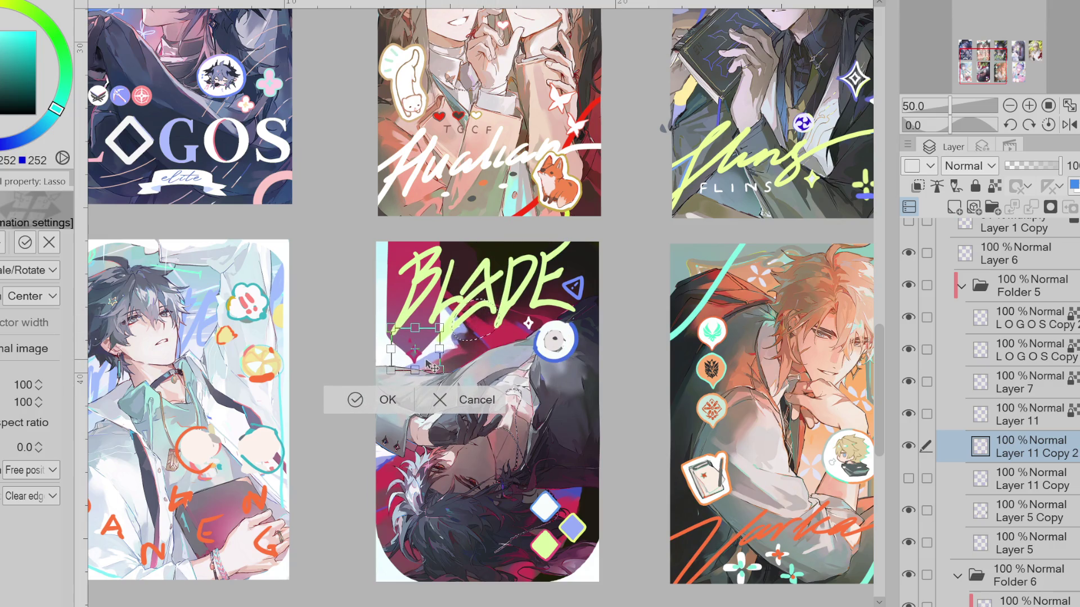
{"action": "left_click", "coordinate": [380, 399]}
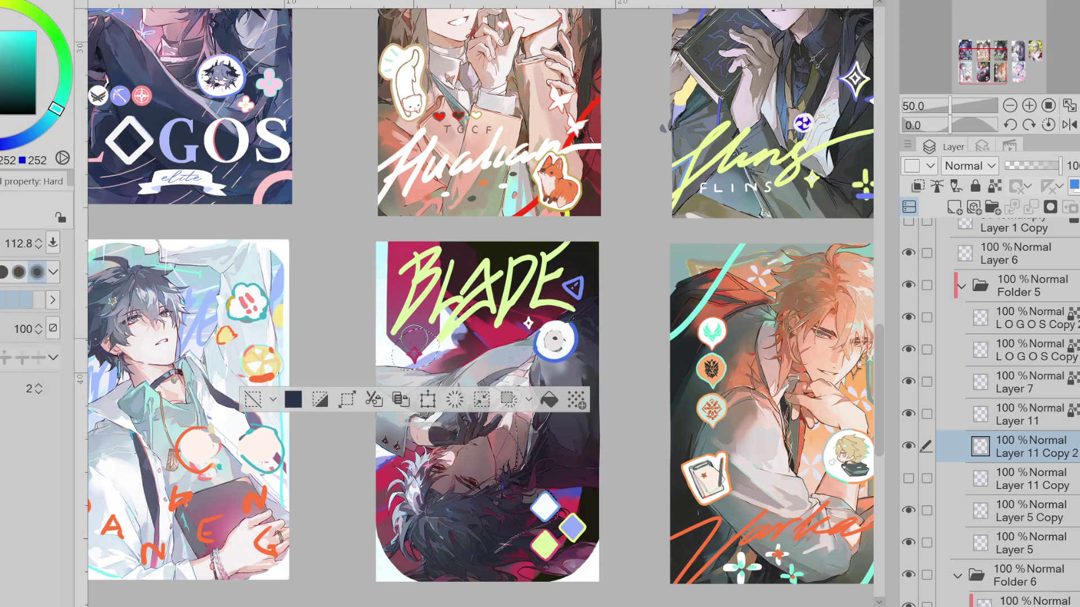
{"action": "left_click", "coordinate": [254, 399]}
{"action": "scroll", "coordinate": [409, 295], "scroll_direction": "up", "scroll_amount": 1}
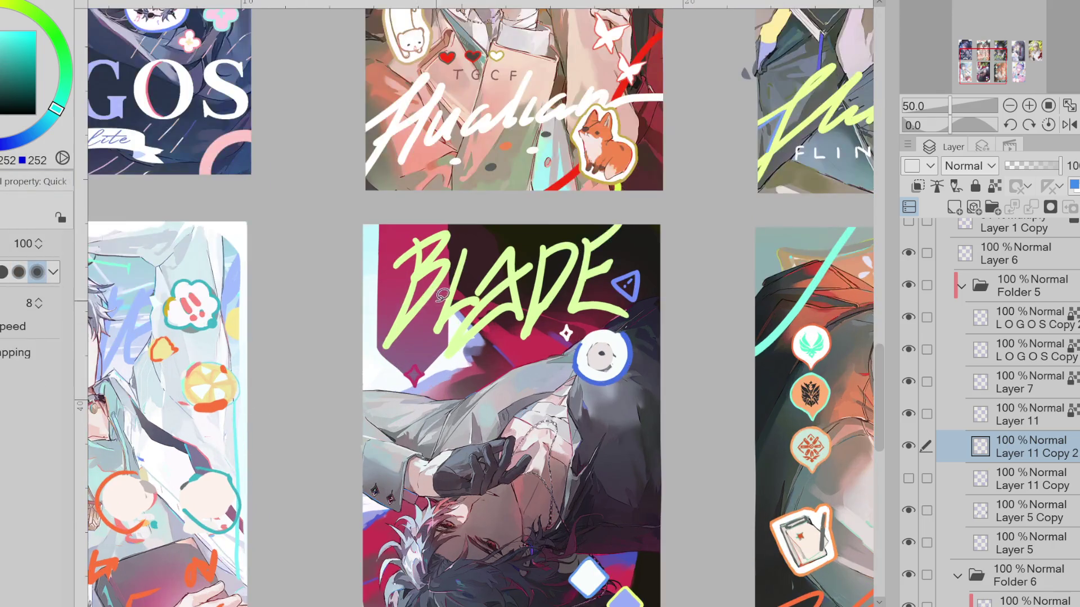
Paint a thin magenta curve along the card's top and lock transparent pixels
{"action": "key", "text": "e"}
{"action": "left_click", "coordinate": [411, 363], "text": "alt"}
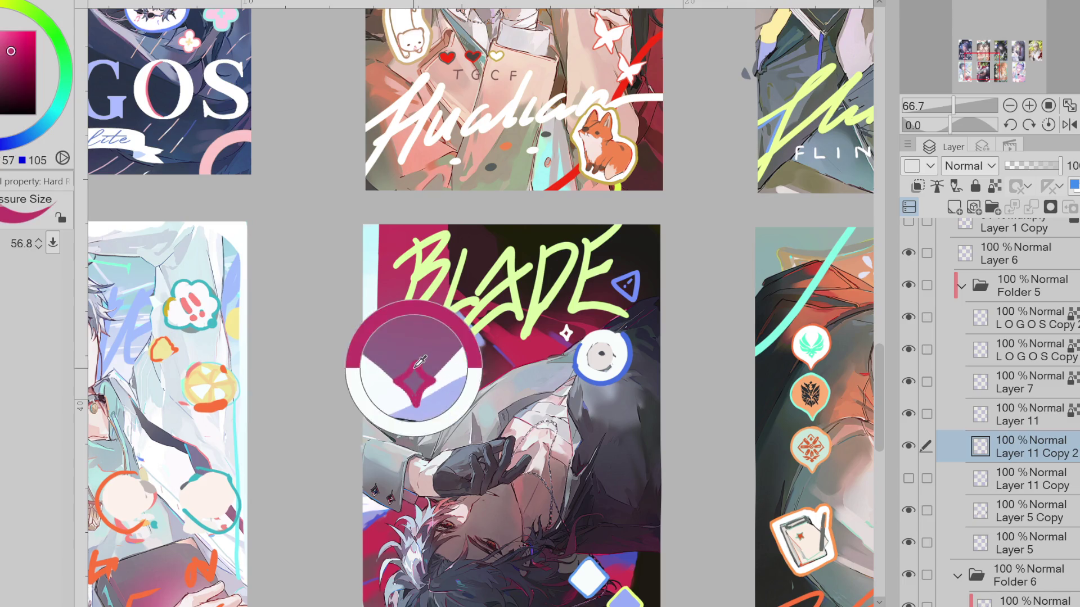
{"action": "left_click_drag", "start_coordinate": [418, 370], "coordinate": [424, 353]}
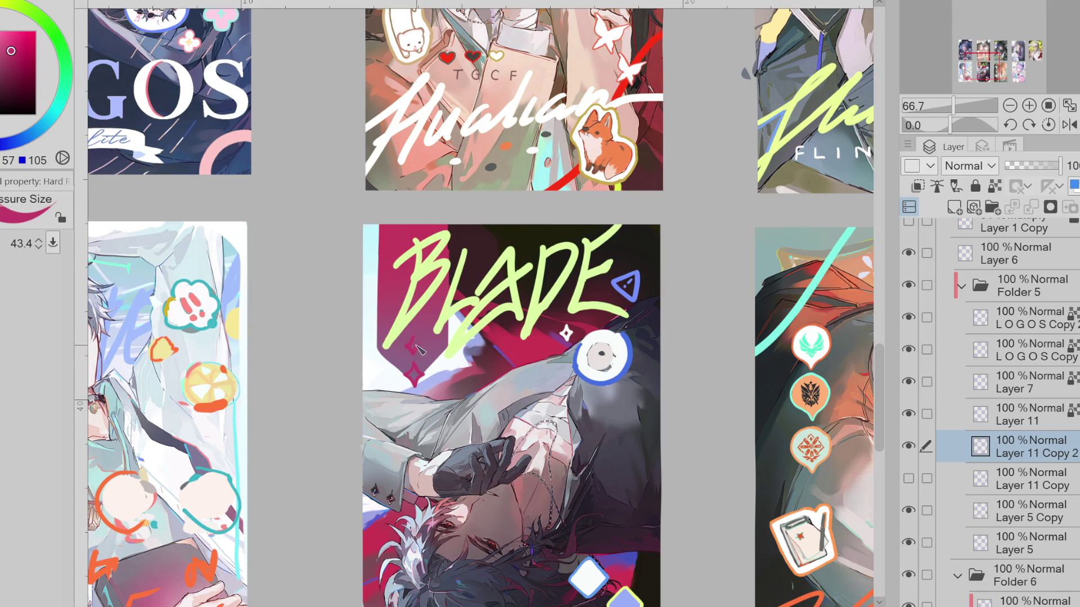
{"action": "left_click_drag", "start_coordinate": [414, 342], "coordinate": [437, 317]}
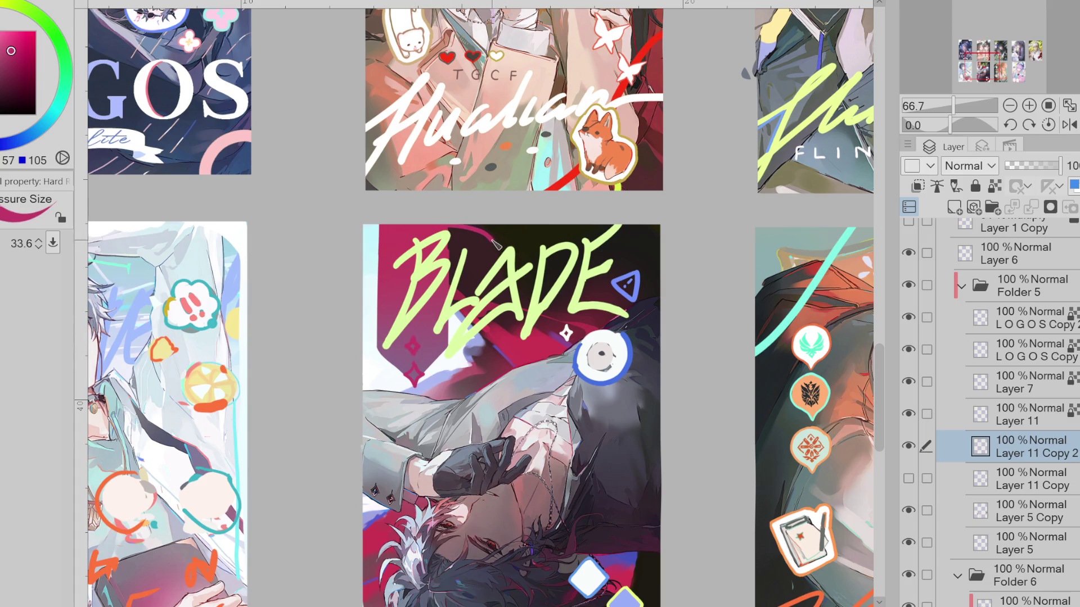
{"action": "left_click_drag", "start_coordinate": [591, 226], "coordinate": [485, 223]}
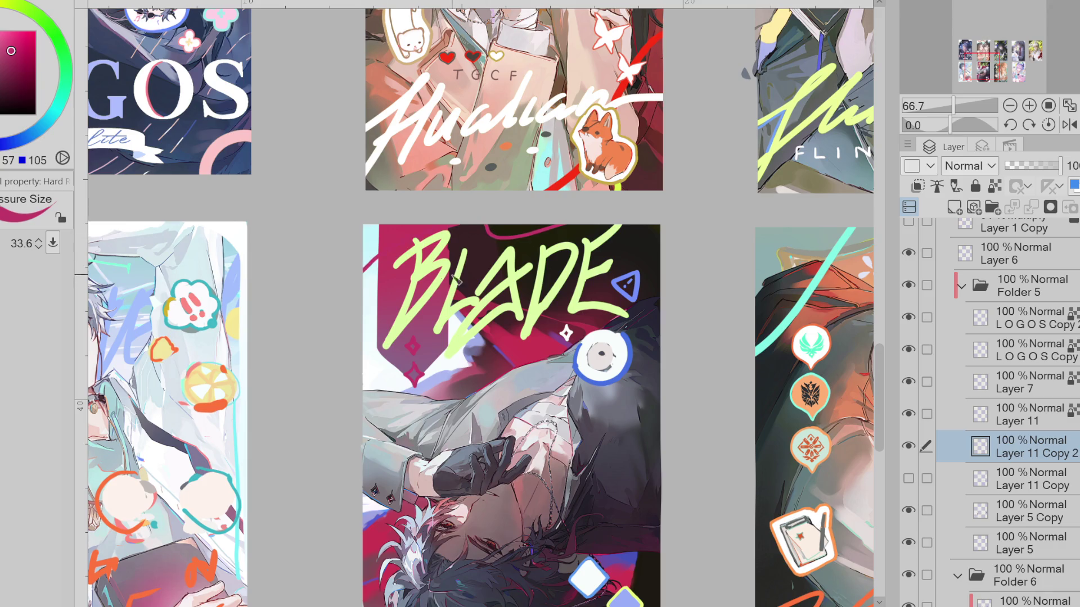
{"action": "left_click", "coordinate": [994, 186]}
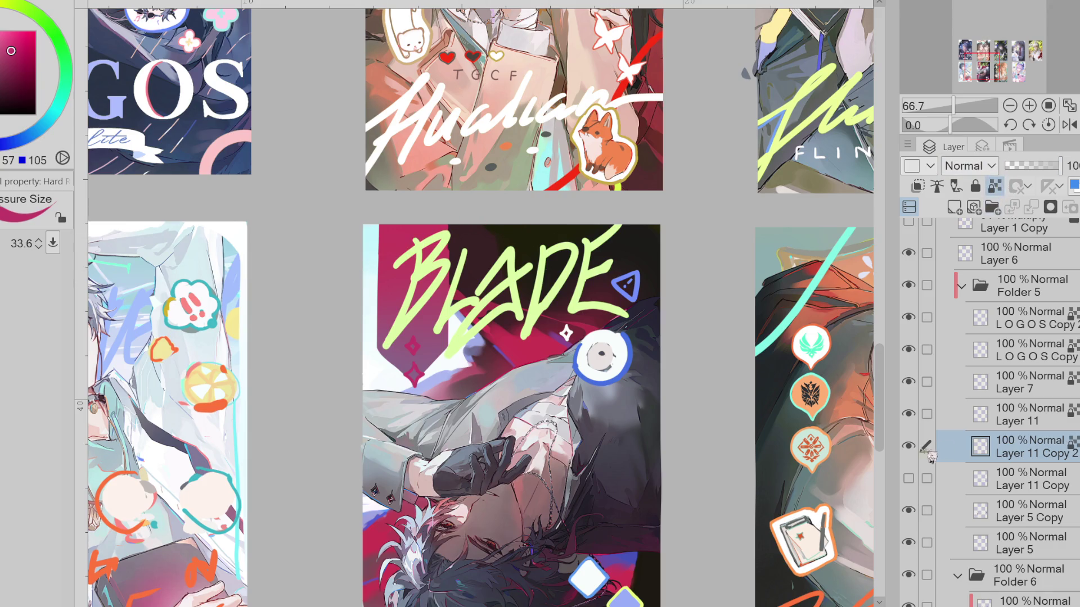
Shift through gold and pale yellow, then sample white and finally magenta from the artwork
{"action": "left_click_drag", "start_coordinate": [563, 313], "coordinate": [357, 245]}
{"action": "left_click_drag", "start_coordinate": [414, 345], "coordinate": [415, 371]}
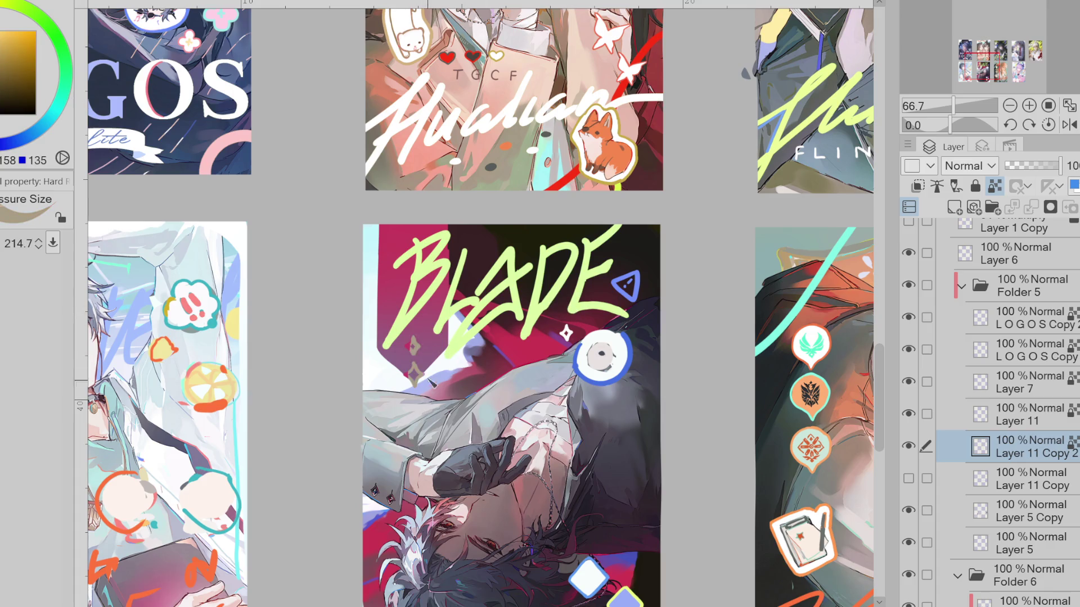
{"action": "left_click_drag", "start_coordinate": [413, 331], "coordinate": [518, 370]}
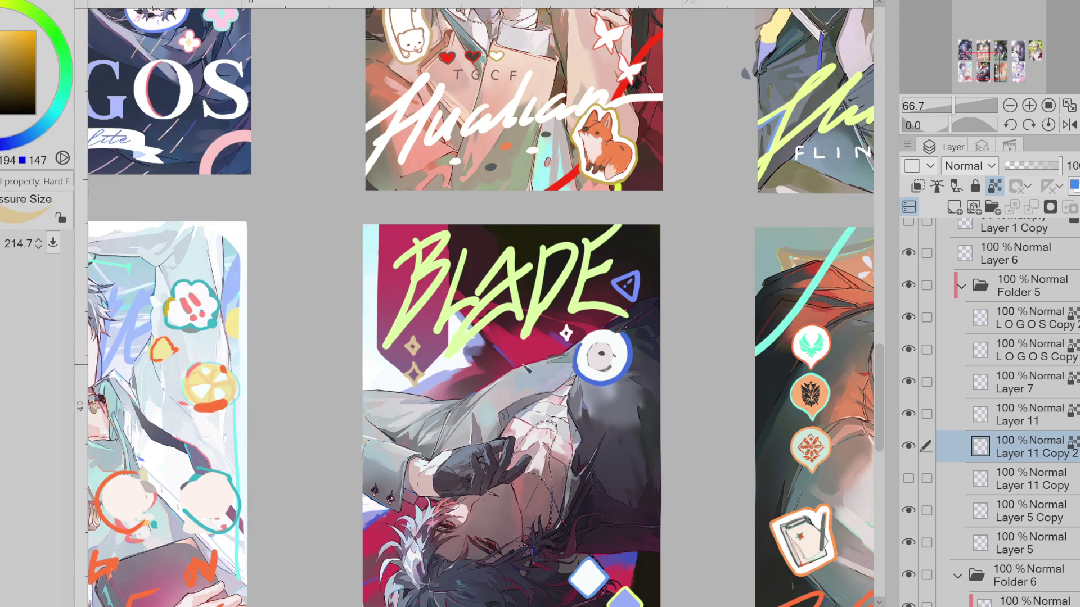
{"action": "left_click", "coordinate": [609, 336], "text": "alt"}
{"action": "left_click", "coordinate": [629, 301], "text": "alt"}
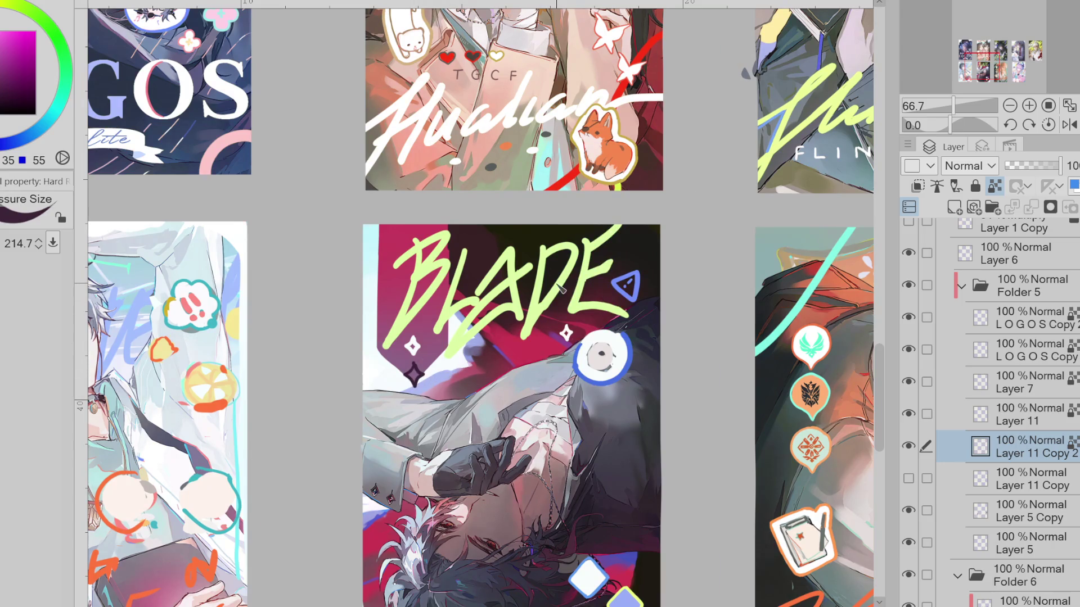
{"action": "scroll", "coordinate": [559, 287], "scroll_direction": "down", "scroll_amount": 1}
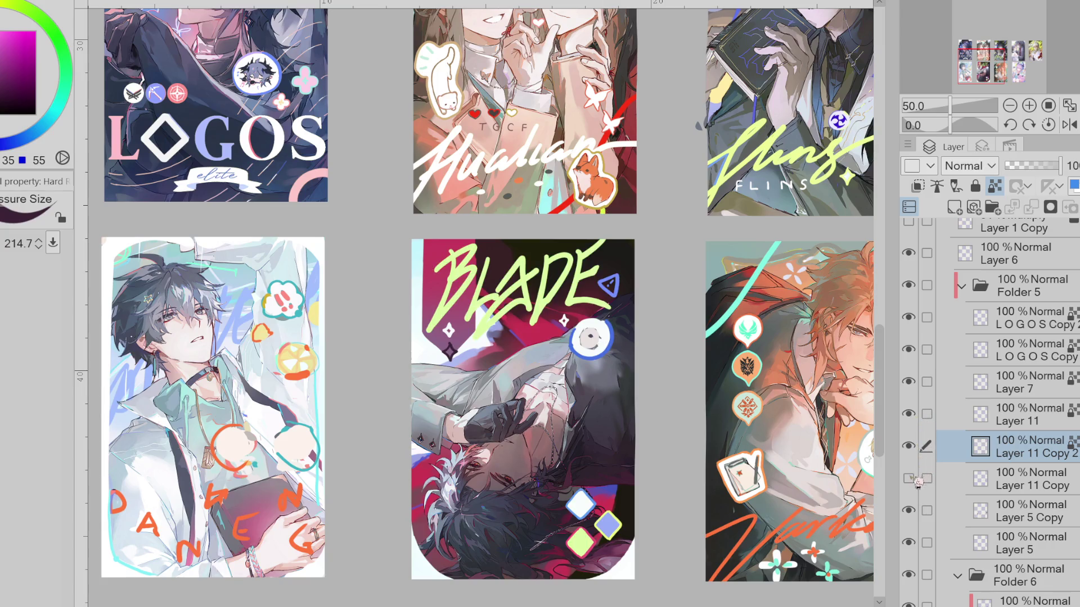
Make Layer 5 Copy active and enlarge the brush to about 300
{"action": "left_click", "coordinate": [979, 505]}
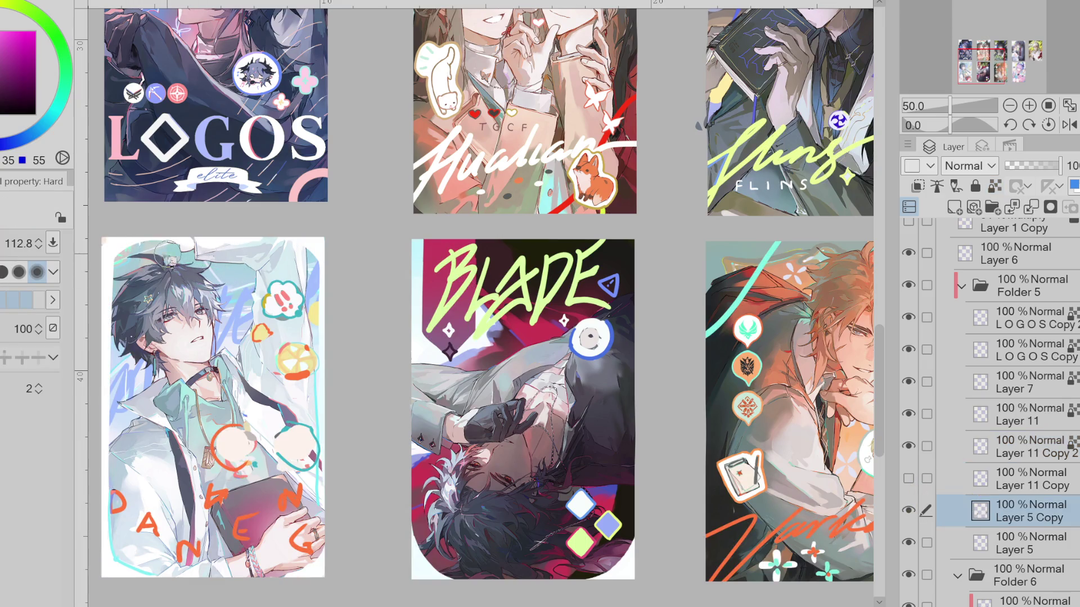
{"action": "left_click_drag", "start_coordinate": [131, 374], "coordinate": [265, 334], "text": "ctrl+alt"}
{"action": "scroll", "coordinate": [591, 396], "scroll_direction": "up", "scroll_amount": 1}
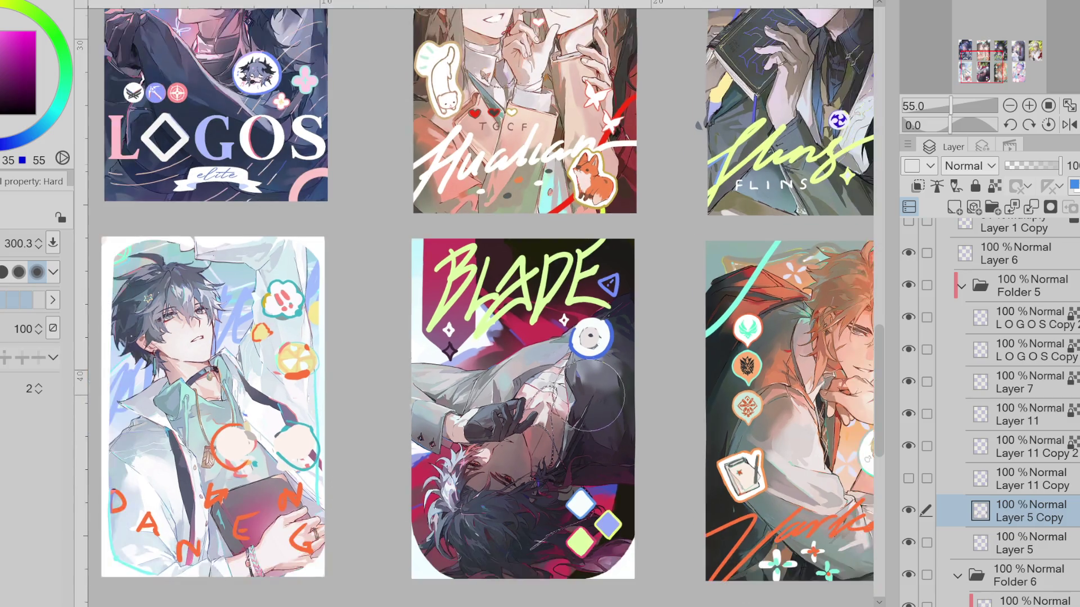
{"action": "scroll", "coordinate": [591, 396], "scroll_direction": "down", "scroll_amount": 2}
{"action": "scroll", "coordinate": [571, 375], "scroll_direction": "down", "scroll_amount": 1}
{"action": "scroll", "coordinate": [571, 375], "scroll_direction": "down", "scroll_amount": 2}
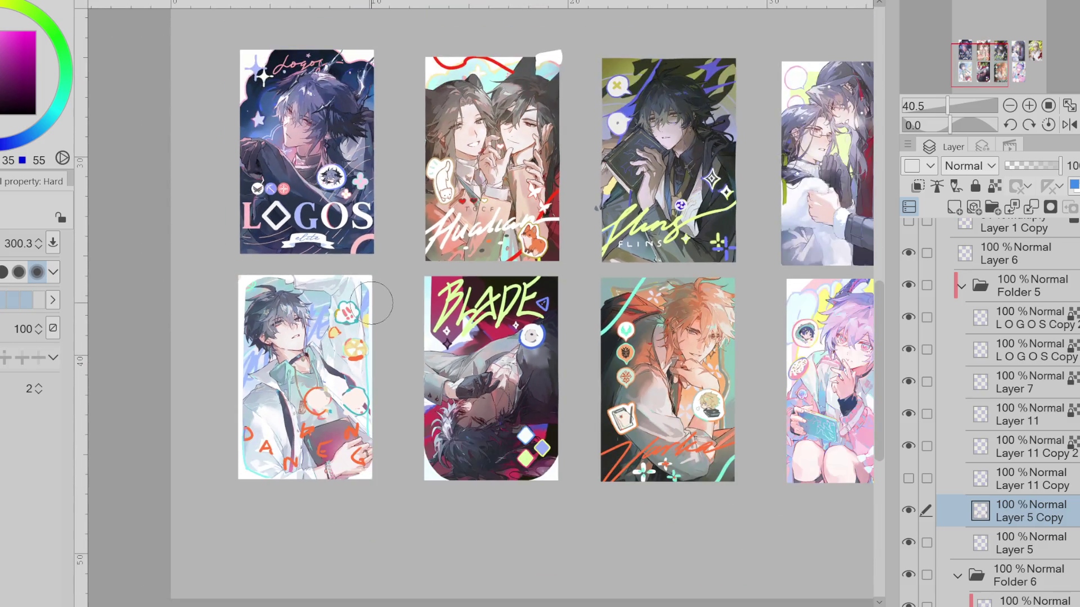
{"action": "scroll", "coordinate": [416, 317], "scroll_direction": "up", "scroll_amount": 1}
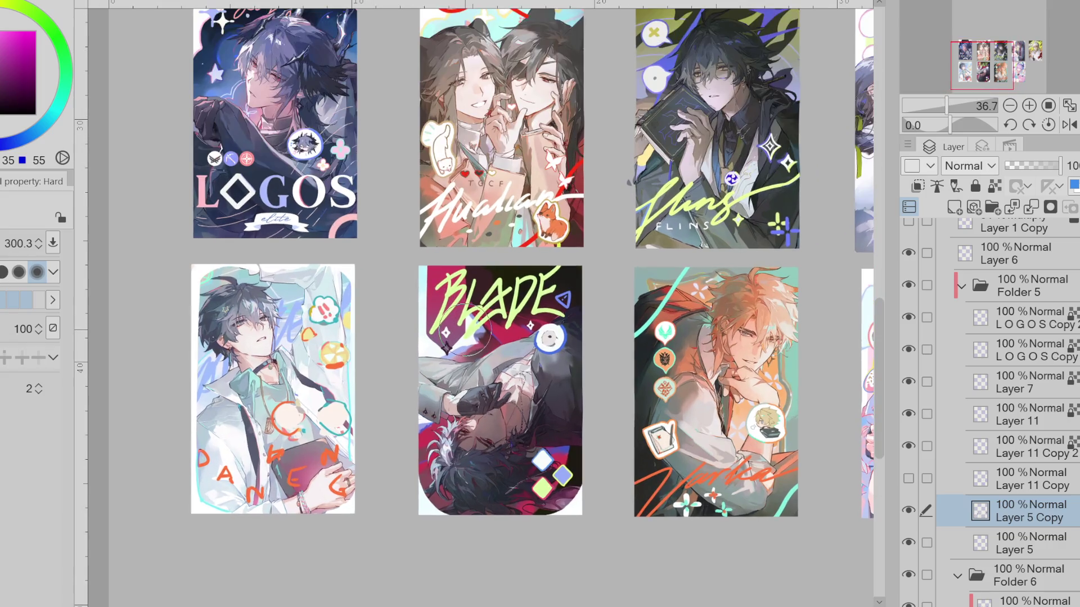
{"action": "scroll", "coordinate": [386, 301], "scroll_direction": "up", "scroll_amount": 1}
{"action": "scroll", "coordinate": [540, 363], "scroll_direction": "up", "scroll_amount": 1}
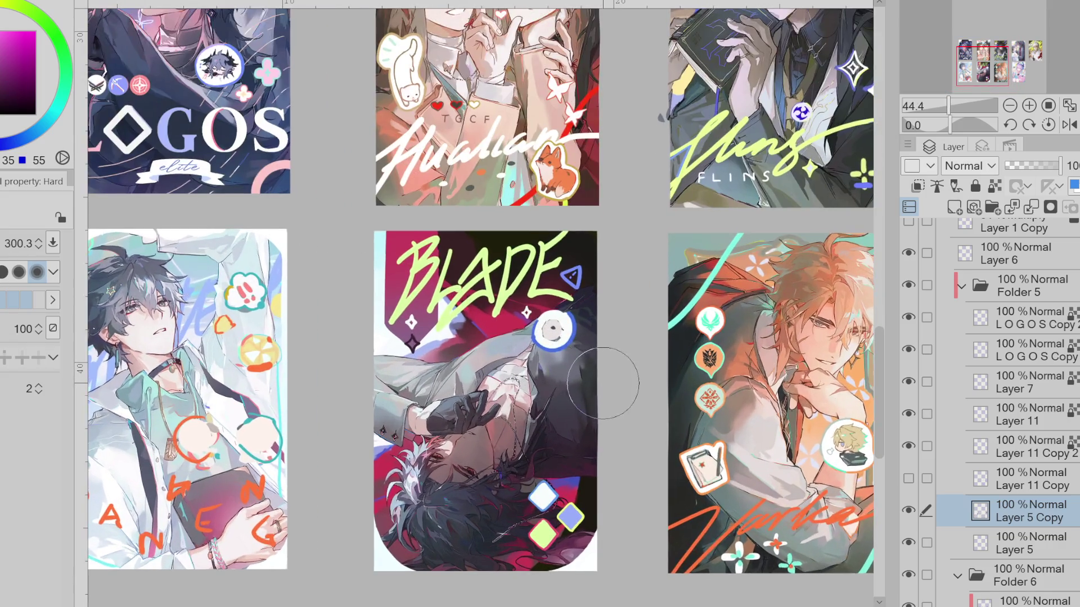
{"action": "scroll", "coordinate": [541, 363], "scroll_direction": "up", "scroll_amount": 1}
{"action": "scroll", "coordinate": [540, 364], "scroll_direction": "up", "scroll_amount": 1}
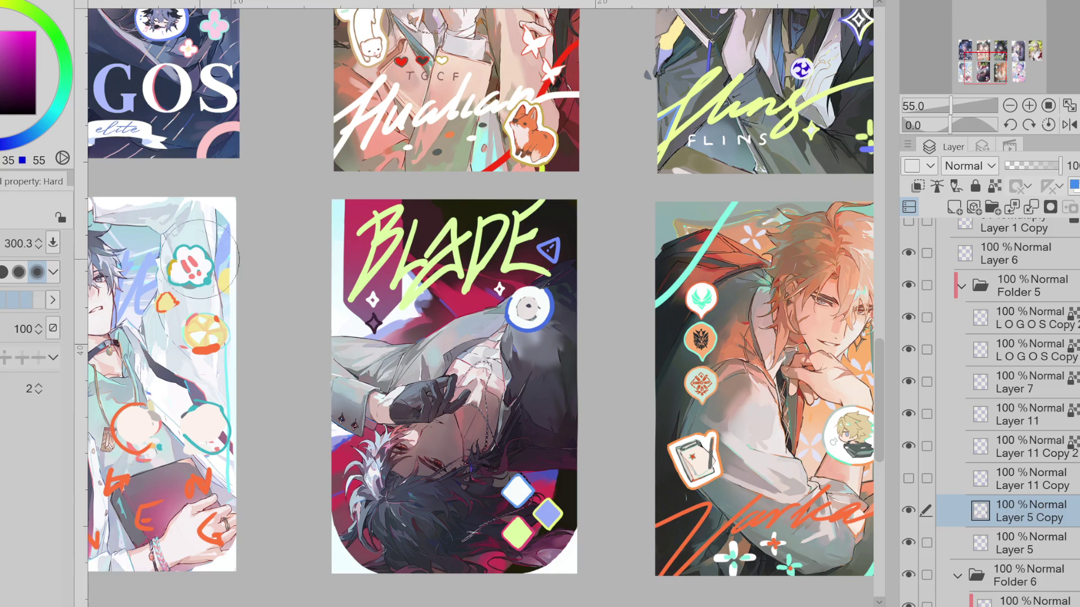
{"action": "scroll", "coordinate": [554, 319], "scroll_direction": "down", "scroll_amount": 2}
{"action": "scroll", "coordinate": [554, 319], "scroll_direction": "down", "scroll_amount": 2}
{"action": "scroll", "coordinate": [550, 306], "scroll_direction": "down", "scroll_amount": 2}
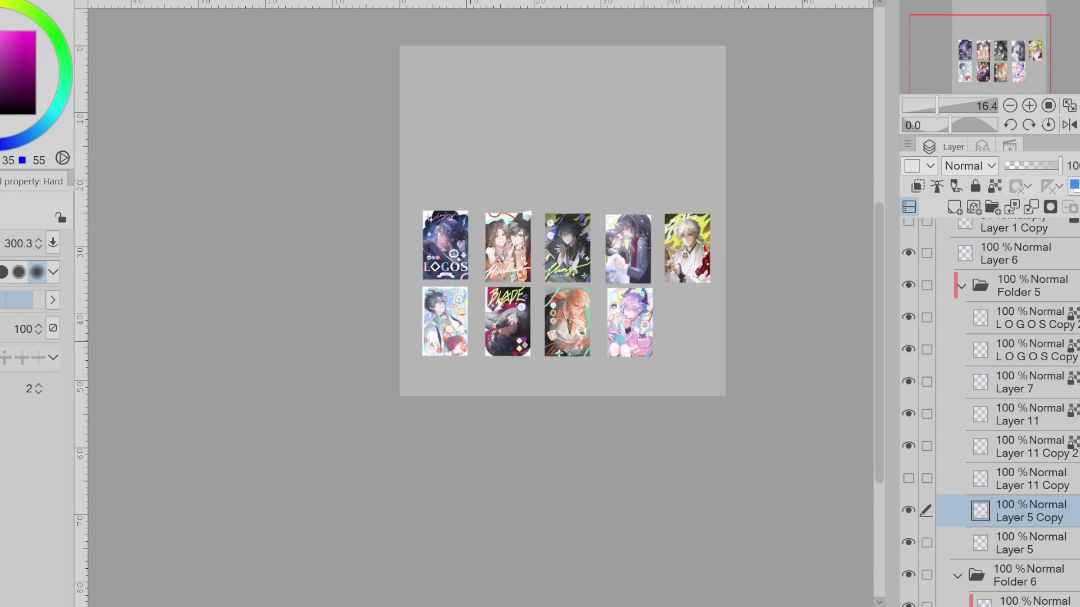
{"action": "scroll", "coordinate": [551, 306], "scroll_direction": "down", "scroll_amount": 2}
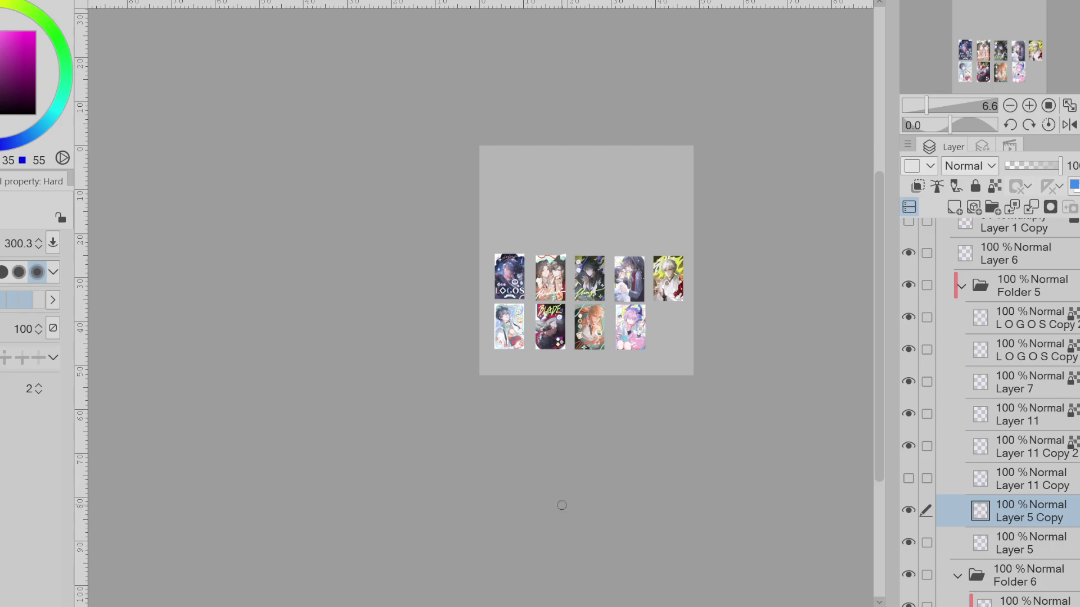
{"action": "scroll", "coordinate": [590, 582], "scroll_direction": "right", "scroll_amount": 2}
{"action": "scroll", "coordinate": [637, 587], "scroll_direction": "right", "scroll_amount": 3}
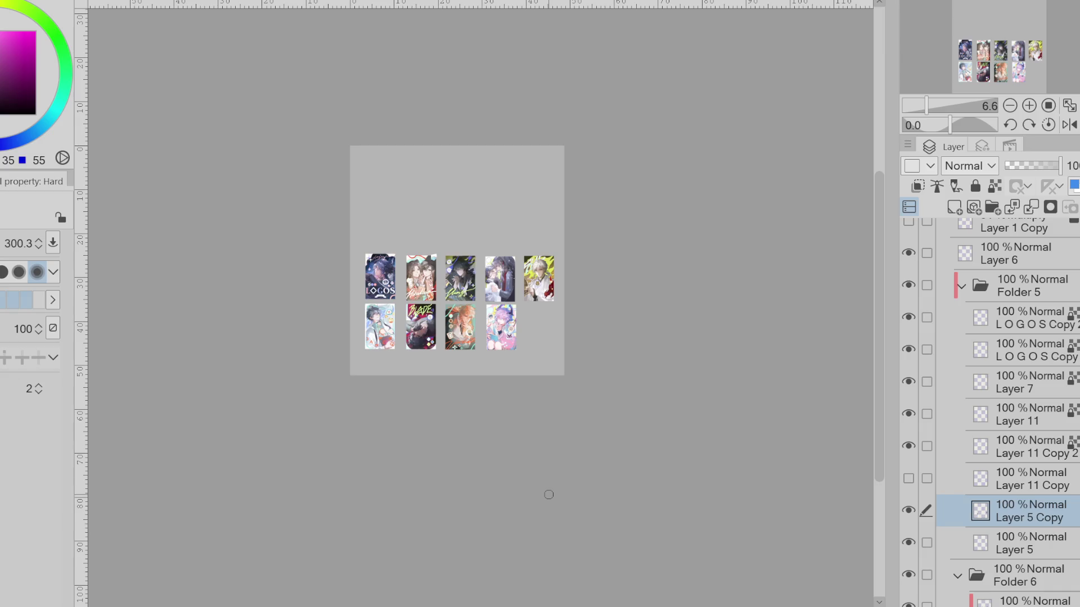
{"action": "scroll", "coordinate": [454, 280], "scroll_direction": "up", "scroll_amount": 1}
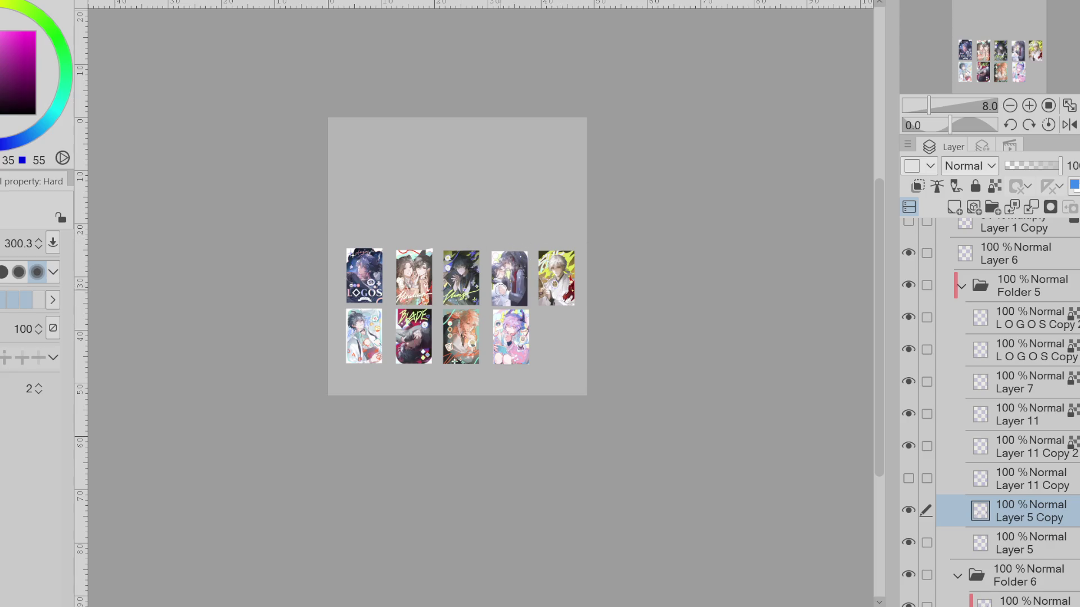
{"action": "scroll", "coordinate": [522, 287], "scroll_direction": "up", "scroll_amount": 2}
{"action": "scroll", "coordinate": [523, 285], "scroll_direction": "down", "scroll_amount": 1}
{"action": "scroll", "coordinate": [523, 286], "scroll_direction": "down", "scroll_amount": 1}
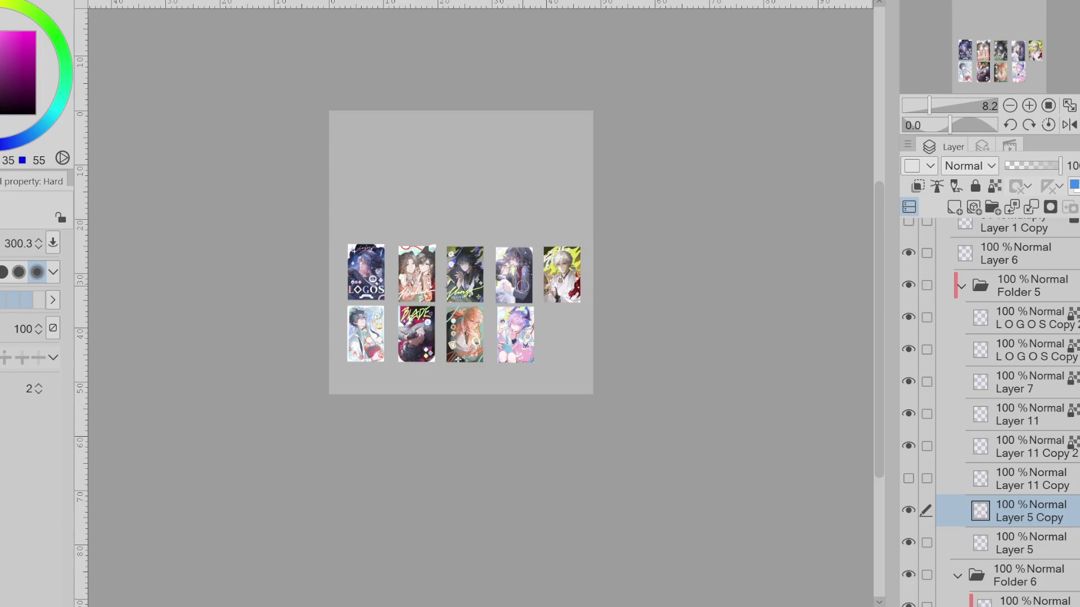
{"action": "scroll", "coordinate": [521, 287], "scroll_direction": "up", "scroll_amount": 3}
{"action": "scroll", "coordinate": [522, 286], "scroll_direction": "up", "scroll_amount": 1}
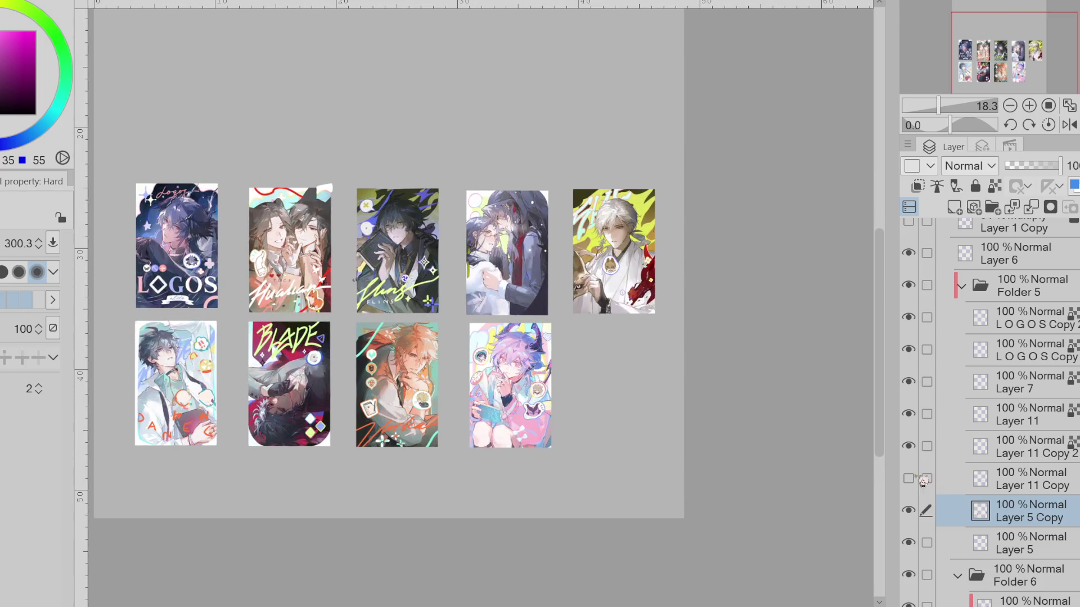
{"action": "scroll", "coordinate": [633, 379], "scroll_direction": "down", "scroll_amount": 4}
{"action": "scroll", "coordinate": [632, 375], "scroll_direction": "down", "scroll_amount": 1}
{"action": "scroll", "coordinate": [635, 379], "scroll_direction": "up", "scroll_amount": 2}
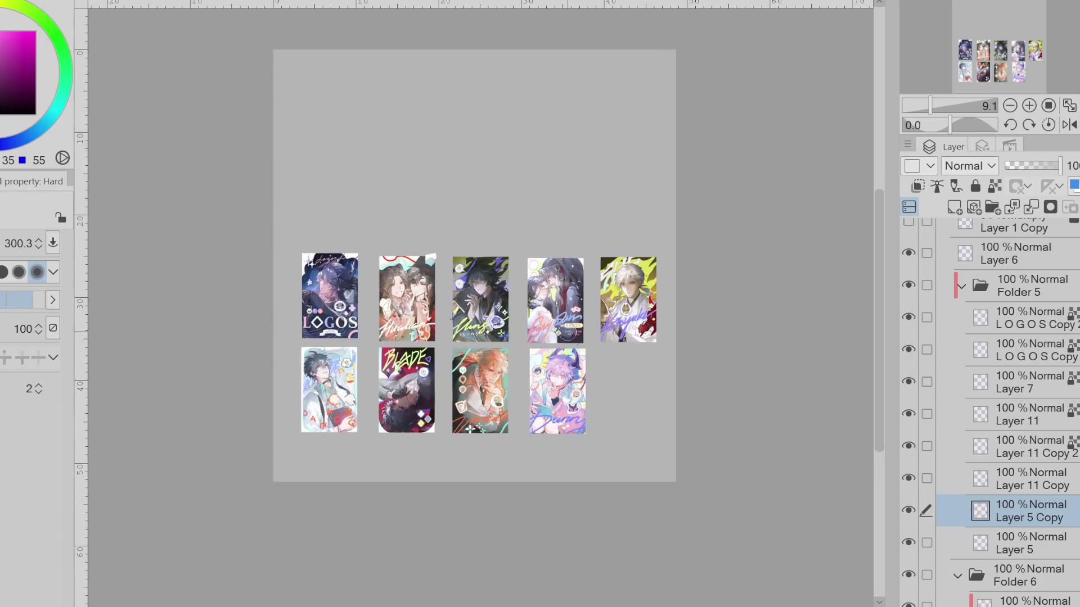
{"action": "scroll", "coordinate": [573, 338], "scroll_direction": "up", "scroll_amount": 3}
{"action": "scroll", "coordinate": [573, 334], "scroll_direction": "down", "scroll_amount": 2}
{"action": "scroll", "coordinate": [579, 326], "scroll_direction": "down", "scroll_amount": 1}
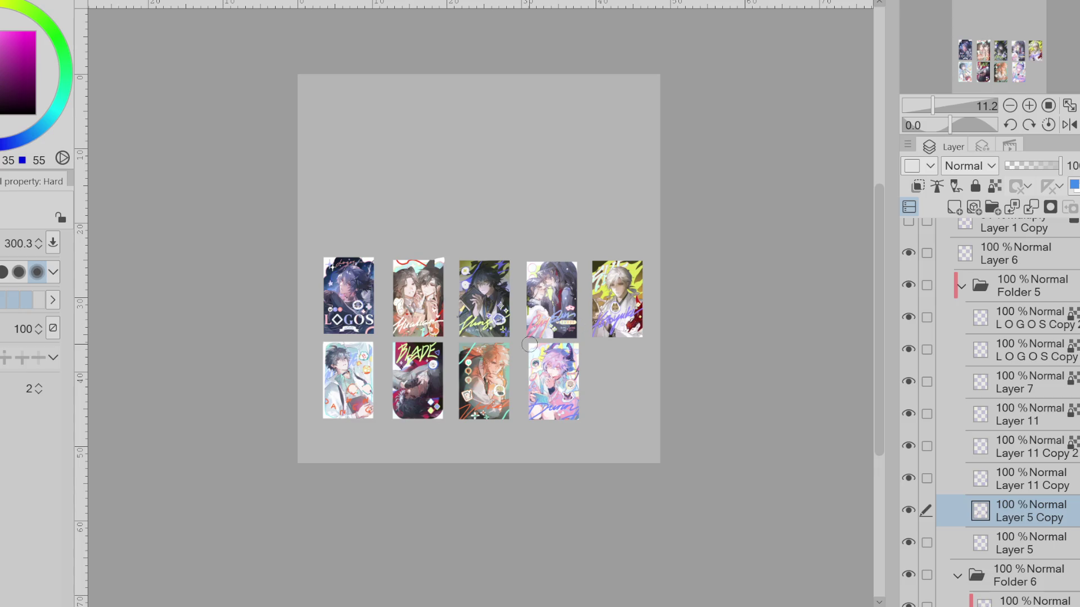
{"action": "scroll", "coordinate": [422, 370], "scroll_direction": "up", "scroll_amount": 1}
{"action": "scroll", "coordinate": [463, 308], "scroll_direction": "up", "scroll_amount": 2}
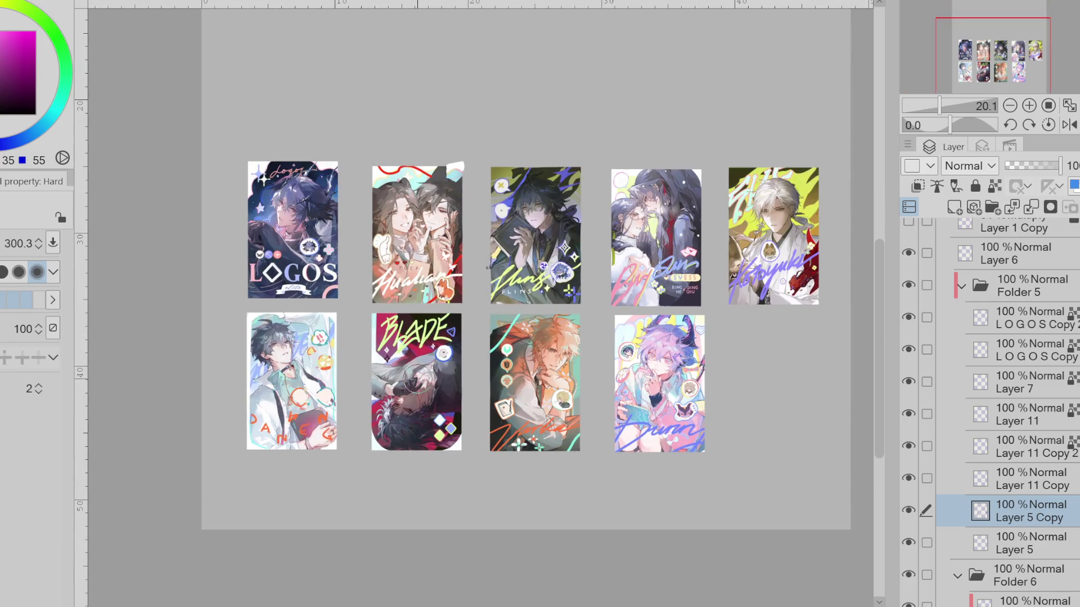
{"action": "scroll", "coordinate": [487, 266], "scroll_direction": "up", "scroll_amount": 2}
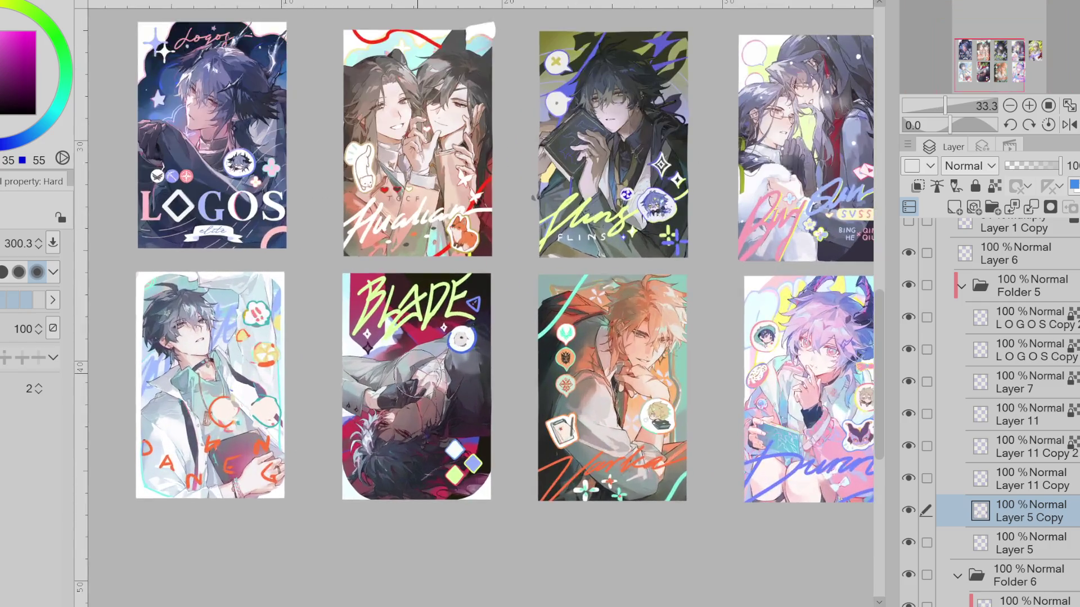
Make Layer 11 Copy 2 the active layer after surveying the sheet
{"action": "left_click", "coordinate": [461, 339], "text": "ctrl+shift"}
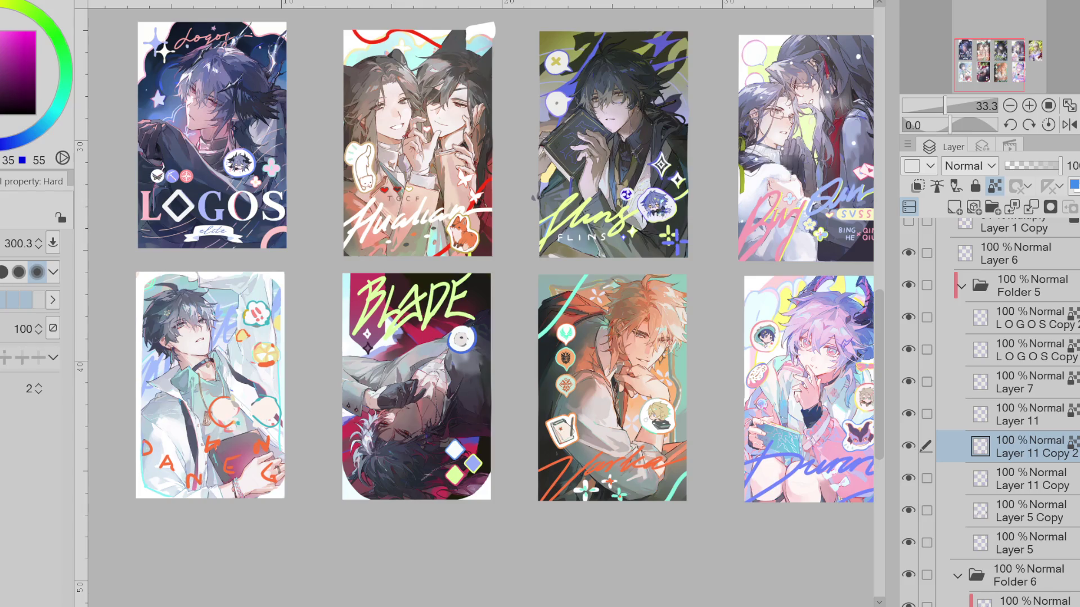
{"action": "scroll", "coordinate": [301, 410], "scroll_direction": "up", "scroll_amount": 2}
{"action": "scroll", "coordinate": [345, 218], "scroll_direction": "up", "scroll_amount": 1}
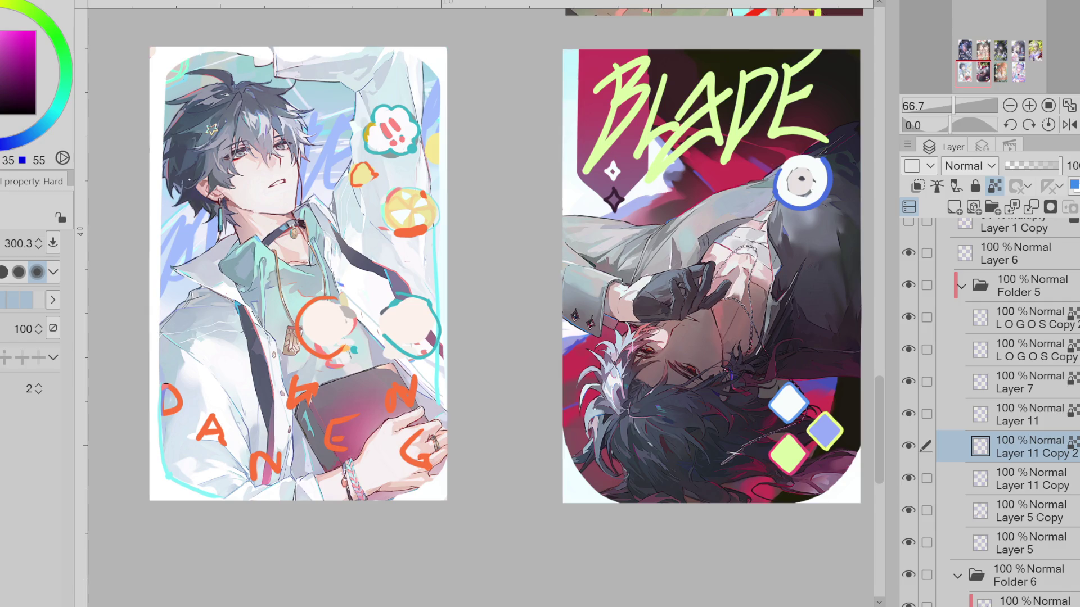
Hide Layer 11 Copy 2, removing the BLADE card's diamonds and circle from view
{"action": "left_click", "coordinate": [909, 445]}
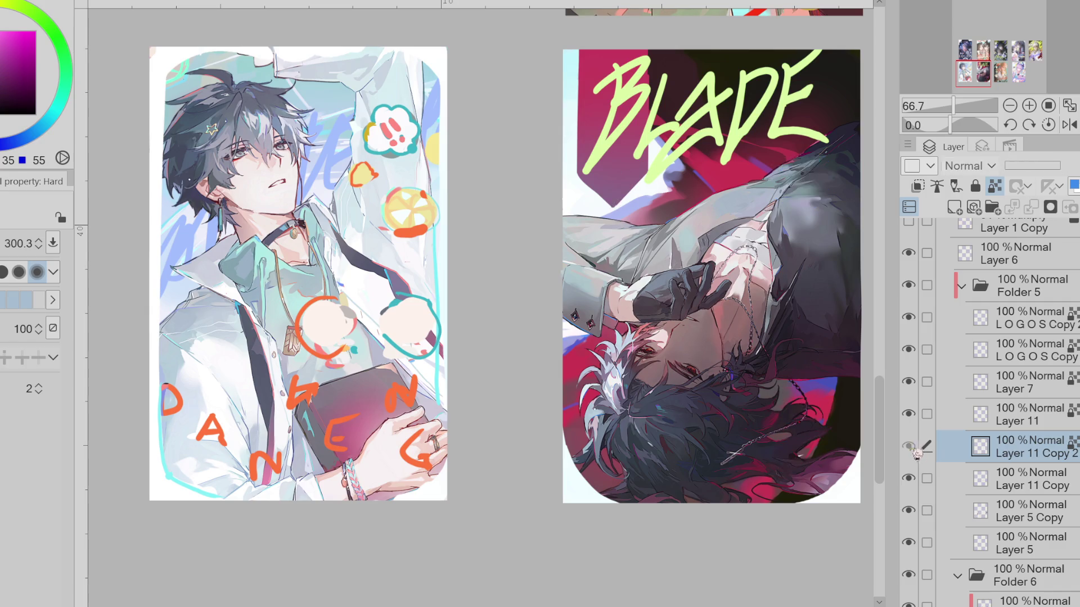
Hide the BLADE decoration layers, add new Layer 14 above Layer 5 Copy and pick orange
{"action": "left_click", "coordinate": [908, 414]}
{"action": "left_click", "coordinate": [909, 414]}
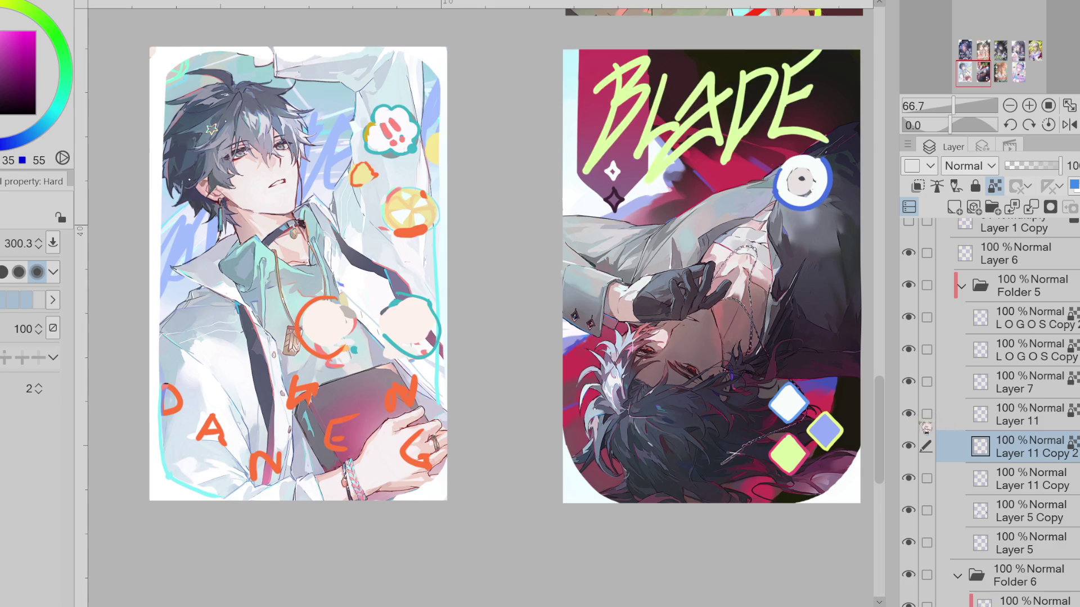
{"action": "left_click_drag", "start_coordinate": [908, 414], "coordinate": [915, 509]}
{"action": "left_click", "coordinate": [909, 510]}
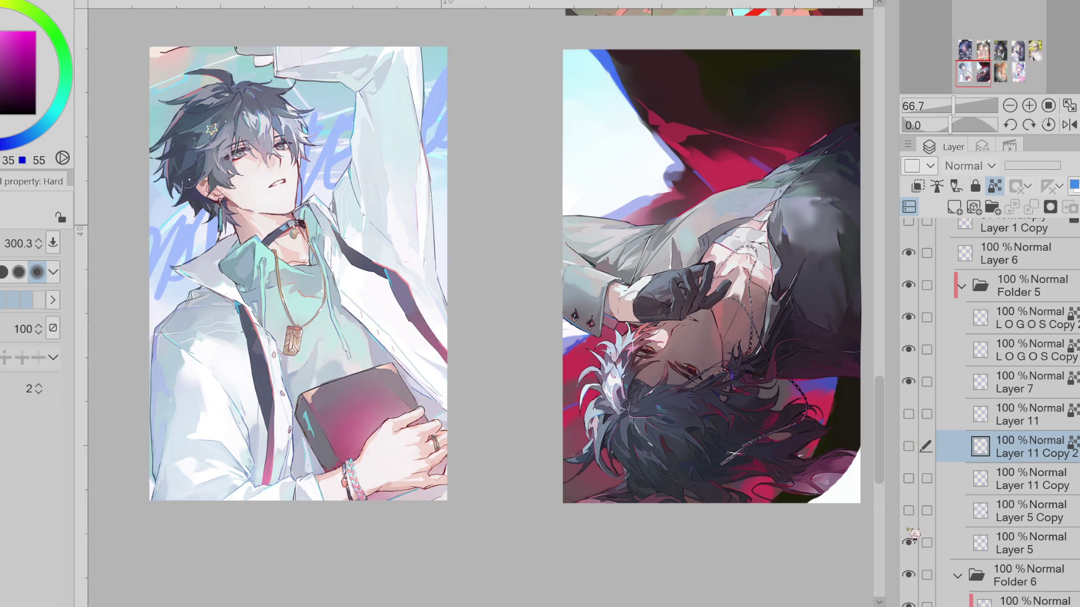
{"action": "left_click", "coordinate": [1029, 511]}
{"action": "left_click", "coordinate": [953, 207]}
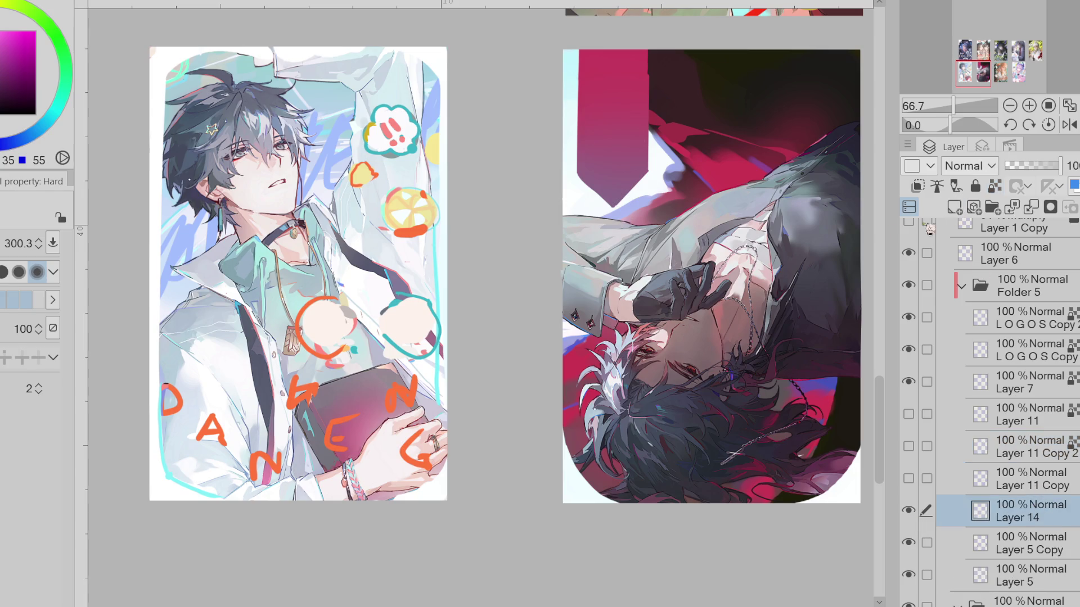
{"action": "left_click", "coordinate": [185, 394], "text": "alt"}
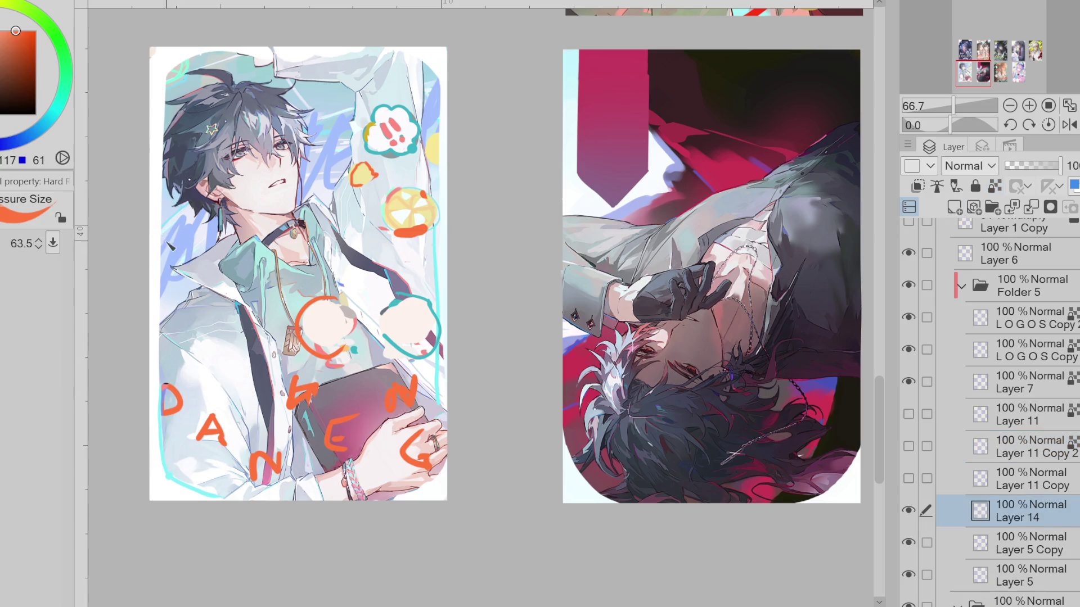
Hand-letter an orange D at the left card's edge, undoing stray strokes
{"action": "mouse_move", "coordinate": [160, 283]}
{"action": "left_mouse_down"}
{"action": "mouse_move", "coordinate": [194, 253]}
{"action": "mouse_move", "coordinate": [167, 287]}
{"action": "left_mouse_up"}
{"action": "key", "text": "ctrl+z"}
{"action": "mouse_move", "coordinate": [166, 245]}
{"action": "left_mouse_down"}
{"action": "mouse_move", "coordinate": [174, 310]}
{"action": "mouse_move", "coordinate": [194, 335]}
{"action": "mouse_move", "coordinate": [165, 354]}
{"action": "mouse_move", "coordinate": [157, 334]}
{"action": "left_mouse_up"}
{"action": "key", "text": "ctrl+z"}
{"action": "key", "text": "ctrl+z"}
{"action": "key", "text": "ctrl+z"}
Add vertical strokes beside the A and turn the lone I into an N
{"action": "left_click_drag", "start_coordinate": [212, 308], "coordinate": [222, 352]}
{"action": "key", "text": "ctrl+z"}
{"action": "mouse_move", "coordinate": [210, 308]}
{"action": "left_mouse_down"}
{"action": "mouse_move", "coordinate": [219, 337]}
{"action": "mouse_move", "coordinate": [253, 305]}
{"action": "left_mouse_up"}
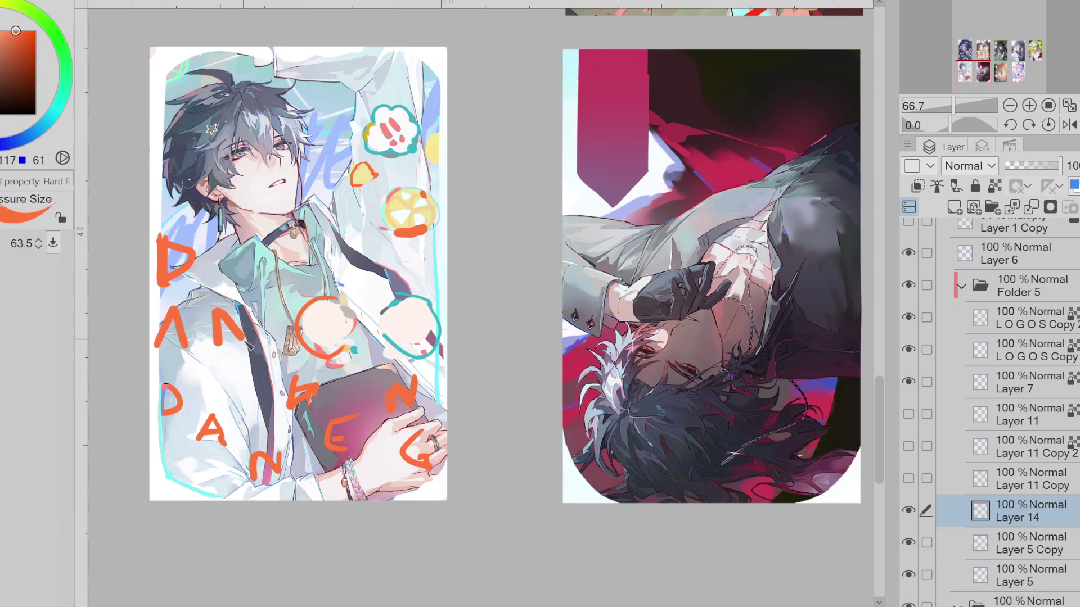
{"action": "key", "text": "ctrl+z"}
{"action": "key", "text": "ctrl+z"}
{"action": "left_click_drag", "start_coordinate": [206, 373], "coordinate": [205, 411]}
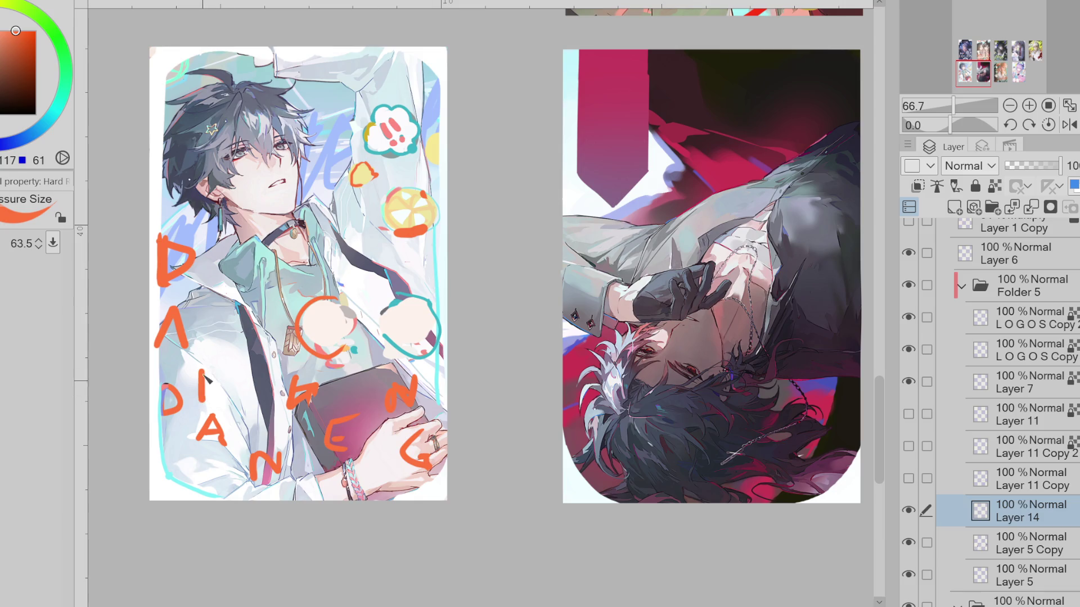
{"action": "key", "text": "e"}
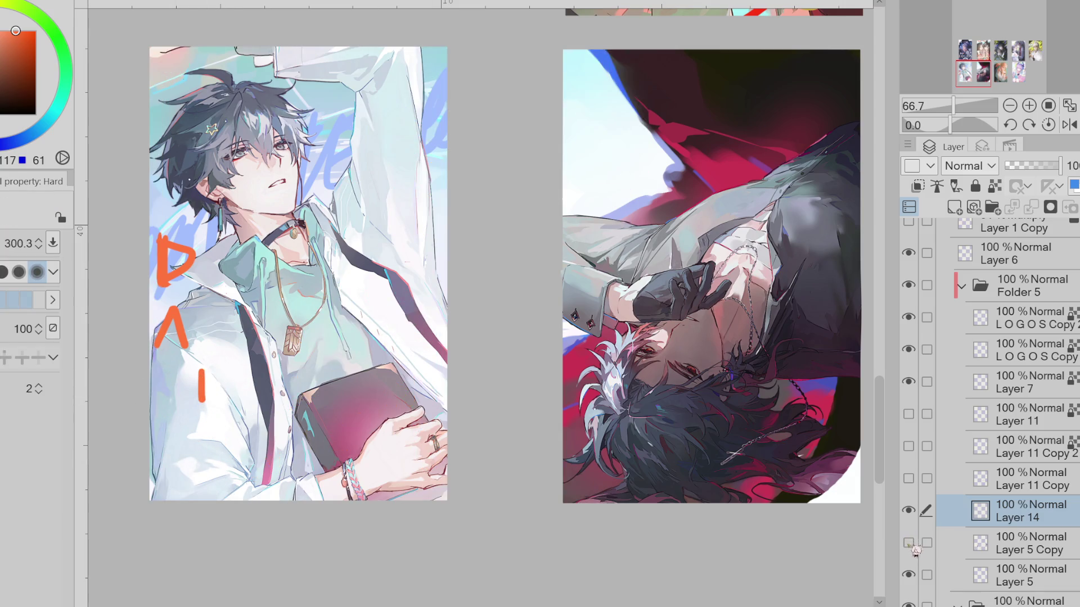
{"action": "key", "text": "p"}
{"action": "mouse_move", "coordinate": [208, 375]}
{"action": "left_mouse_down"}
{"action": "mouse_move", "coordinate": [239, 372]}
{"action": "mouse_move", "coordinate": [235, 412]}
{"action": "mouse_move", "coordinate": [236, 372]}
{"action": "left_mouse_up"}
{"action": "key", "text": "ctrl+z"}
{"action": "key", "text": "ctrl+z"}
{"action": "key", "text": "ctrl+z"}
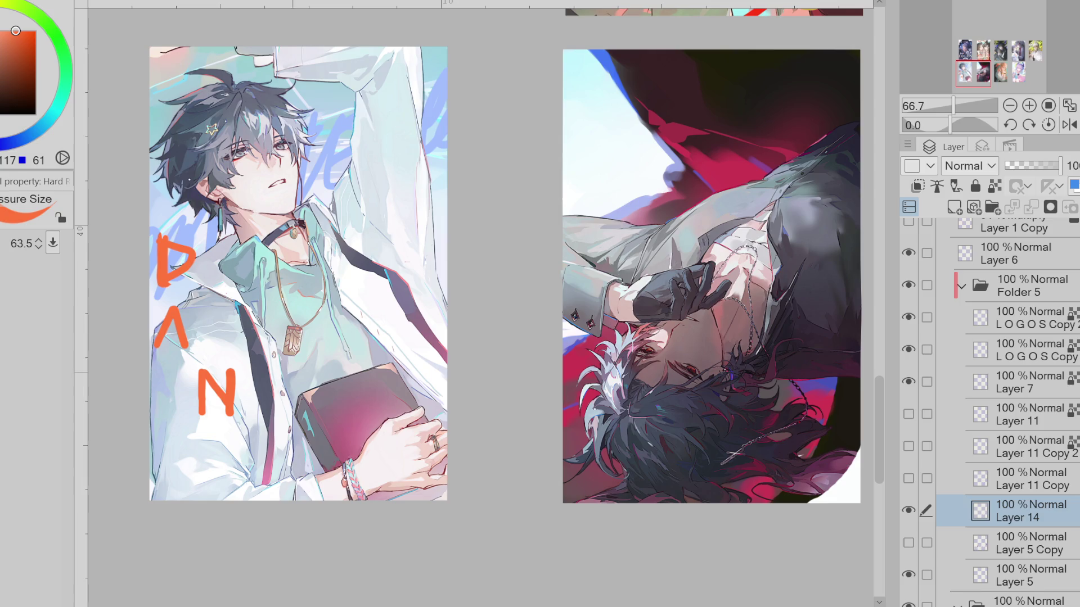
Undo the N strokes, leaving only the orange D and A on the card
{"action": "key", "text": "ctrl+z"}
{"action": "key", "text": "ctrl+z"}
{"action": "key", "text": "ctrl+z"}
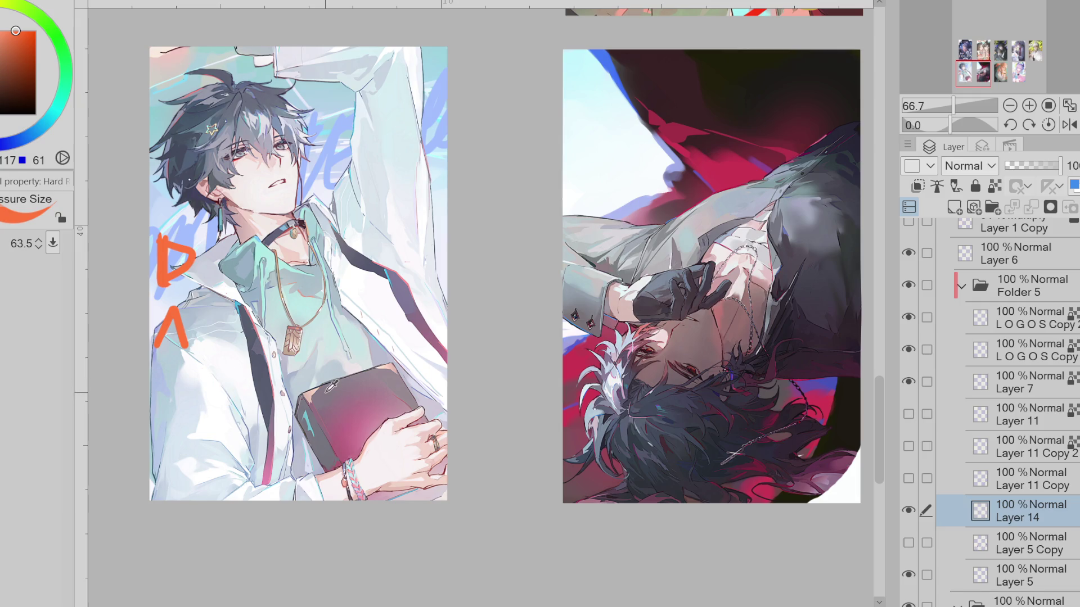
{"action": "key", "text": "ctrl+z"}
{"action": "key", "text": "ctrl+z"}
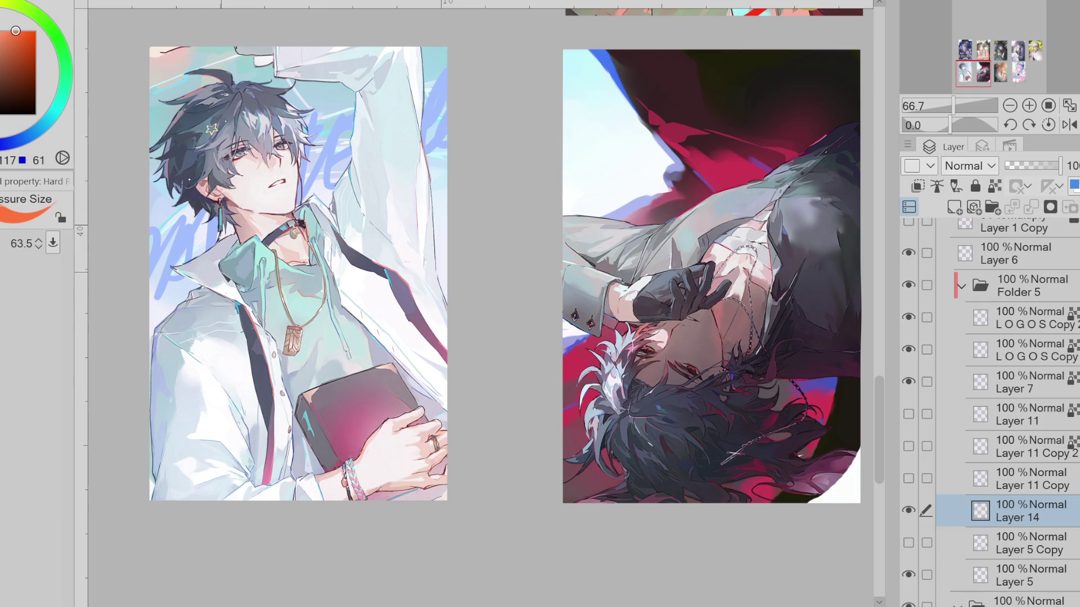
Show the BLADE lettering, decorations and card frame layers again, checking Layer 14
{"action": "left_click", "coordinate": [909, 446]}
{"action": "left_click", "coordinate": [908, 414]}
{"action": "left_click", "coordinate": [908, 510]}
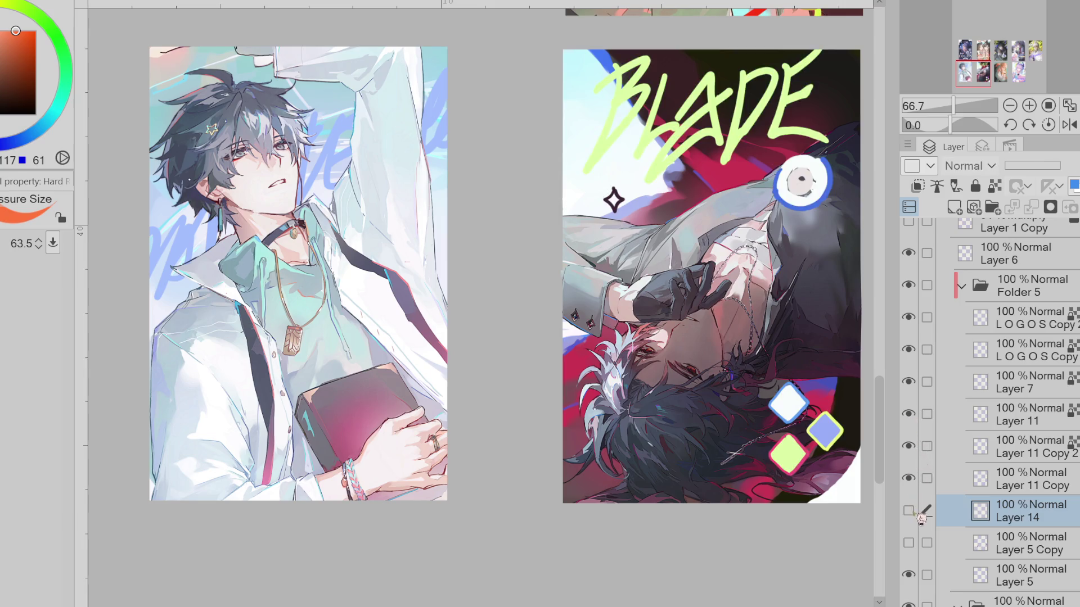
{"action": "left_click", "coordinate": [908, 511]}
{"action": "left_click", "coordinate": [908, 543]}
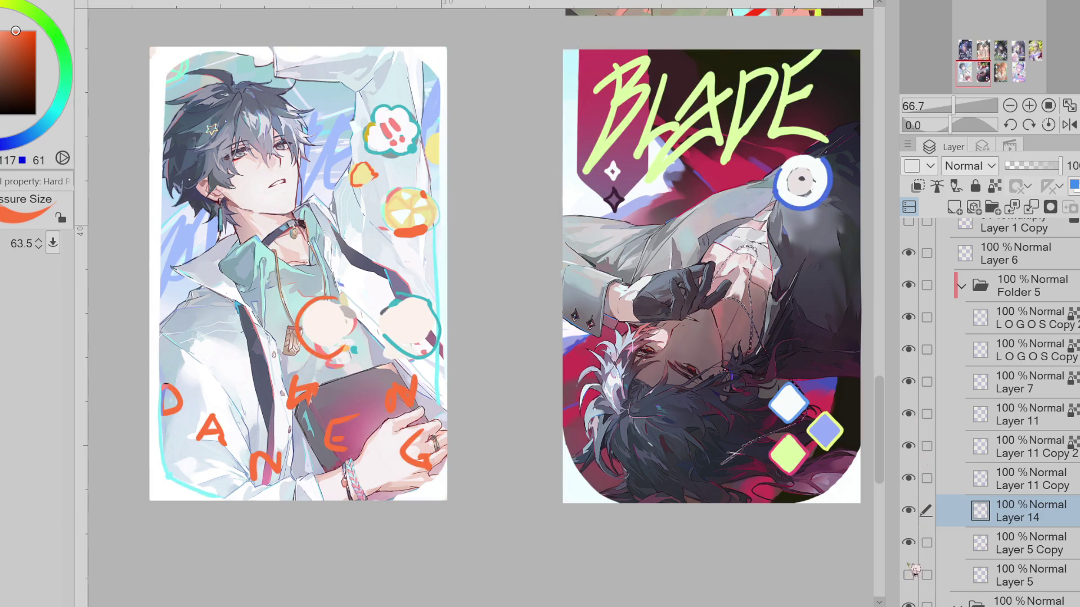
Try long orange strokes, a squiggle and thick blobs on the BLADE card, undoing each
{"action": "left_click_drag", "start_coordinate": [717, 198], "coordinate": [759, 169]}
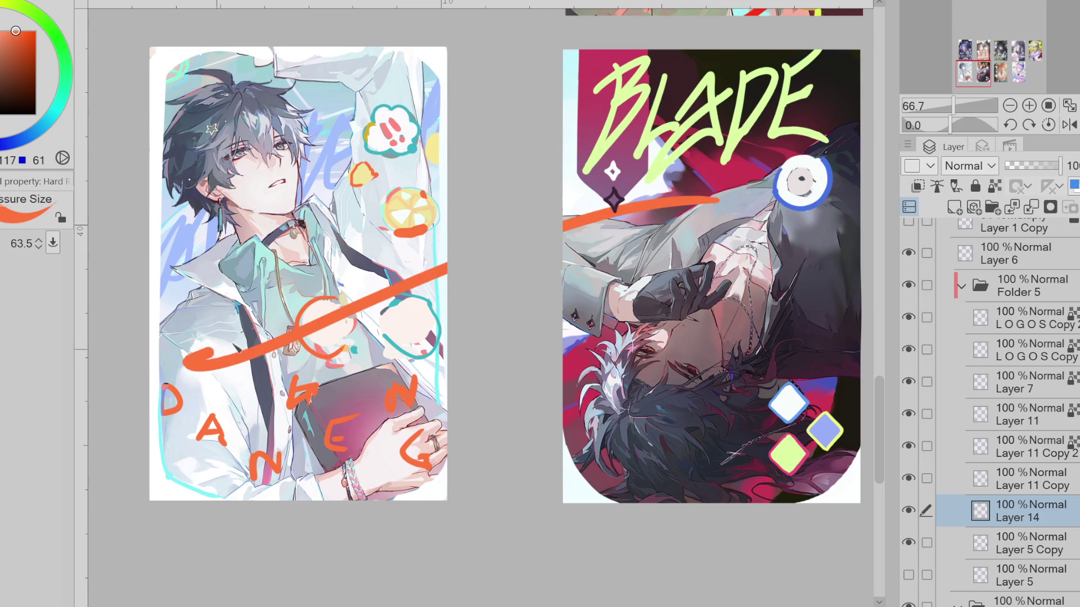
{"action": "key", "text": "ctrl+z"}
{"action": "left_click", "coordinate": [742, 158]}
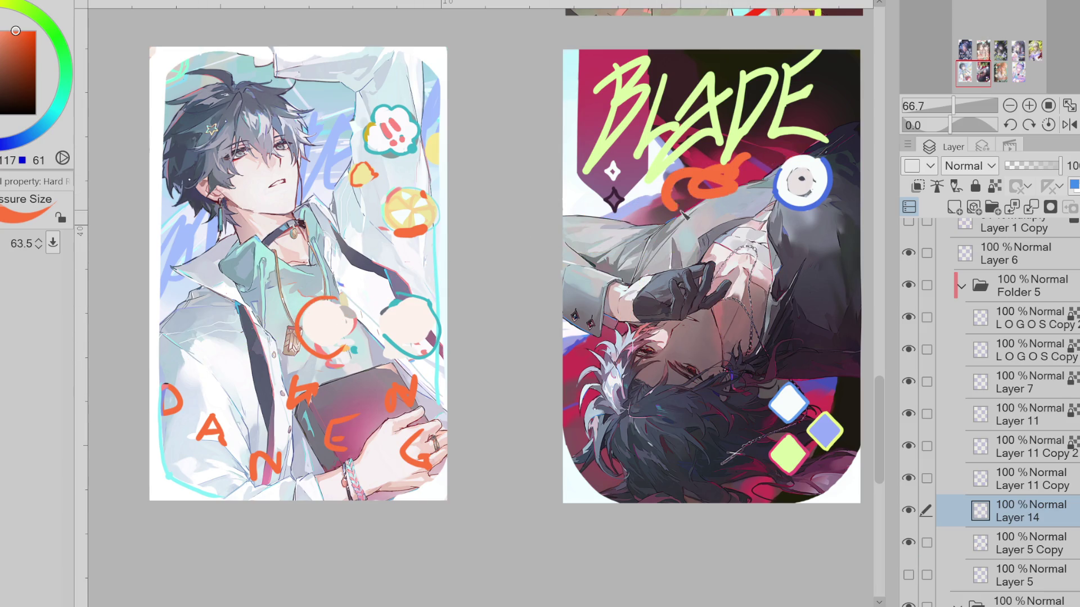
{"action": "left_click_drag", "start_coordinate": [702, 203], "coordinate": [786, 264]}
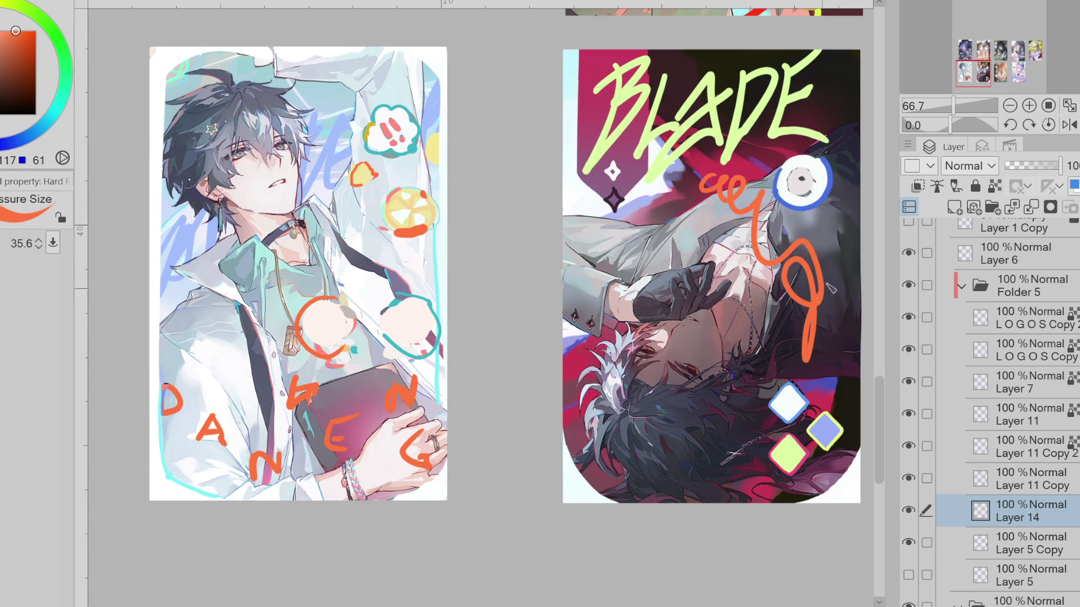
{"action": "key", "text": "ctrl+z"}
{"action": "mouse_move", "coordinate": [567, 417]}
{"action": "left_mouse_down"}
{"action": "mouse_move", "coordinate": [643, 484]}
{"action": "mouse_move", "coordinate": [595, 461]}
{"action": "mouse_move", "coordinate": [628, 492]}
{"action": "left_mouse_up"}
{"action": "key", "text": "ctrl+z"}
{"action": "key", "text": "ctrl+z"}
{"action": "key", "text": "ctrl+z"}
{"action": "key", "text": "ctrl+z"}
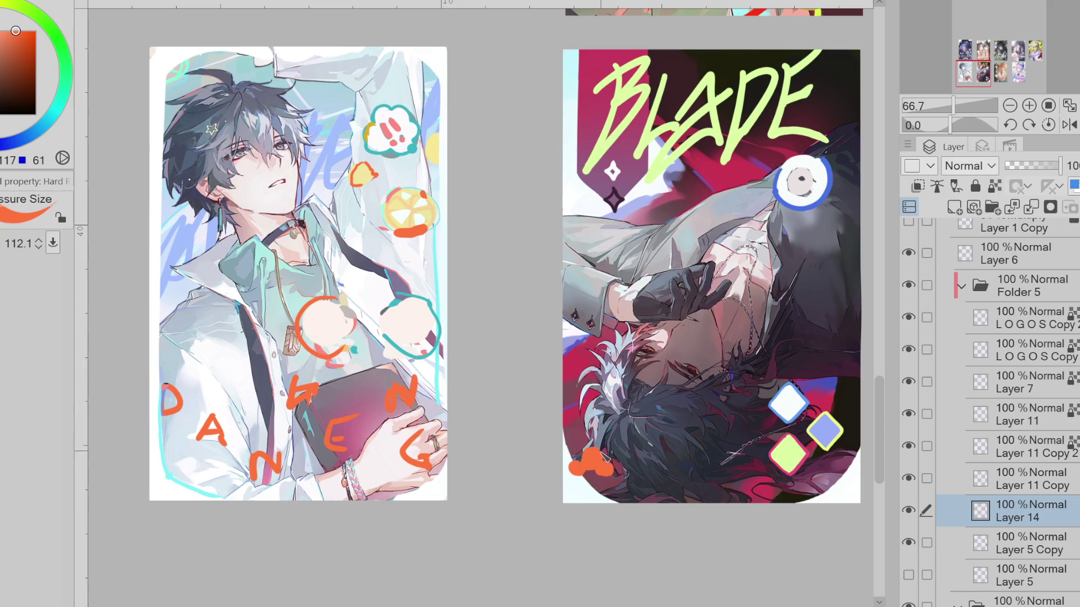
Dab an orange blob flower at the BLADE card's bottom-left corner, then erase it
{"action": "left_click", "coordinate": [587, 454]}
{"action": "left_click", "coordinate": [588, 478]}
{"action": "left_click", "coordinate": [607, 487]}
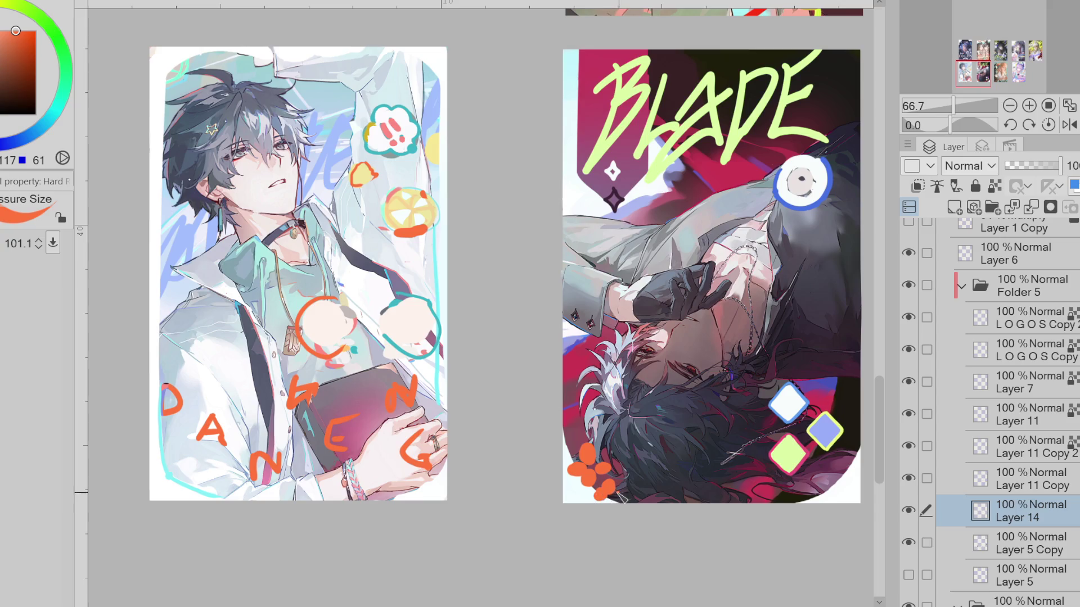
{"action": "key", "text": "e"}
{"action": "left_click_drag", "start_coordinate": [602, 470], "coordinate": [594, 451]}
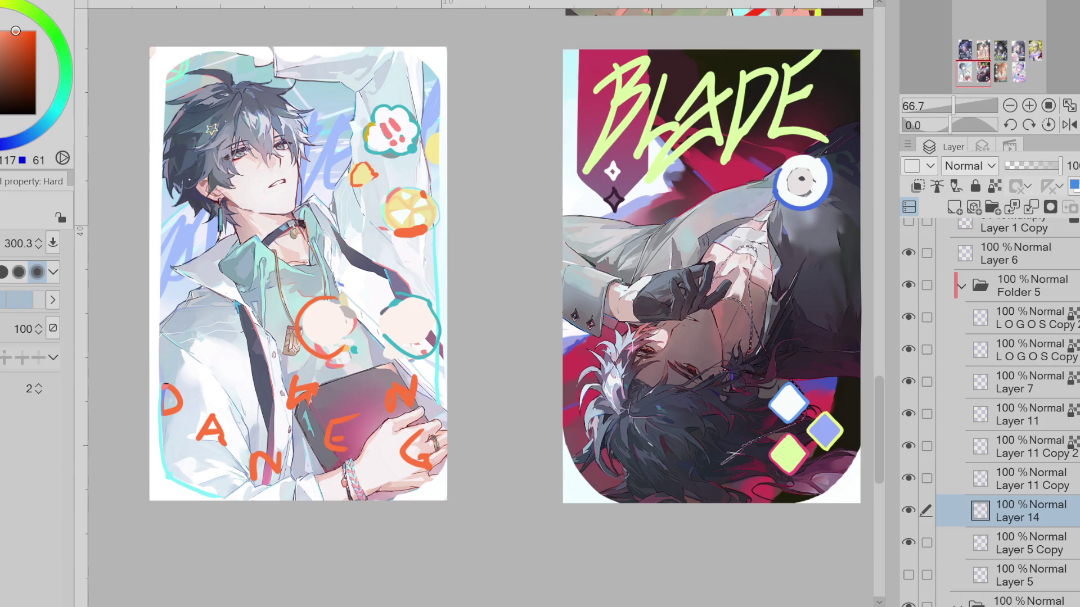
Undo a diagonal stroke and arc, then paint short diagonal orange strokes at the BLADE card's lower left
{"action": "key", "text": "e"}
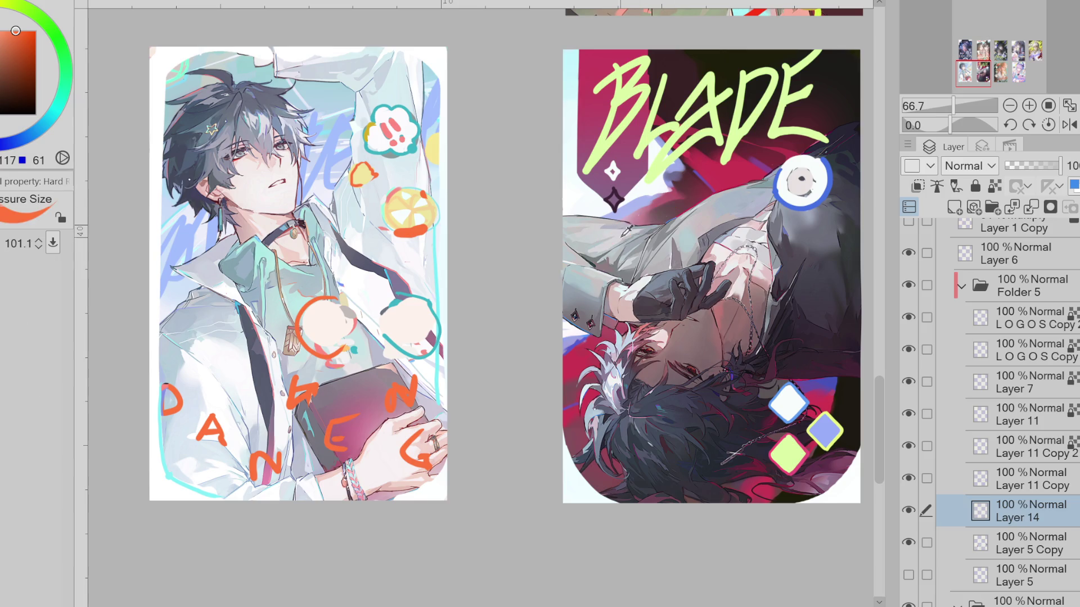
{"action": "left_click_drag", "start_coordinate": [582, 226], "coordinate": [687, 498]}
{"action": "key", "text": "ctrl+z"}
{"action": "left_click_drag", "start_coordinate": [564, 395], "coordinate": [656, 503]}
{"action": "key", "text": "ctrl+z"}
{"action": "mouse_move", "coordinate": [604, 411]}
{"action": "left_mouse_down"}
{"action": "mouse_move", "coordinate": [581, 432]}
{"action": "mouse_move", "coordinate": [581, 462]}
{"action": "mouse_move", "coordinate": [628, 479]}
{"action": "mouse_move", "coordinate": [648, 438]}
{"action": "left_mouse_up"}
{"action": "scroll", "coordinate": [579, 482], "scroll_direction": "down", "scroll_amount": 2}
Try orange strokes over the BLADE title and top-right edge, undoing them, and enlarge the brush
{"action": "key", "text": "e"}
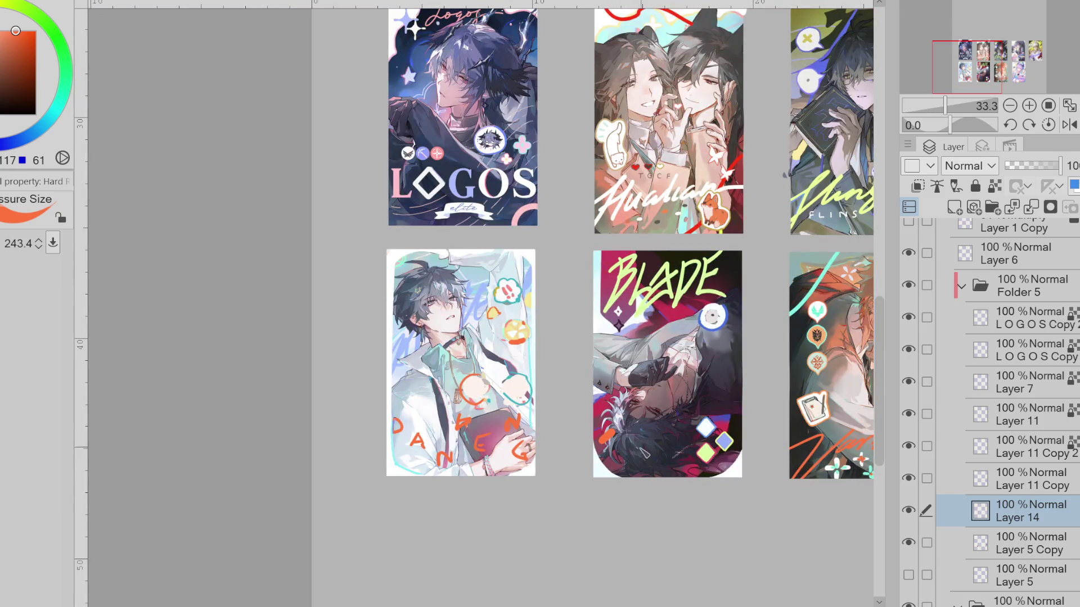
{"action": "mouse_move", "coordinate": [702, 273]}
{"action": "left_mouse_down"}
{"action": "mouse_move", "coordinate": [742, 268]}
{"action": "mouse_move", "coordinate": [641, 327]}
{"action": "left_mouse_up"}
{"action": "mouse_move", "coordinate": [707, 375]}
{"action": "left_mouse_down"}
{"action": "mouse_move", "coordinate": [743, 358]}
{"action": "mouse_move", "coordinate": [705, 399]}
{"action": "mouse_move", "coordinate": [758, 371]}
{"action": "left_mouse_up"}
{"action": "key", "text": "ctrl+z"}
{"action": "key", "text": "ctrl+z"}
{"action": "key", "text": "ctrl+z"}
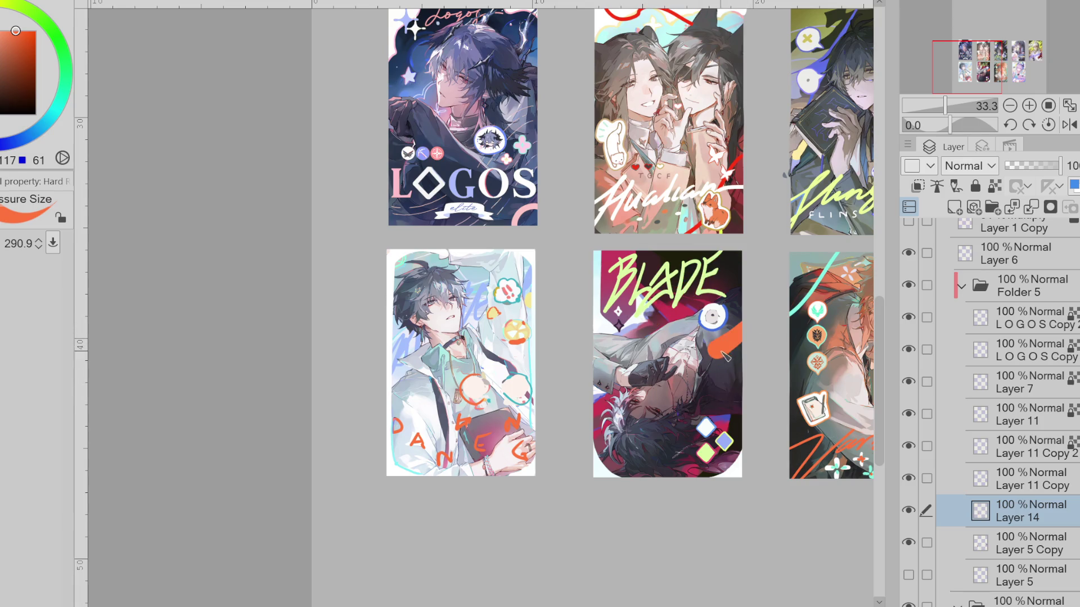
{"action": "key", "text": "ctrl+z"}
{"action": "mouse_move", "coordinate": [729, 257]}
{"action": "left_mouse_down"}
{"action": "mouse_move", "coordinate": [741, 281]}
{"action": "mouse_move", "coordinate": [715, 287]}
{"action": "left_mouse_up"}
{"action": "key", "text": "ctrl+z"}
{"action": "mouse_move", "coordinate": [722, 287]}
{"action": "left_mouse_down"}
{"action": "mouse_move", "coordinate": [700, 397]}
{"action": "mouse_move", "coordinate": [747, 357]}
{"action": "mouse_move", "coordinate": [712, 438]}
{"action": "left_mouse_up"}
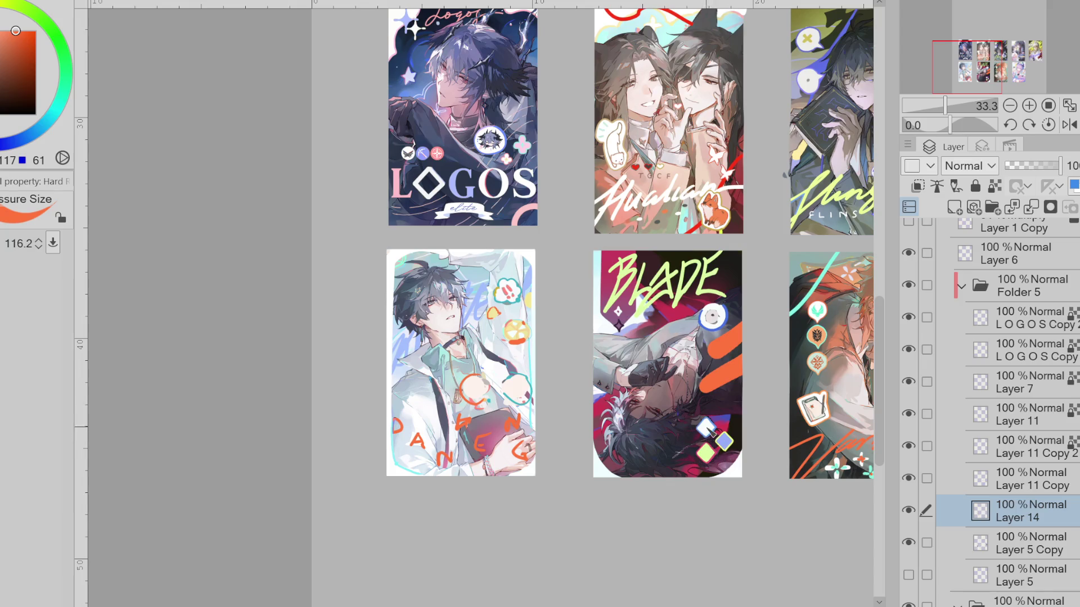
Move Layer 14 to the top of Folder 5 and erase the signature strokes on the BLADE card
{"action": "left_click_drag", "start_coordinate": [983, 504], "coordinate": [1008, 319]}
{"action": "left_click_drag", "start_coordinate": [730, 435], "coordinate": [711, 456]}
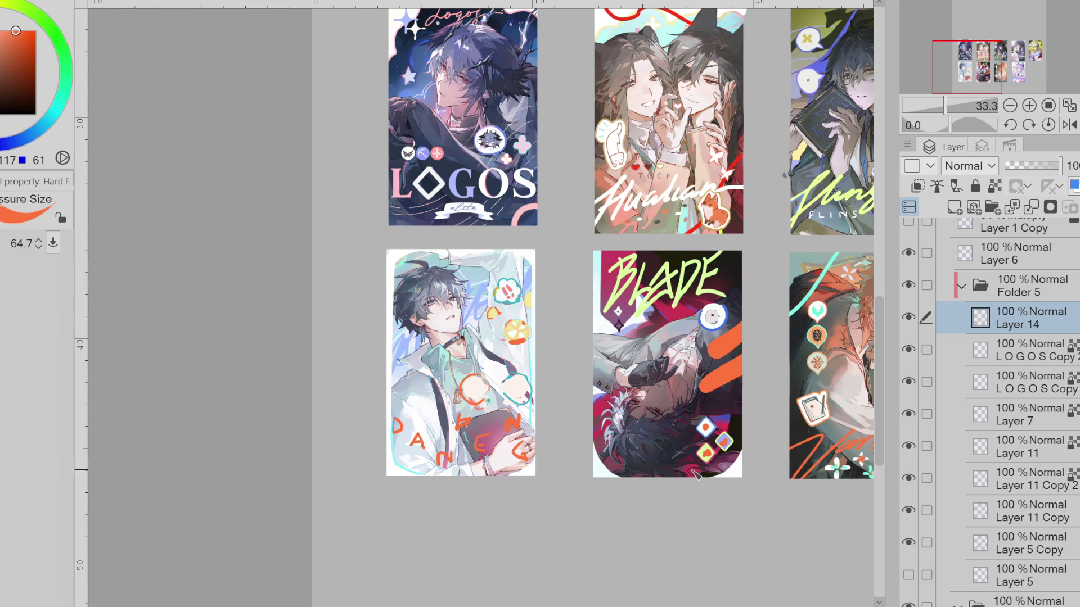
{"action": "mouse_move", "coordinate": [696, 474]}
{"action": "left_mouse_down"}
{"action": "mouse_move", "coordinate": [722, 353]}
{"action": "mouse_move", "coordinate": [714, 396]}
{"action": "mouse_move", "coordinate": [731, 372]}
{"action": "mouse_move", "coordinate": [743, 383]}
{"action": "left_mouse_up"}
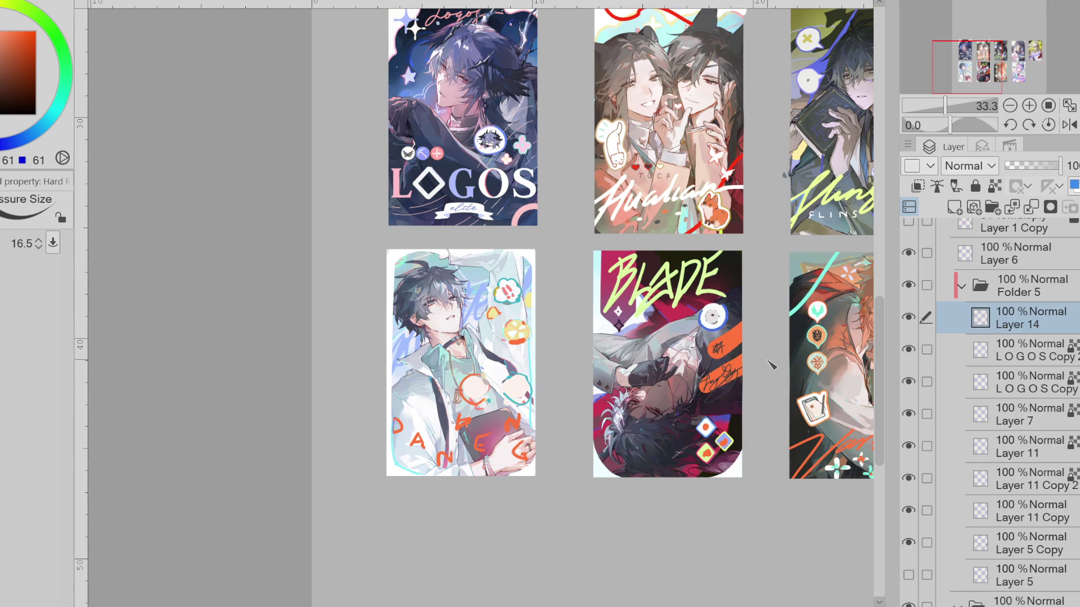
{"action": "key", "text": "e"}
{"action": "mouse_move", "coordinate": [762, 328]}
{"action": "left_mouse_down"}
{"action": "mouse_move", "coordinate": [725, 371]}
{"action": "mouse_move", "coordinate": [700, 355]}
{"action": "mouse_move", "coordinate": [734, 338]}
{"action": "mouse_move", "coordinate": [775, 341]}
{"action": "left_mouse_up"}
{"action": "key", "text": "p"}
Pick a deeper red-orange and test large dots on the BLADE card, undoing them
{"action": "left_click", "coordinate": [727, 289], "text": "alt"}
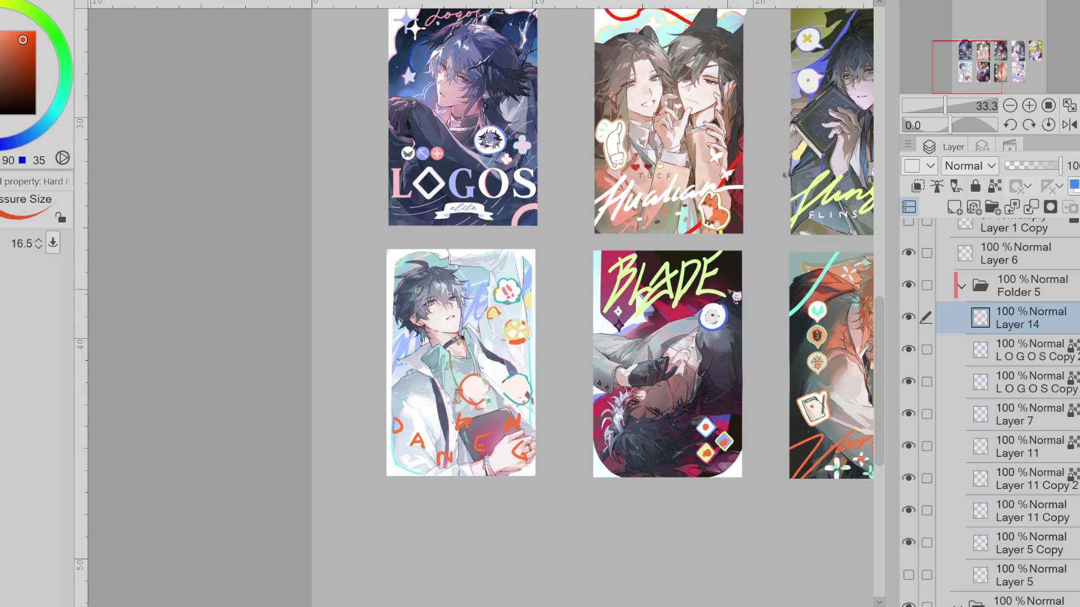
{"action": "left_click_drag", "start_coordinate": [731, 291], "coordinate": [725, 289]}
{"action": "left_click", "coordinate": [725, 290]}
{"action": "left_click_drag", "start_coordinate": [743, 366], "coordinate": [733, 361]}
{"action": "left_click", "coordinate": [679, 317]}
{"action": "key", "text": "ctrl+z"}
{"action": "left_click", "coordinate": [694, 295]}
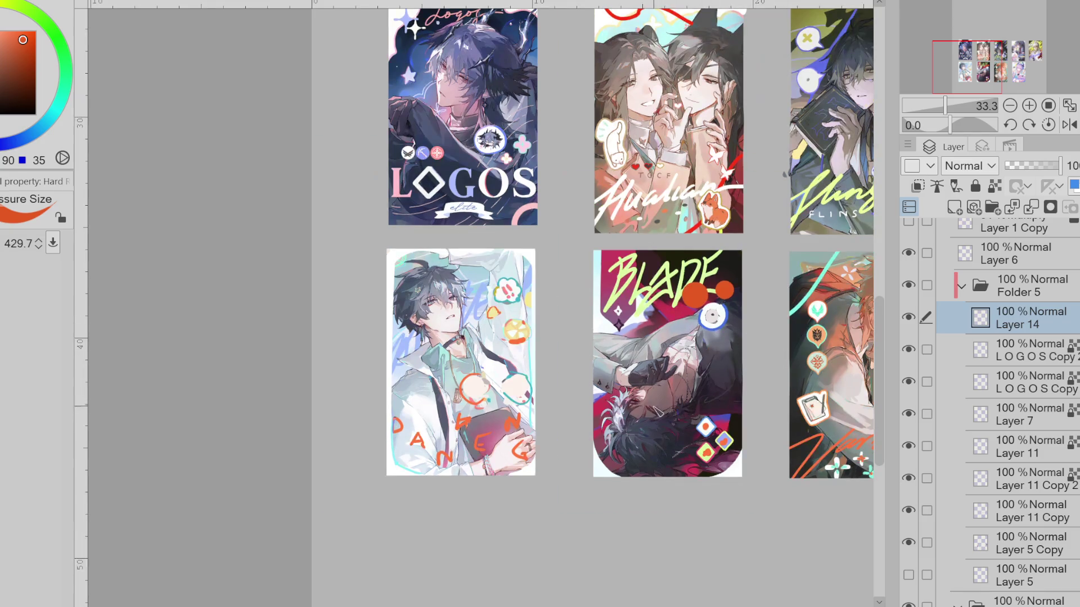
{"action": "key", "text": "ctrl+z"}
{"action": "key", "text": "ctrl+z"}
{"action": "scroll", "coordinate": [717, 385], "scroll_direction": "down", "scroll_amount": 3}
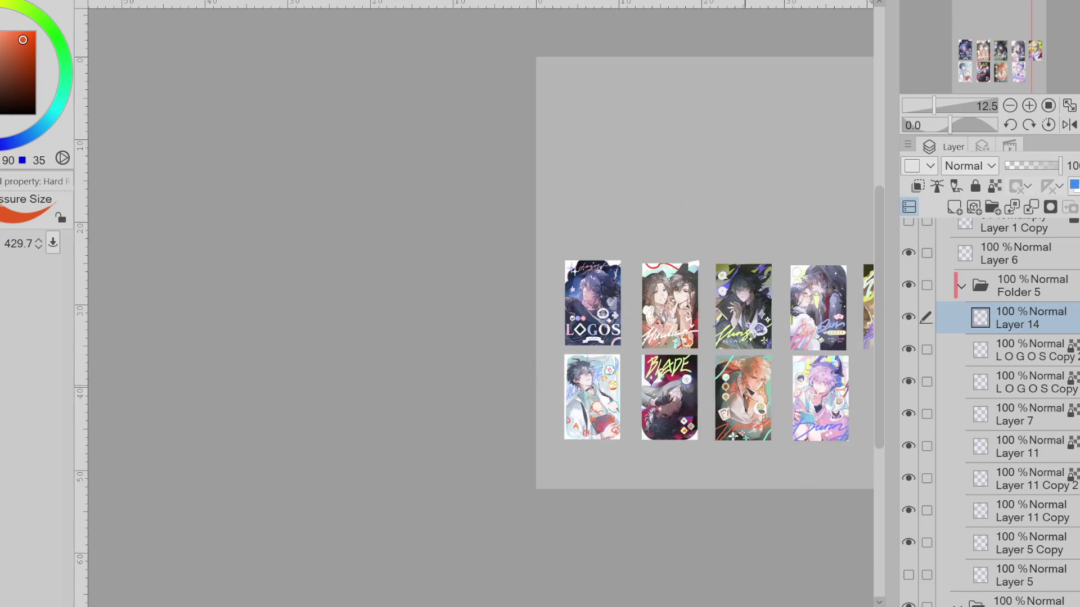
Place a large red-orange dot at the third card's lower-right corner after retries
{"action": "left_click", "coordinate": [730, 420]}
{"action": "key", "text": "ctrl+z"}
{"action": "left_click", "coordinate": [761, 431]}
{"action": "key", "text": "ctrl+z"}
{"action": "left_click", "coordinate": [774, 456]}
Add red-orange dots at the BLADE card's top right and upper left, undoing misplaced ones
{"action": "left_click", "coordinate": [650, 432]}
{"action": "key", "text": "ctrl+z"}
{"action": "left_click", "coordinate": [684, 366]}
{"action": "key", "text": "ctrl+z"}
{"action": "left_click", "coordinate": [696, 382]}
{"action": "left_click_drag", "start_coordinate": [709, 394], "coordinate": [704, 401], "text": "ctrl+alt"}
{"action": "left_click", "coordinate": [648, 436]}
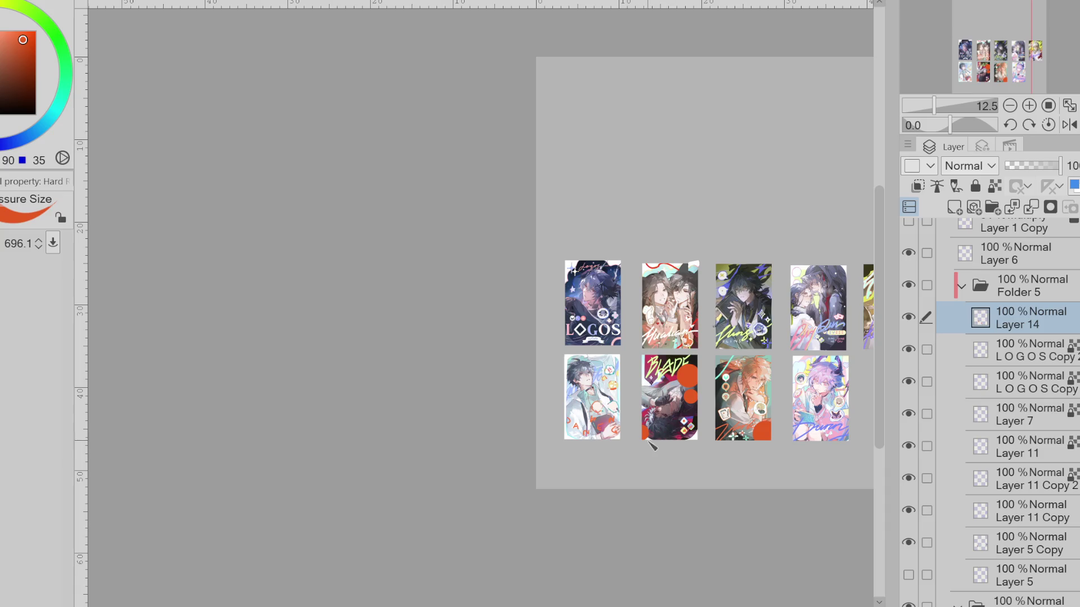
{"action": "key", "text": "ctrl+z"}
{"action": "left_click", "coordinate": [650, 381]}
Resize the brush with bracket keys and place one large dot on the left card
{"action": "key", "text": "bracketright"}
{"action": "left_click", "coordinate": [610, 376]}
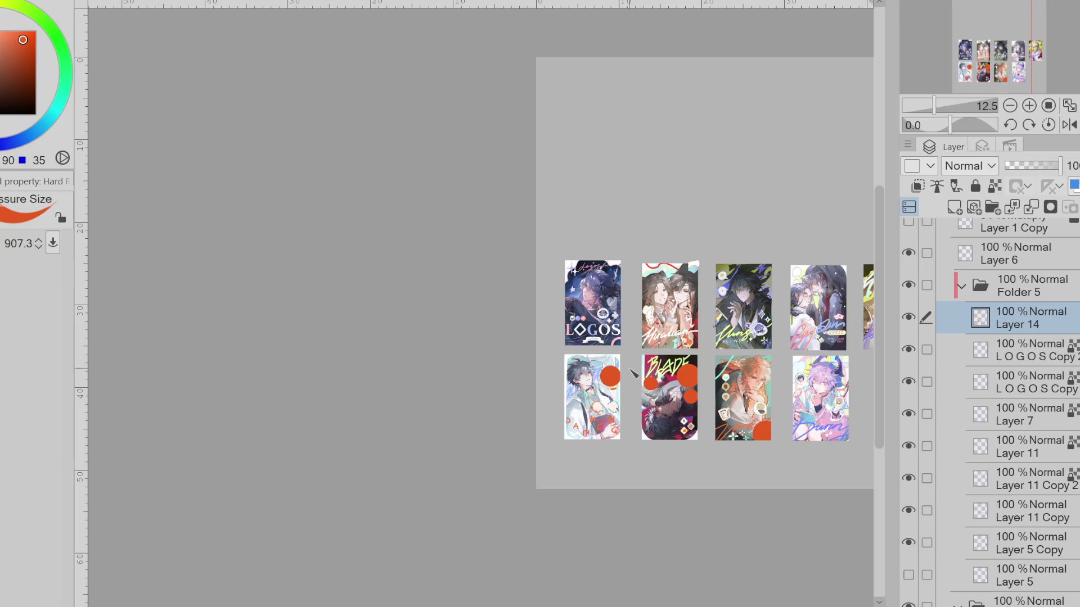
{"action": "key", "text": "bracketleft"}
{"action": "key", "text": "bracketright"}
{"action": "key", "text": "ctrl+z"}
{"action": "key", "text": "bracketright"}
{"action": "key", "text": "bracketright"}
{"action": "left_click", "coordinate": [613, 375]}
{"action": "key", "text": "ctrl+z"}
{"action": "key", "text": "bracketright"}
{"action": "left_click", "coordinate": [610, 376]}
Add smaller dots lower on the left card and at its edge
{"action": "key", "text": "bracketleft"}
{"action": "left_click", "coordinate": [608, 411]}
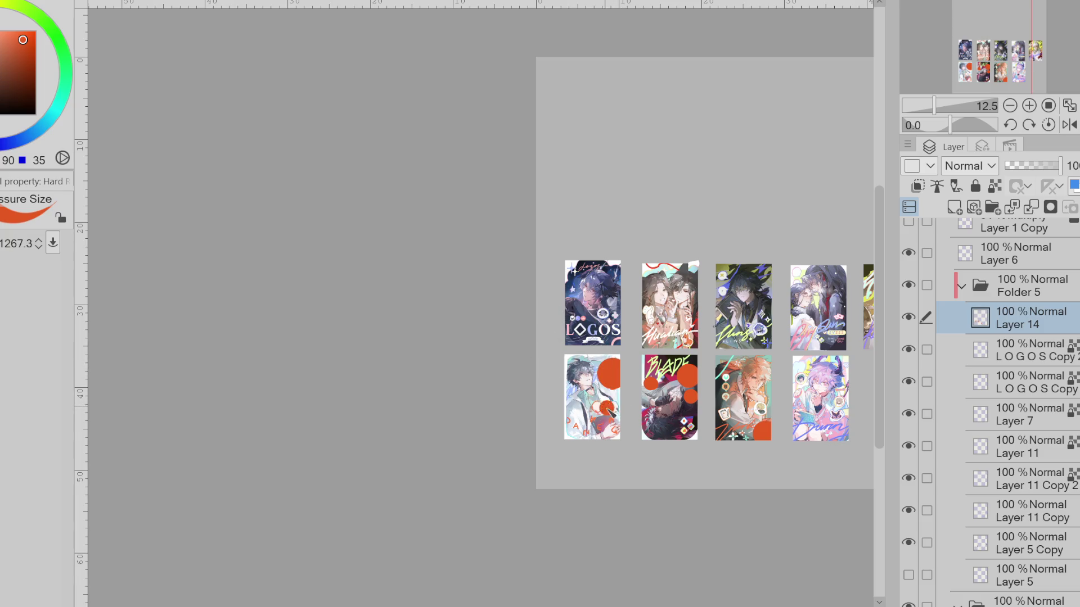
{"action": "key", "text": "bracketleft"}
{"action": "left_click", "coordinate": [608, 411]}
{"action": "key", "text": "bracketleft"}
{"action": "left_click", "coordinate": [572, 398]}
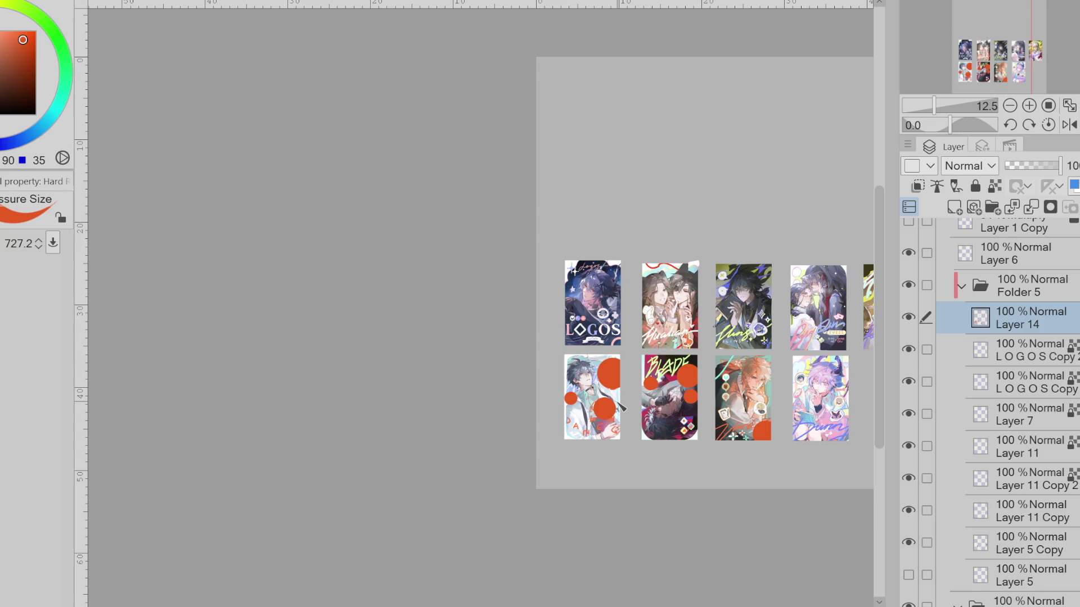
{"action": "scroll", "coordinate": [675, 371], "scroll_direction": "right", "scroll_amount": 2}
Add a mid-sized red-orange circle on the BLADE card's right side, keeping the larger version via redo
{"action": "mouse_move", "coordinate": [1054, 166]}
{"action": "left_mouse_down"}
{"action": "mouse_move", "coordinate": [1021, 165]}
{"action": "mouse_move", "coordinate": [1074, 193]}
{"action": "left_mouse_up"}
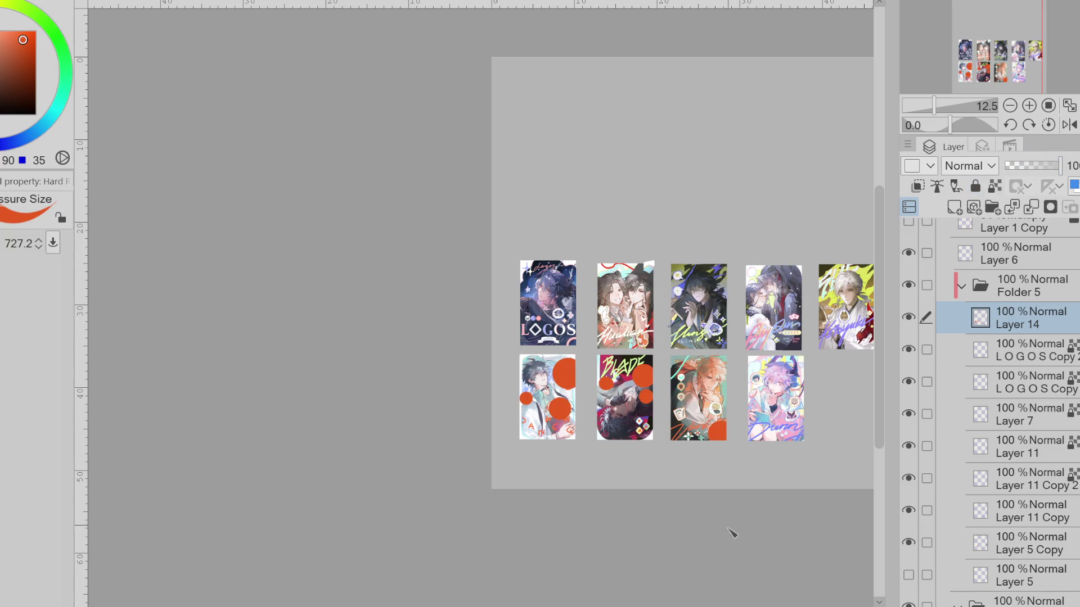
{"action": "scroll", "coordinate": [738, 512], "scroll_direction": "up", "scroll_amount": 2}
{"action": "key", "text": "e"}
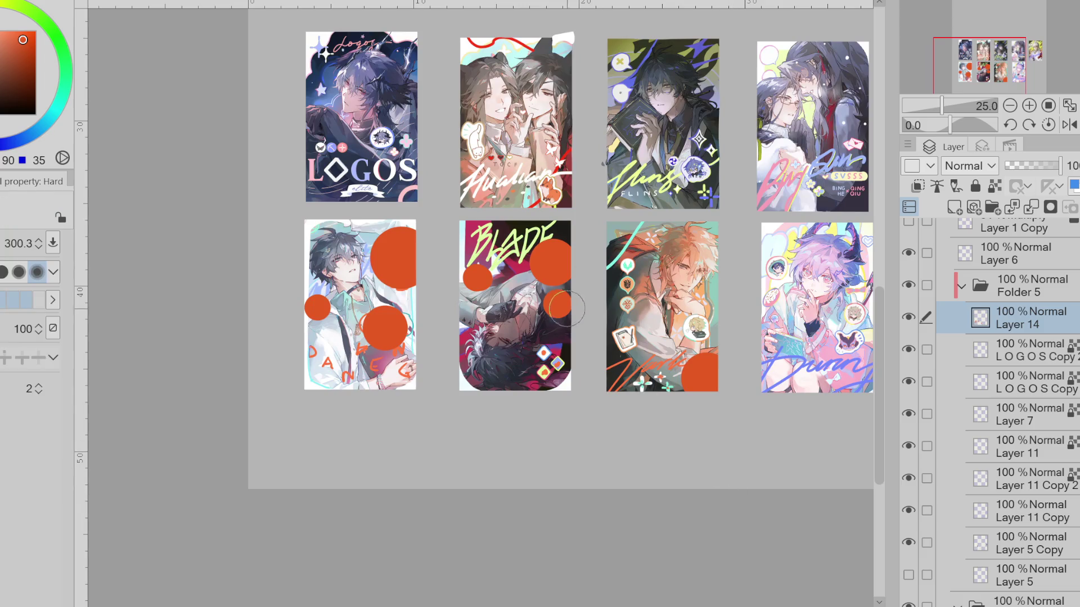
{"action": "key", "text": "b"}
{"action": "left_click", "coordinate": [547, 316]}
{"action": "left_click", "coordinate": [547, 317]}
{"action": "key", "text": "ctrl+z"}
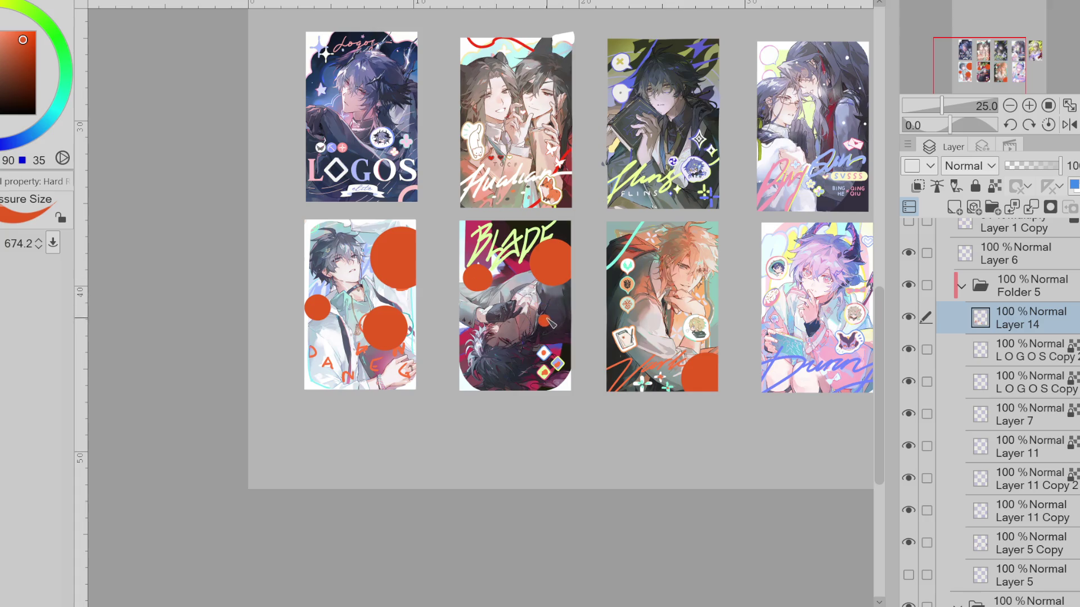
{"action": "key", "text": "ctrl+y"}
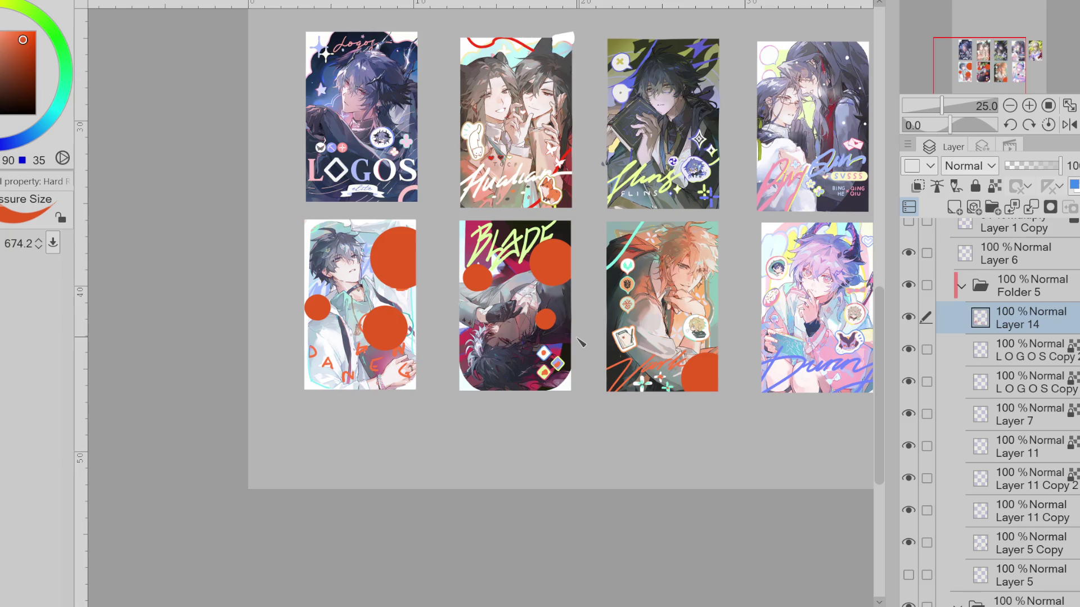
Move the orange circles Layer 14 beneath Layer 5 and make Layer 5 visible
{"action": "left_click_drag", "start_coordinate": [1038, 332], "coordinate": [1038, 530]}
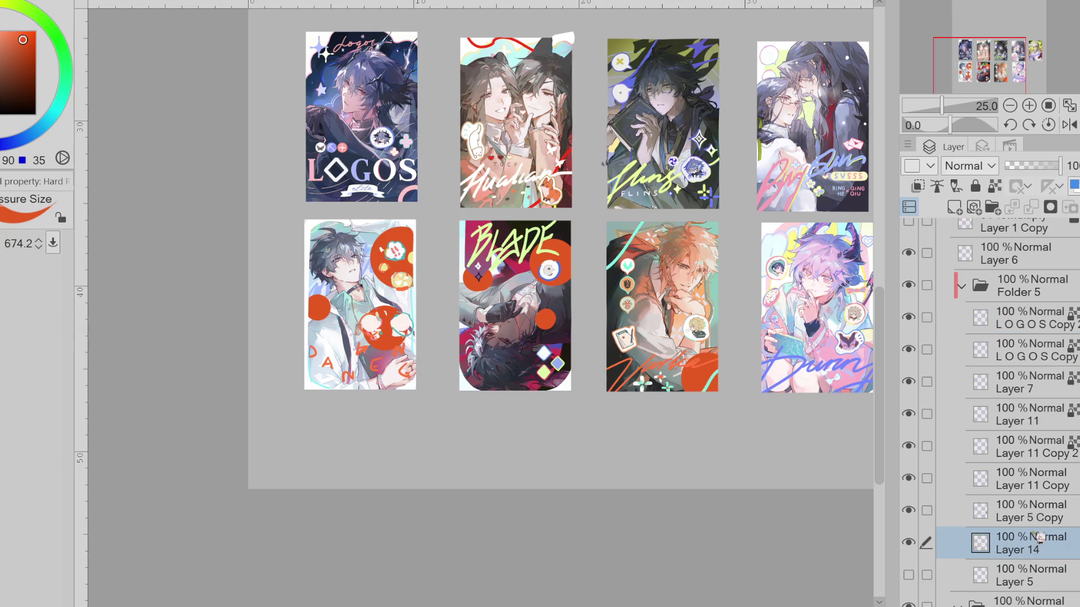
{"action": "left_click", "coordinate": [907, 575]}
{"action": "left_click_drag", "start_coordinate": [1015, 551], "coordinate": [1016, 577]}
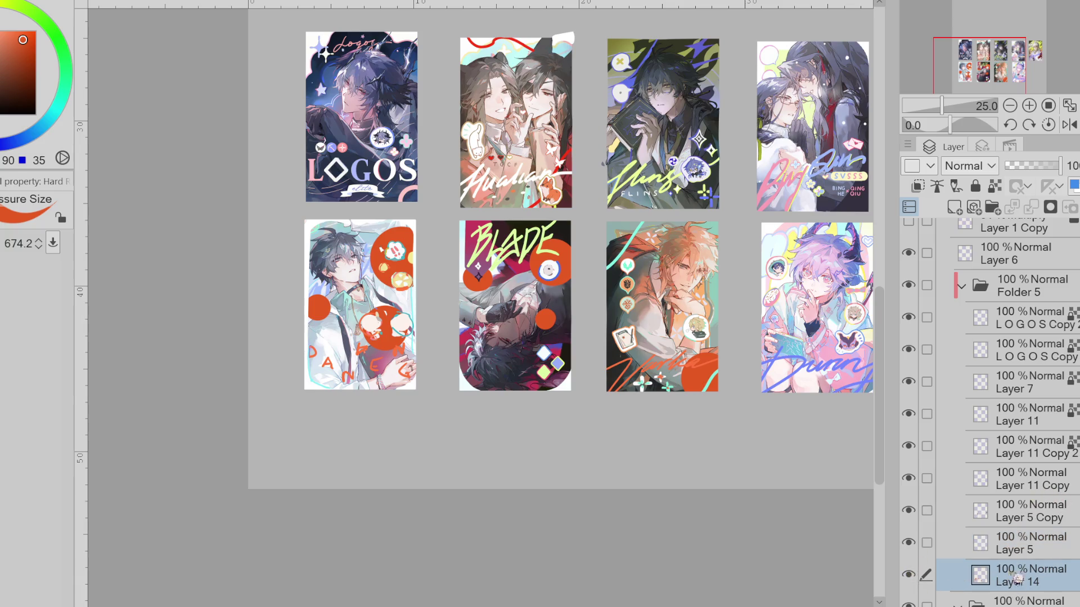
Step through Layer 11 Copy, Layer 5 Copy and Layer 11 Copy 2 to find the icon layer
{"action": "left_click", "coordinate": [927, 510]}
{"action": "left_click", "coordinate": [926, 479]}
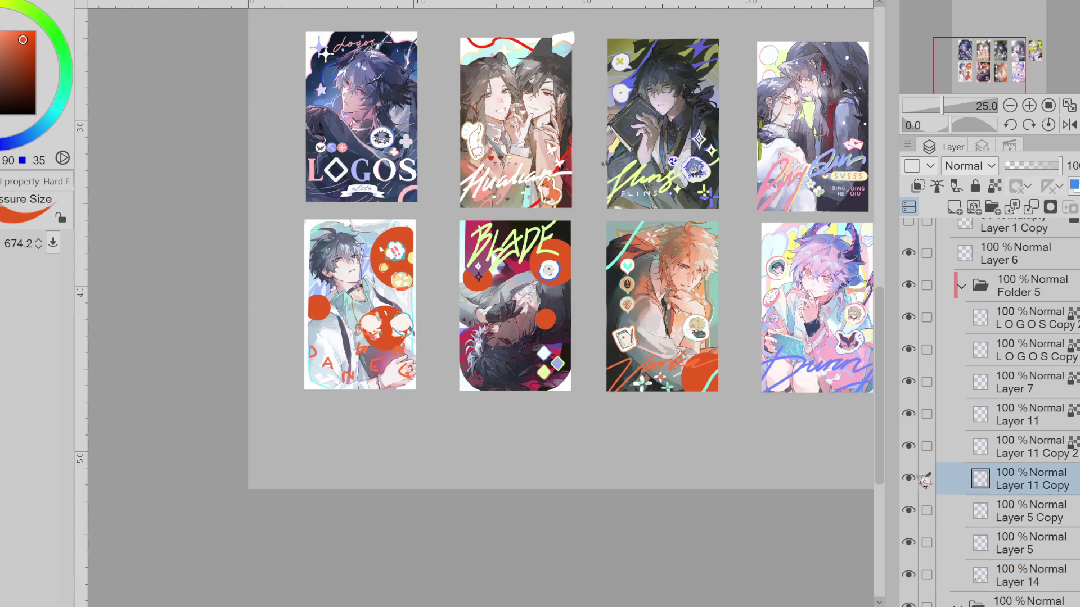
{"action": "left_click", "coordinate": [925, 512]}
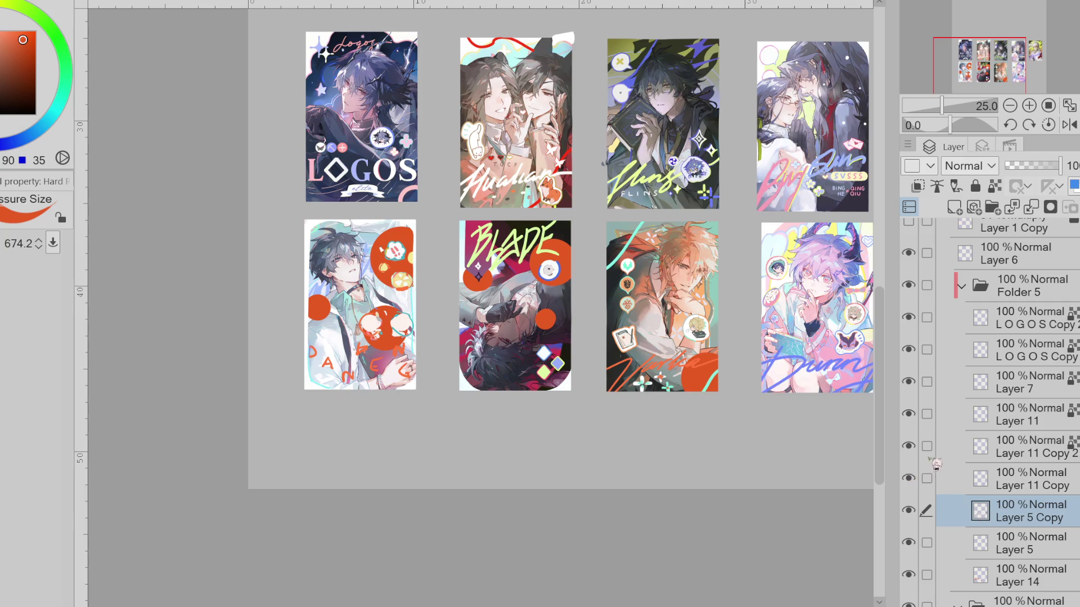
{"action": "left_click", "coordinate": [971, 443]}
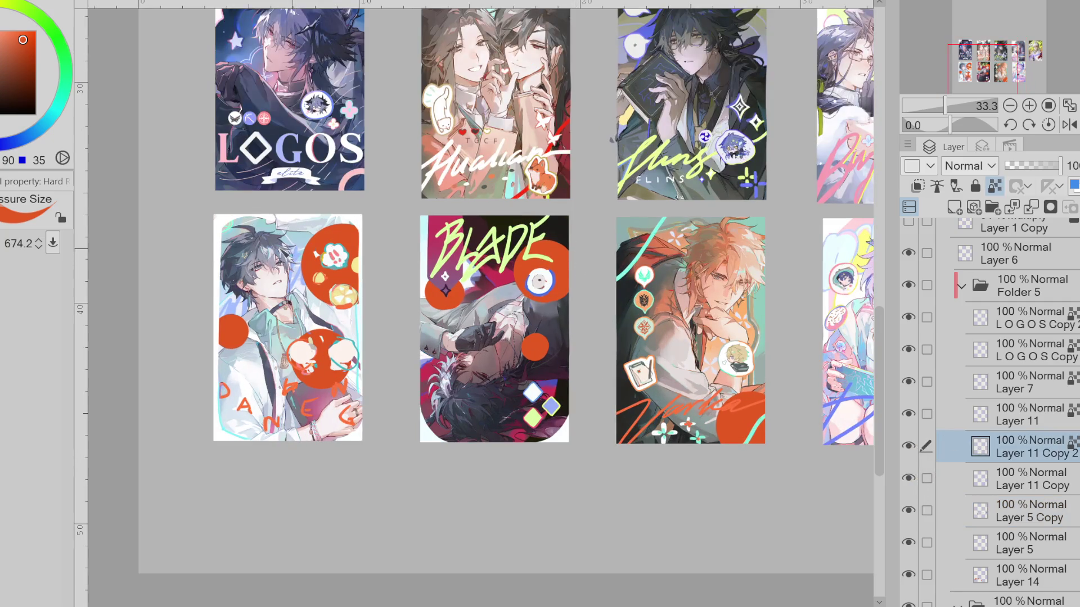
Lasso the emblem in the BLADE card's orange circle and move it down out of the circle
{"action": "key", "text": "m"}
{"action": "scroll", "coordinate": [579, 253], "scroll_direction": "up", "scroll_amount": 2}
{"action": "left_click_drag", "start_coordinate": [604, 268], "coordinate": [607, 269]}
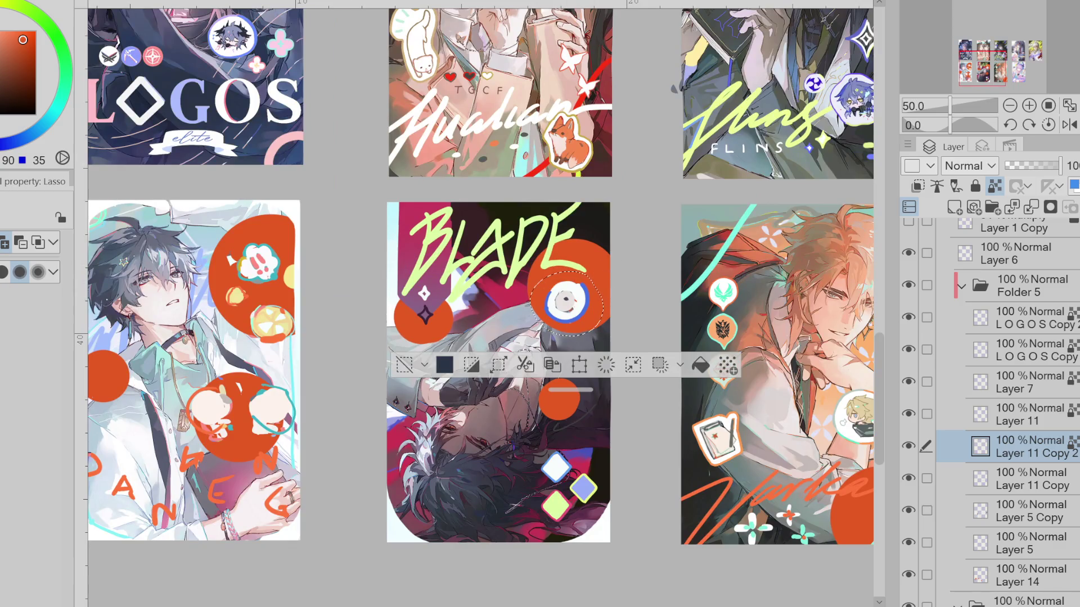
{"action": "key", "text": "ctrl+t"}
{"action": "left_click_drag", "start_coordinate": [593, 320], "coordinate": [594, 419]}
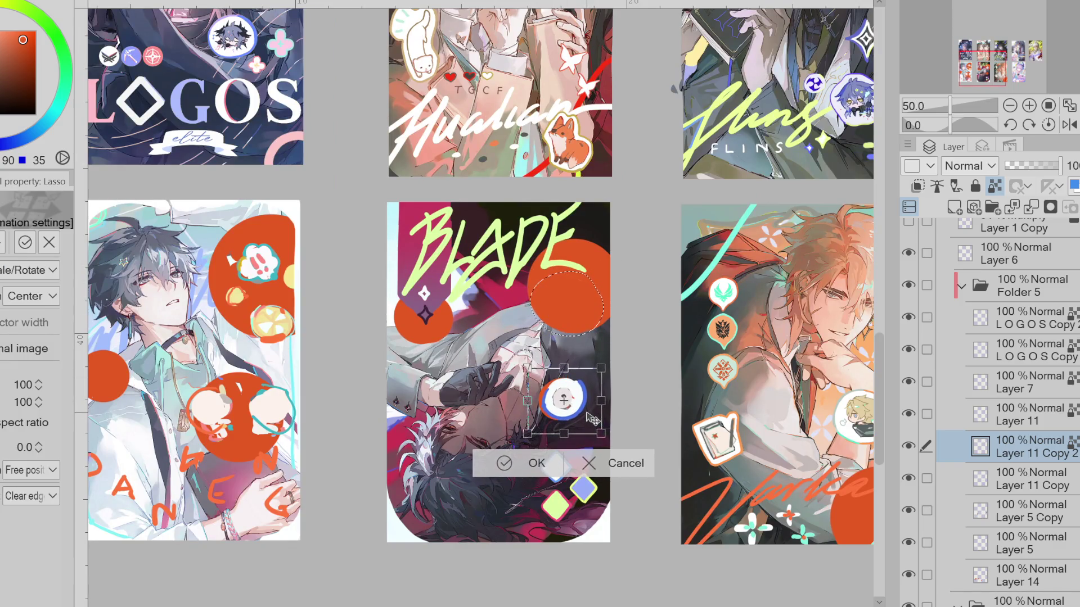
{"action": "left_click", "coordinate": [506, 462]}
{"action": "key", "text": "ctrl+d"}
Move the three diamond icons up into the orange circle
{"action": "mouse_move", "coordinate": [567, 439]}
{"action": "left_mouse_down"}
{"action": "mouse_move", "coordinate": [616, 504]}
{"action": "mouse_move", "coordinate": [607, 313]}
{"action": "left_mouse_up"}
{"action": "key", "text": "ctrl+t"}
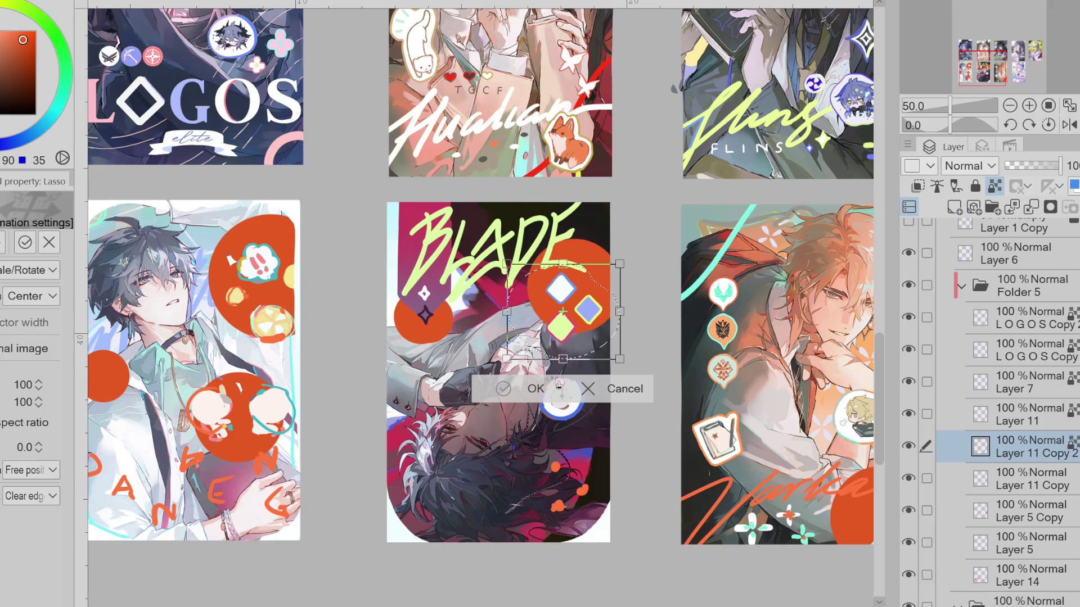
{"action": "left_click", "coordinate": [527, 391]}
{"action": "left_click", "coordinate": [401, 386]}
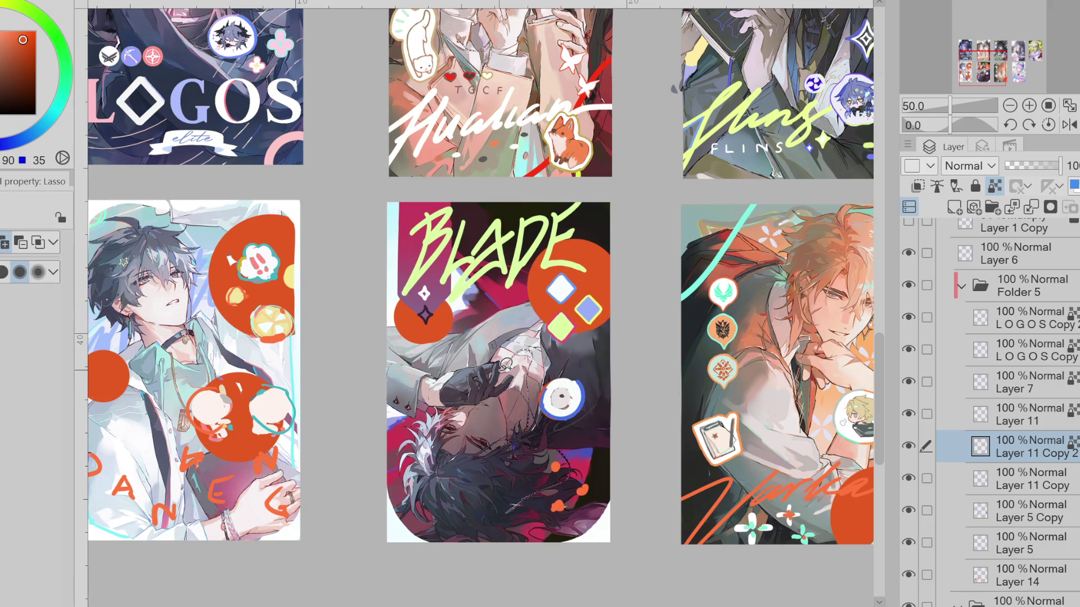
{"action": "key", "text": "ctrl+t"}
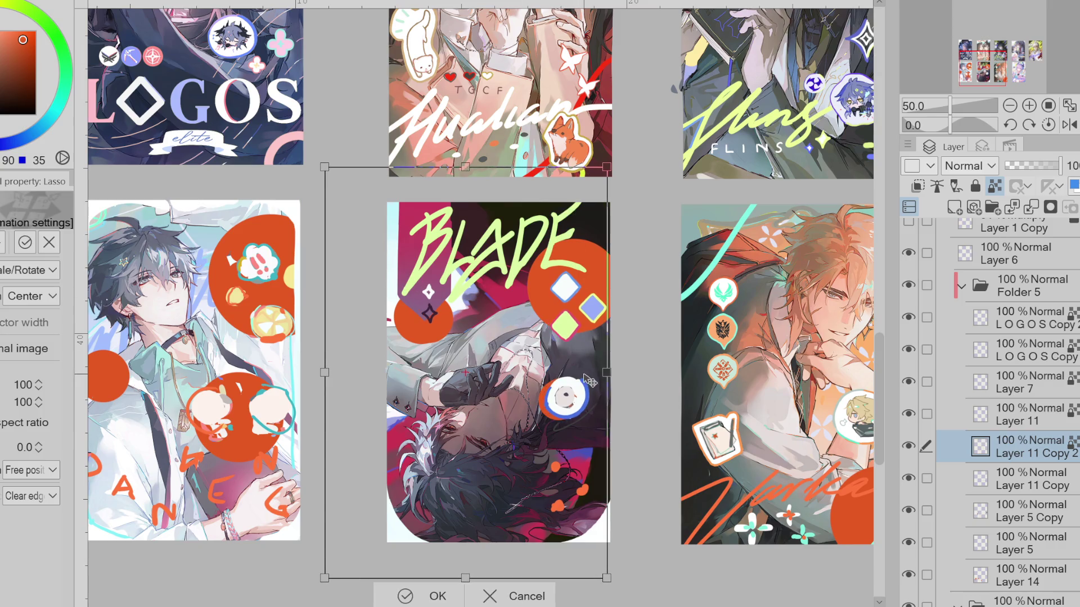
{"action": "left_click", "coordinate": [513, 592]}
Reposition the white eye emblem on the BLADE card with a quick transform
{"action": "key", "text": "e"}
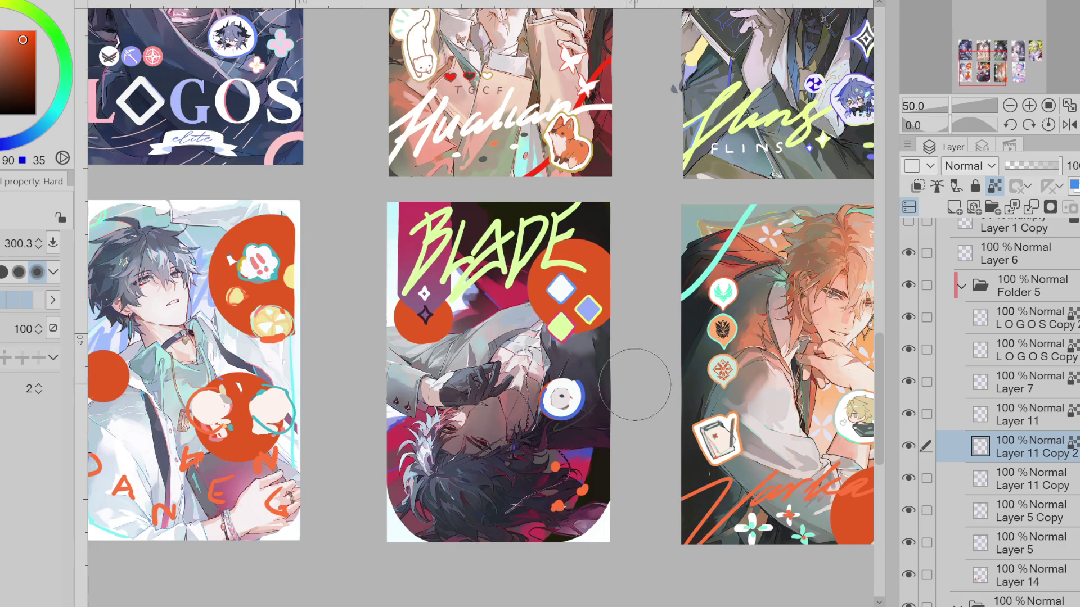
{"action": "key", "text": "m"}
{"action": "left_click_drag", "start_coordinate": [560, 369], "coordinate": [590, 384]}
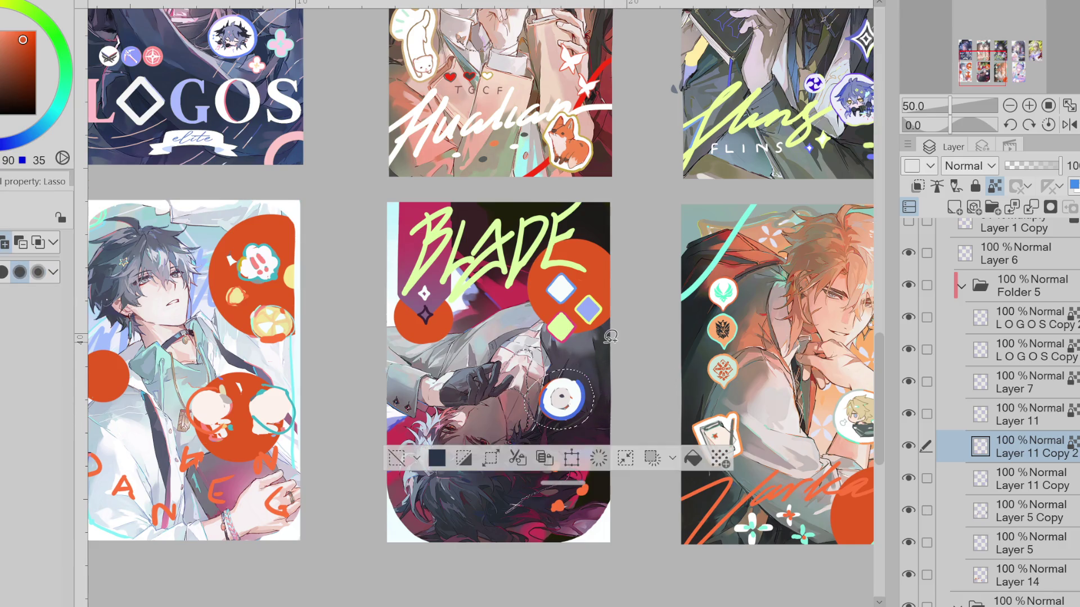
{"action": "key", "text": "ctrl+t"}
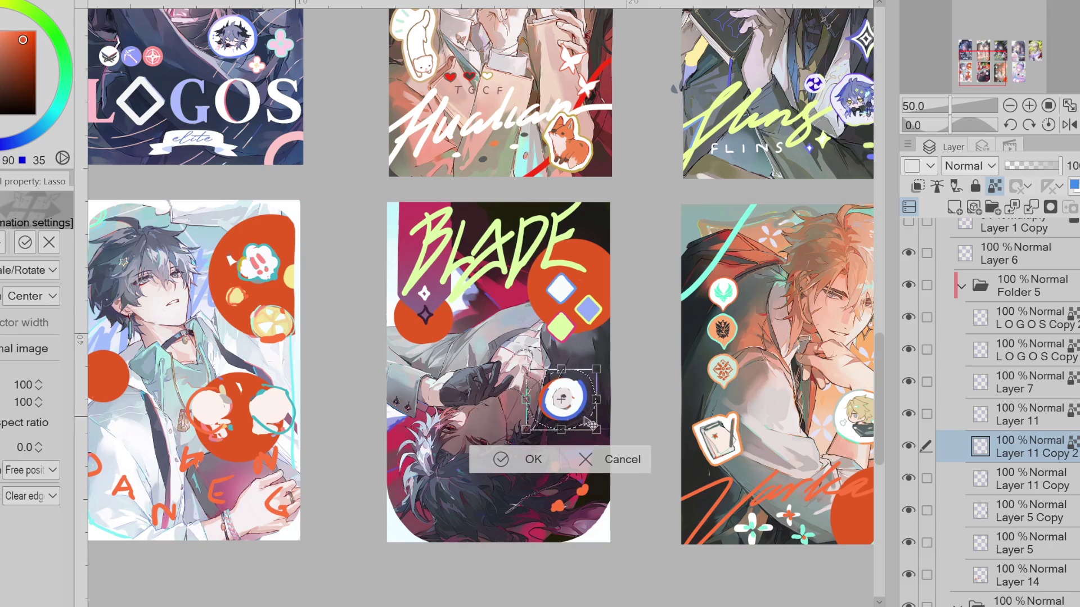
{"action": "left_click", "coordinate": [523, 459]}
{"action": "left_click", "coordinate": [401, 461]}
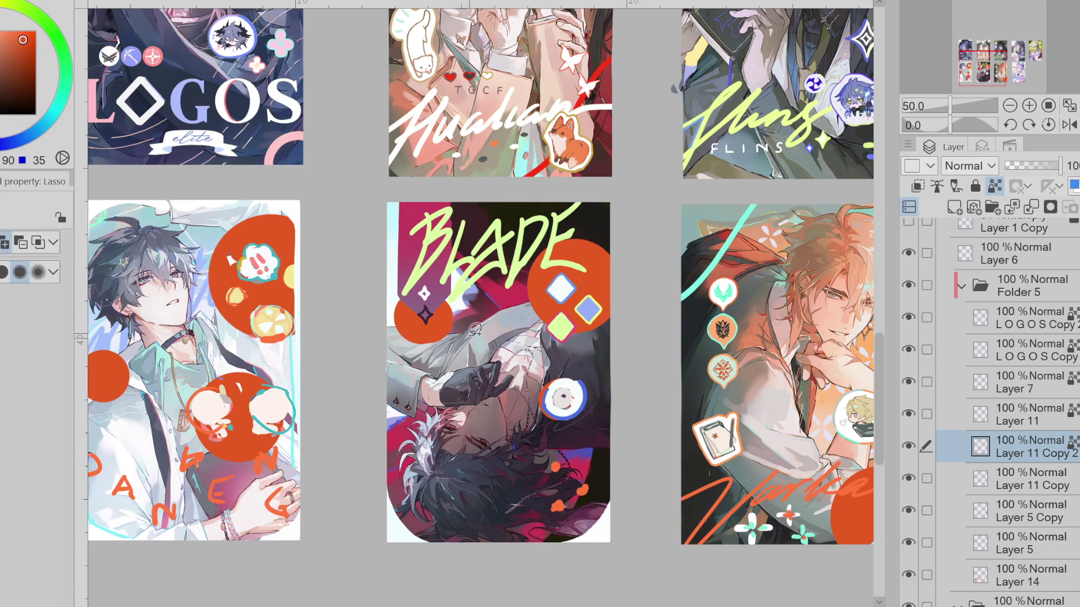
Paint white petals around the black star on Layer 11 Copy with a small brush
{"action": "key", "text": "b"}
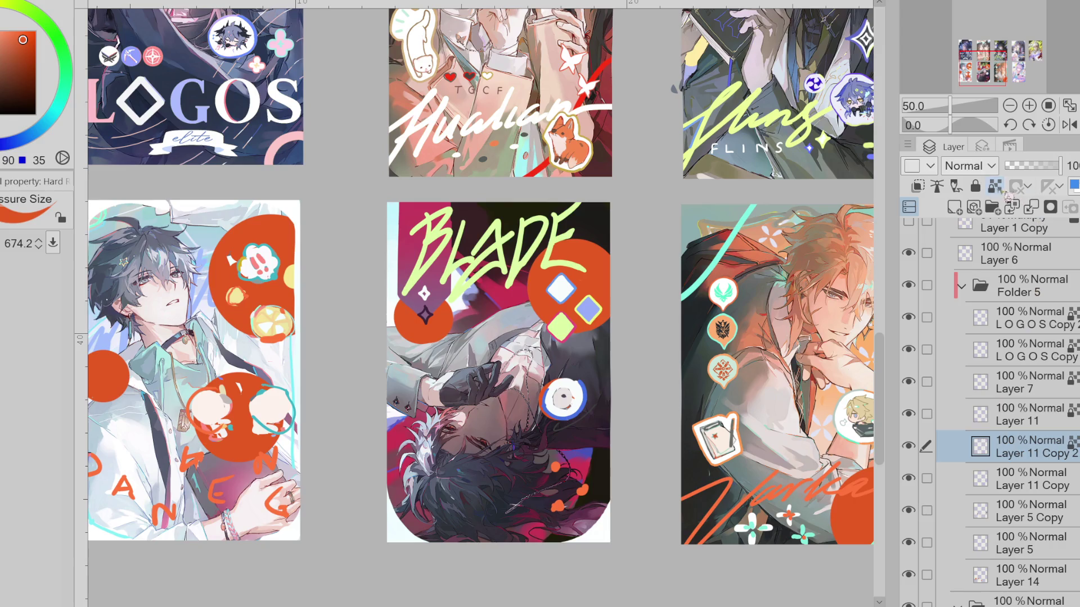
{"action": "left_click_drag", "start_coordinate": [401, 333], "coordinate": [433, 312]}
{"action": "left_click", "coordinate": [1031, 423]}
{"action": "left_click", "coordinate": [1018, 449]}
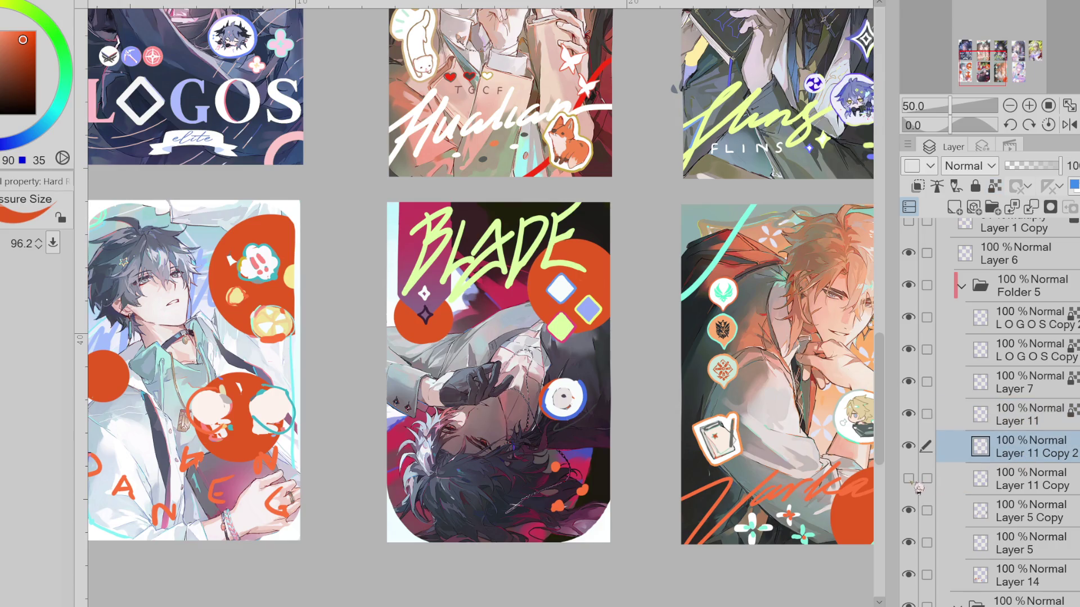
{"action": "left_click", "coordinate": [977, 484]}
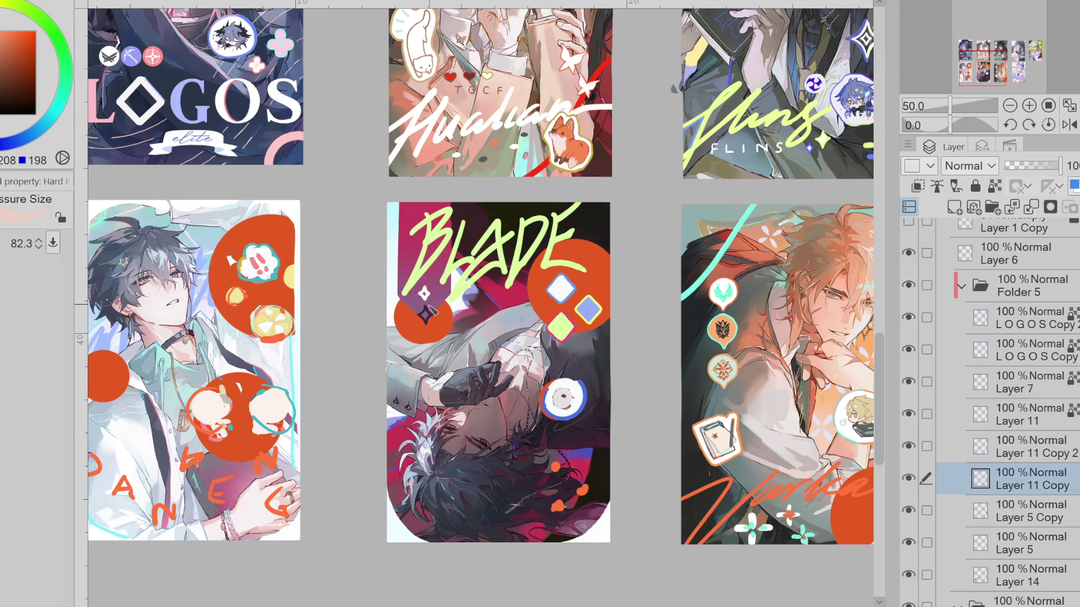
{"action": "key", "text": "x"}
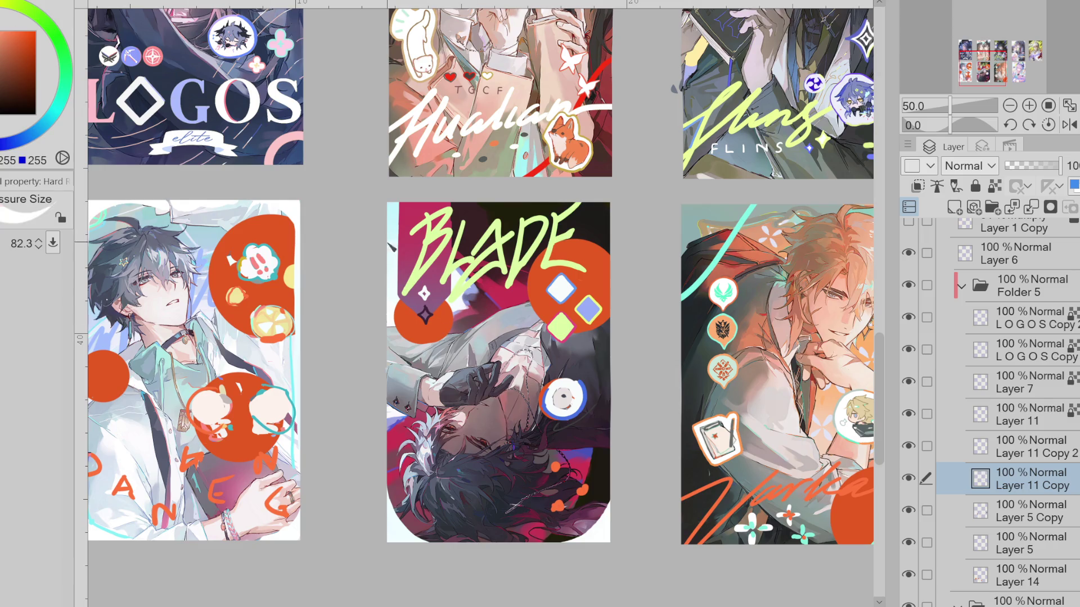
{"action": "left_click_drag", "start_coordinate": [433, 309], "coordinate": [427, 319]}
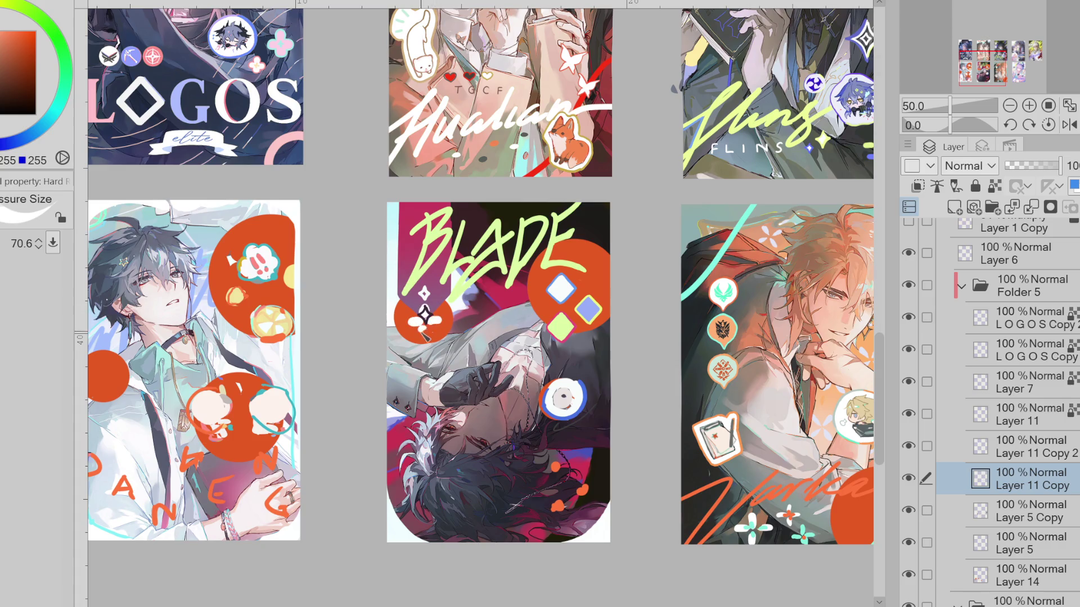
{"action": "key", "text": "p"}
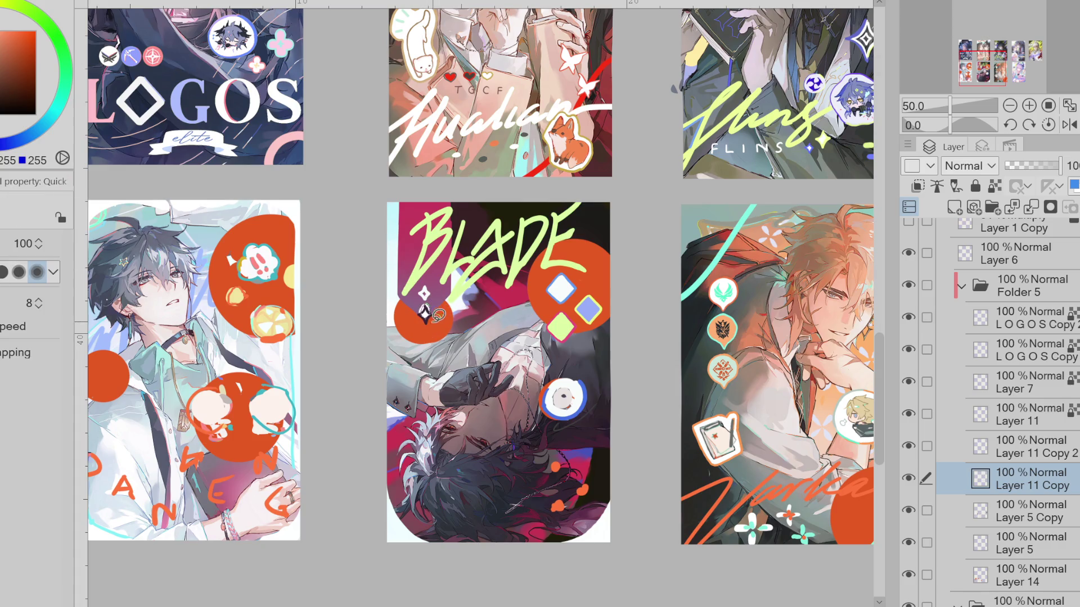
{"action": "left_click_drag", "start_coordinate": [439, 313], "coordinate": [421, 329]}
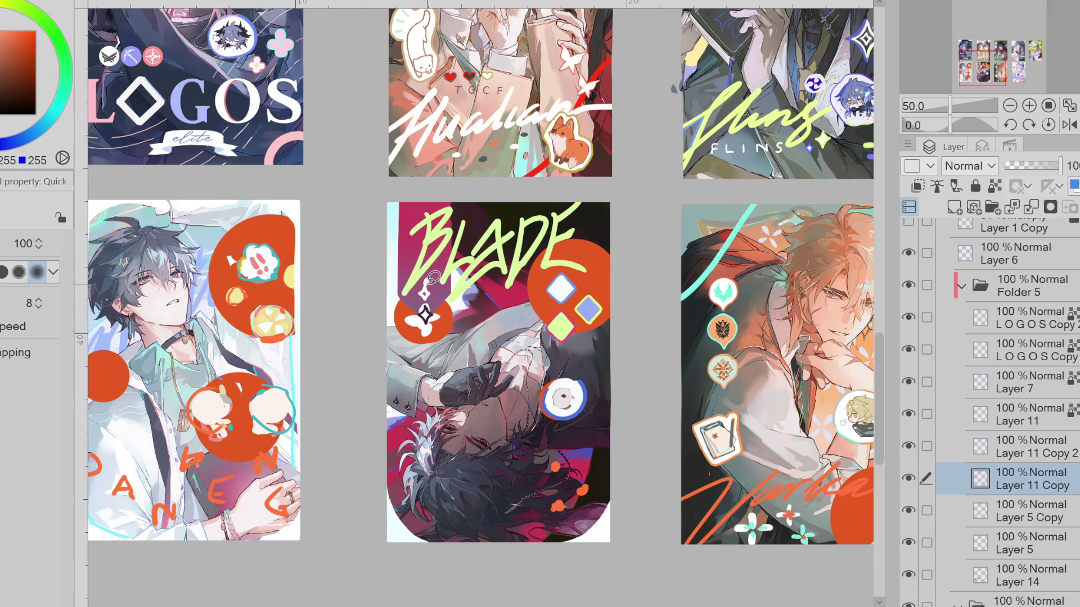
{"action": "mouse_move", "coordinate": [430, 285]}
{"action": "left_mouse_down"}
{"action": "mouse_move", "coordinate": [451, 264]}
{"action": "mouse_move", "coordinate": [460, 305]}
{"action": "mouse_move", "coordinate": [506, 288]}
{"action": "left_mouse_up"}
Erase the black star on Layer 11 Copy 2 so only the white flower remains
{"action": "left_click", "coordinate": [920, 452]}
{"action": "key", "text": "e"}
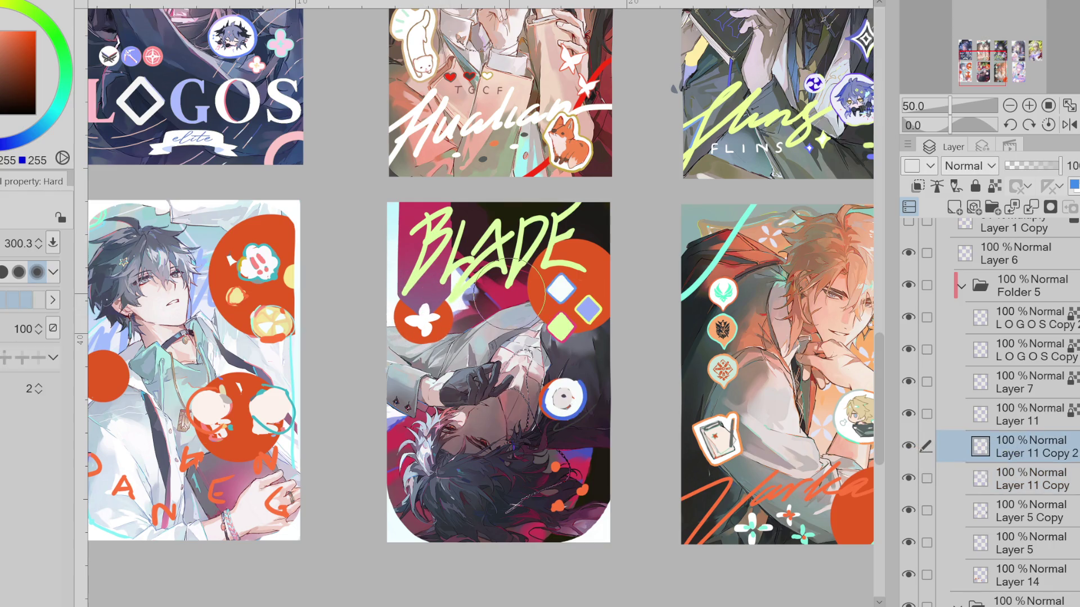
{"action": "left_click", "coordinate": [920, 576]}
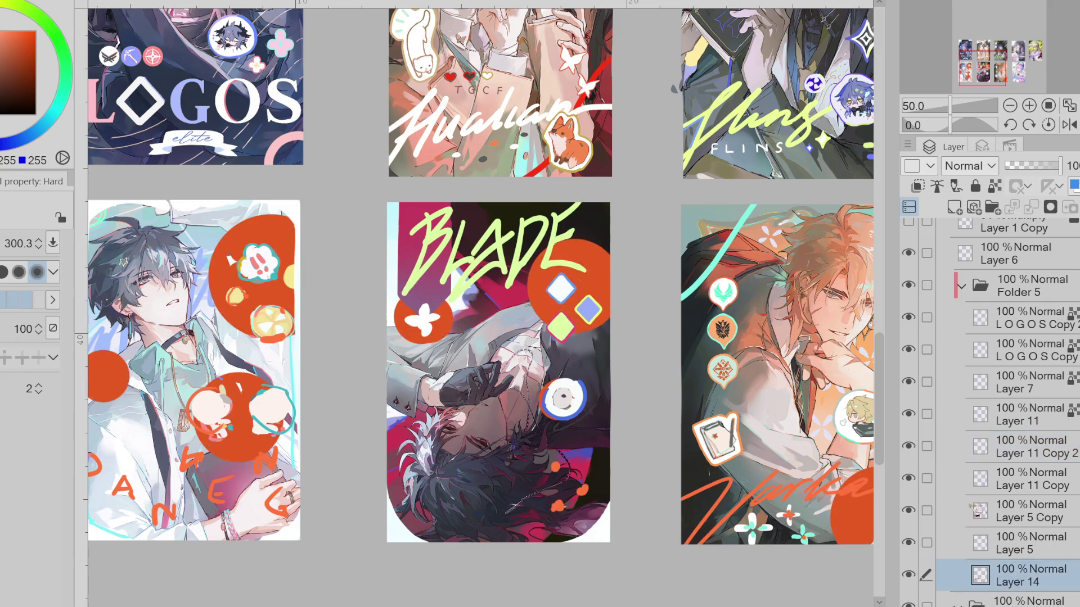
Lower the orange circles' opacity and hide Layer 5 and Layer 11 Copy 2
{"action": "left_click", "coordinate": [1022, 174]}
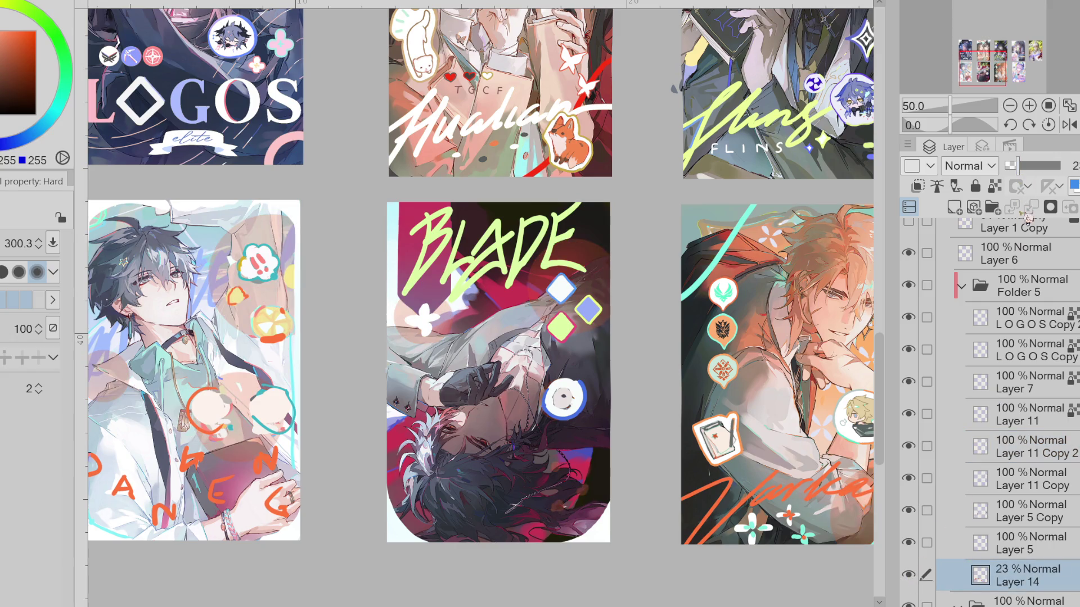
{"action": "left_click", "coordinate": [909, 542]}
{"action": "left_click", "coordinate": [909, 446]}
{"action": "left_click", "coordinate": [992, 456]}
Lasso the BLADE card's diamonds and move them upward
{"action": "key", "text": "m"}
{"action": "left_click_drag", "start_coordinate": [611, 270], "coordinate": [566, 352]}
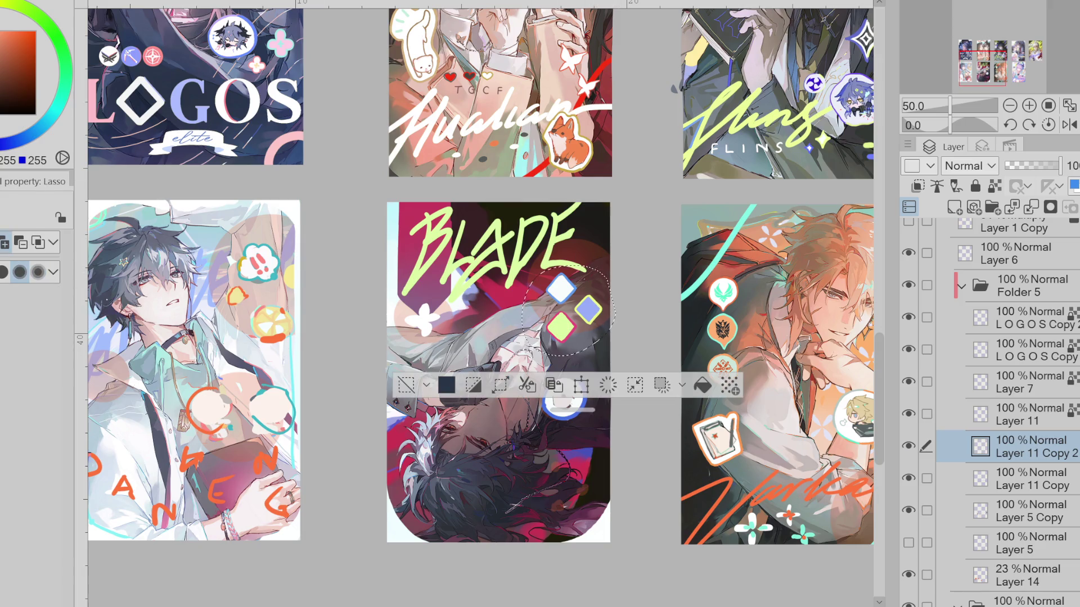
{"action": "left_click", "coordinate": [635, 385]}
{"action": "mouse_move", "coordinate": [612, 342]}
{"action": "left_mouse_down"}
{"action": "mouse_move", "coordinate": [608, 314]}
{"action": "mouse_move", "coordinate": [603, 381]}
{"action": "left_mouse_up"}
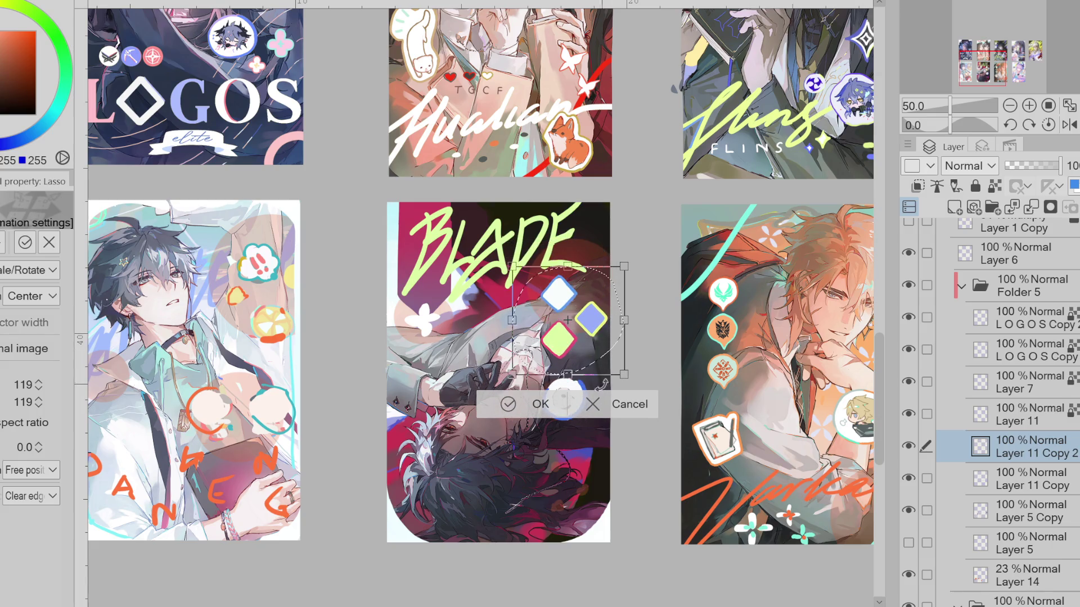
{"action": "key", "text": "Return"}
{"action": "left_click", "coordinate": [406, 388]}
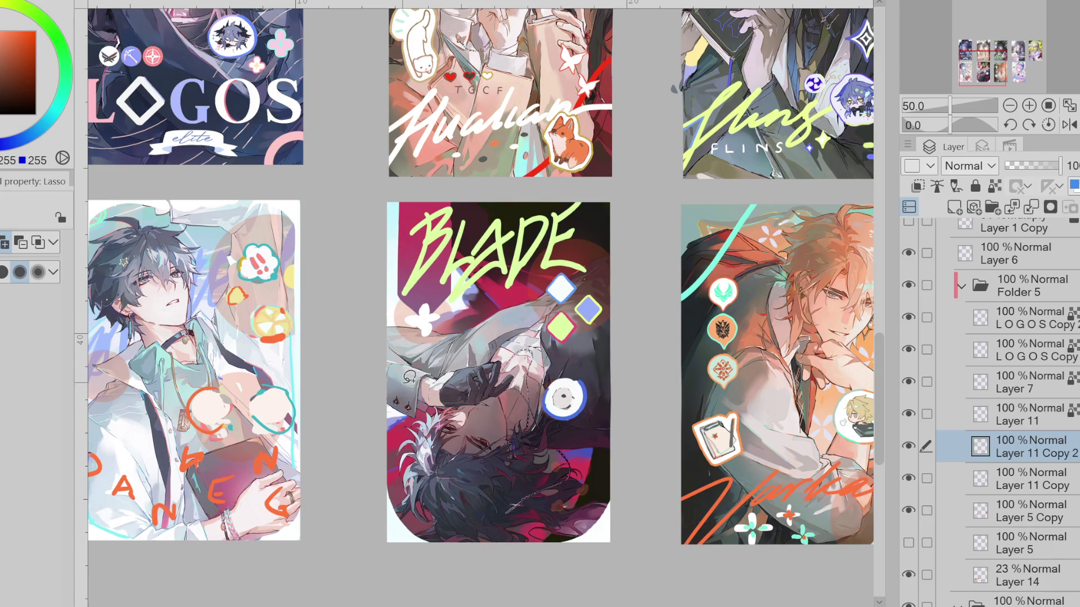
{"action": "key", "text": "b"}
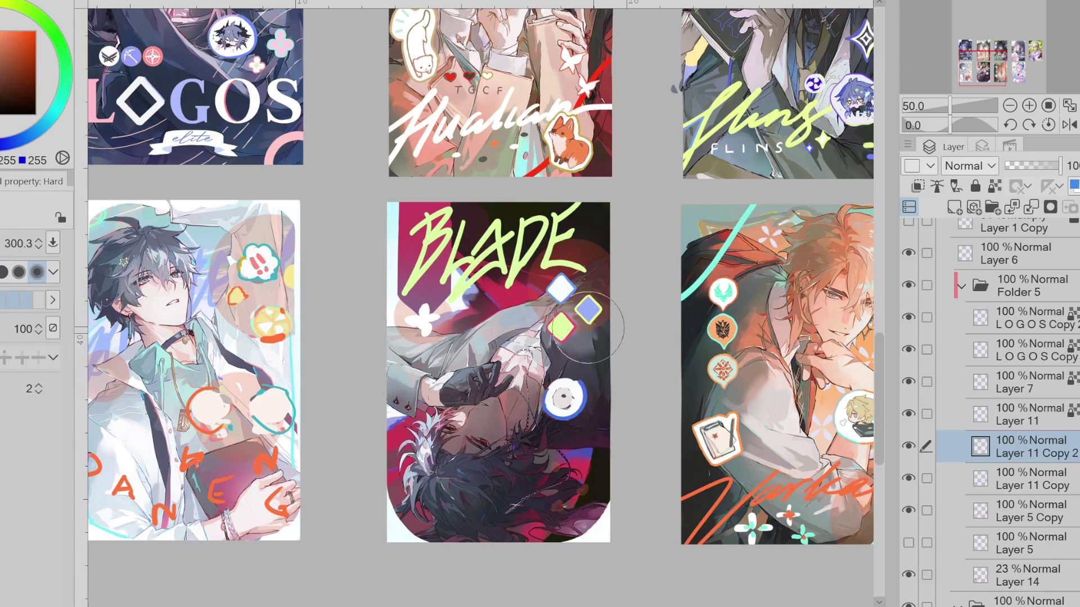
Shrink the round badge on the BLADE card with a free transform
{"action": "key", "text": "m"}
{"action": "mouse_move", "coordinate": [603, 382]}
{"action": "left_mouse_down"}
{"action": "mouse_move", "coordinate": [563, 424]}
{"action": "mouse_move", "coordinate": [452, 335]}
{"action": "left_mouse_up"}
{"action": "key", "text": "ctrl+t"}
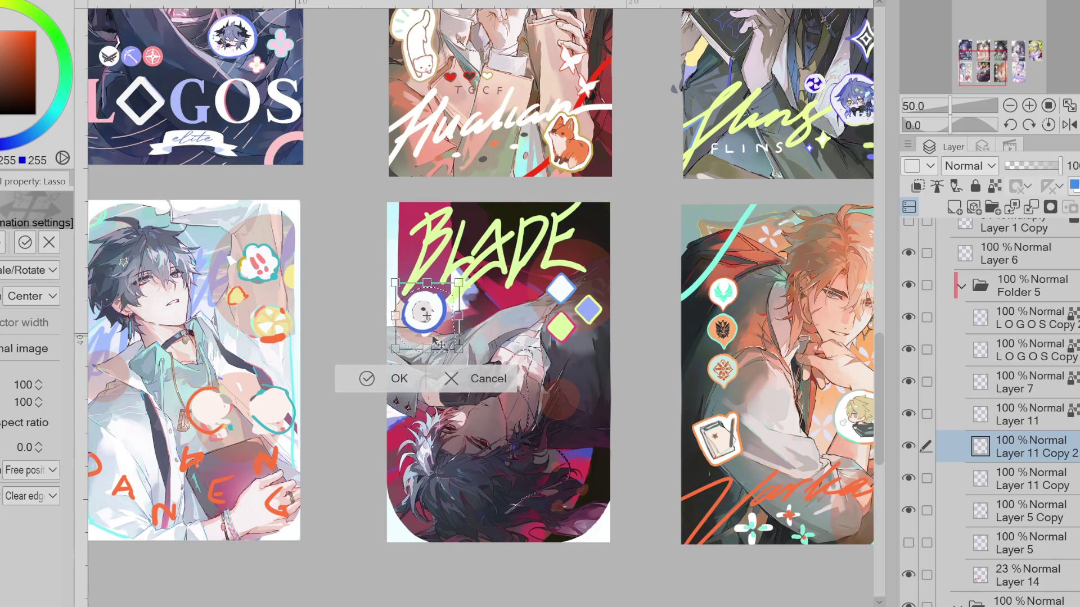
{"action": "mouse_move", "coordinate": [452, 338]}
{"action": "left_mouse_down"}
{"action": "mouse_move", "coordinate": [455, 317]}
{"action": "mouse_move", "coordinate": [410, 361]}
{"action": "left_mouse_up"}
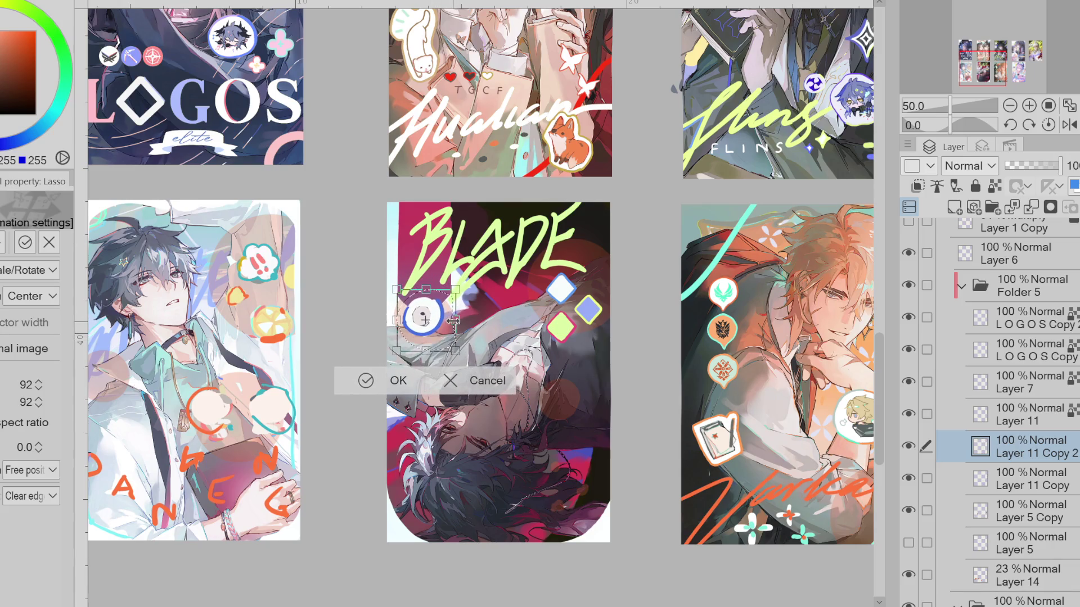
{"action": "left_click", "coordinate": [398, 380]}
{"action": "left_click", "coordinate": [296, 379]}
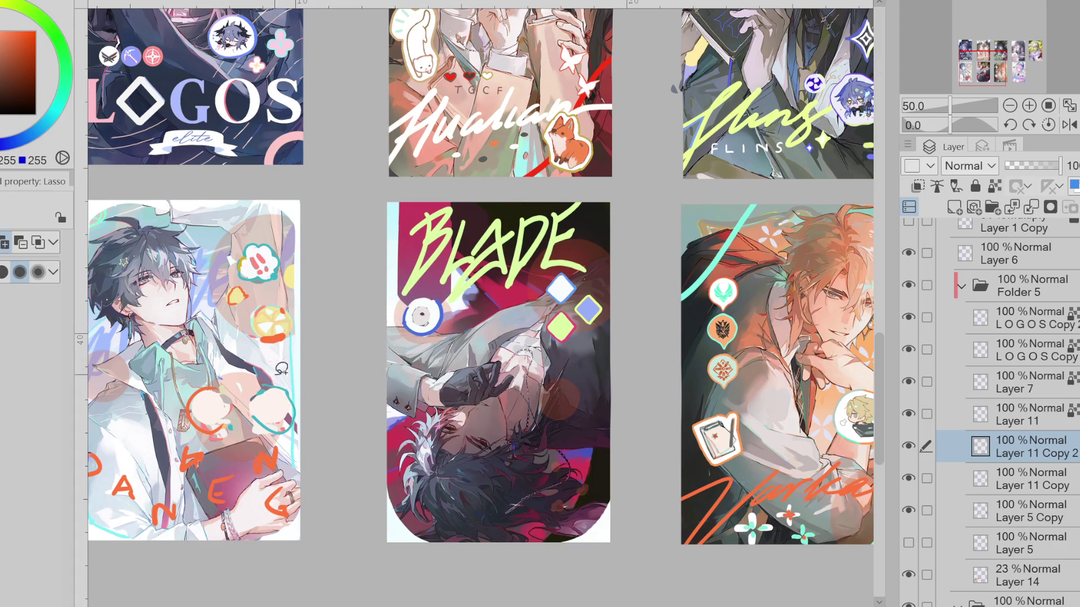
Erase the stray white mark beside the E and paint a pink-outlined flower beside the title
{"action": "key", "text": "e"}
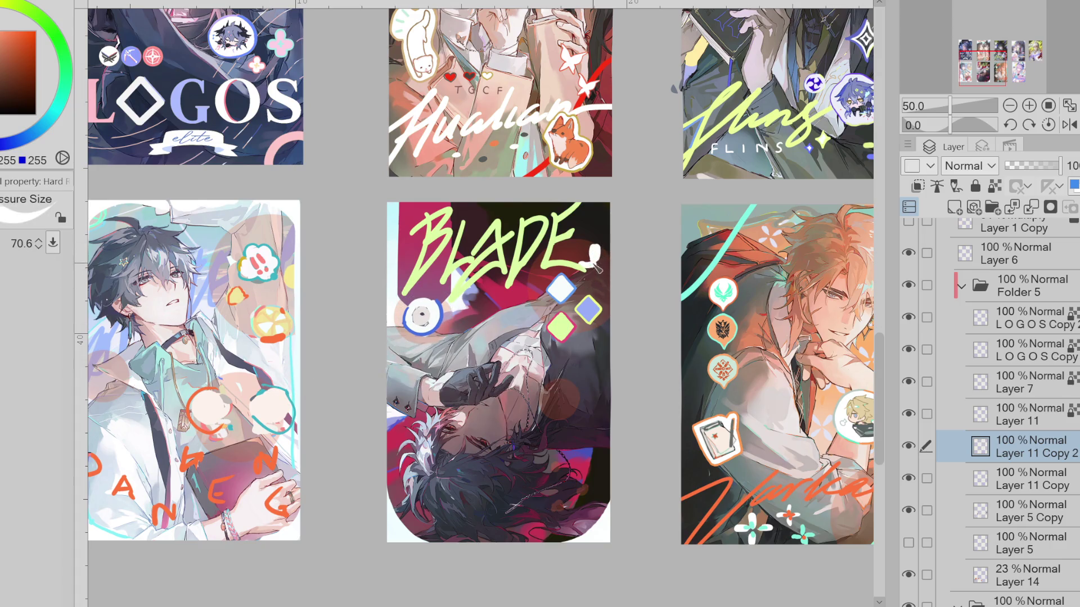
{"action": "left_click_drag", "start_coordinate": [608, 244], "coordinate": [593, 256]}
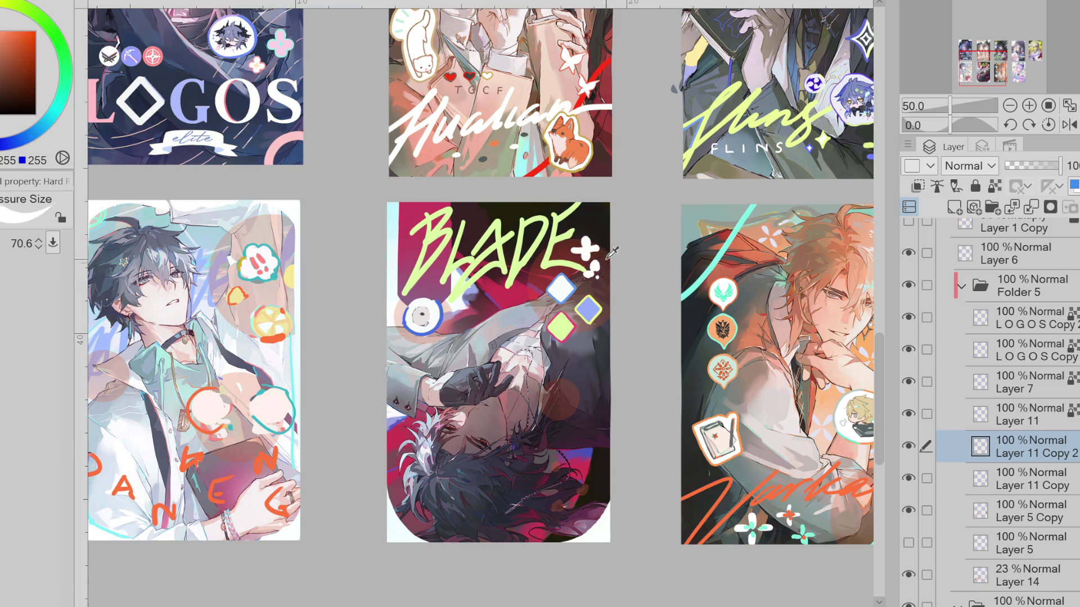
{"action": "left_click_drag", "start_coordinate": [7, 17], "coordinate": [2, 50]}
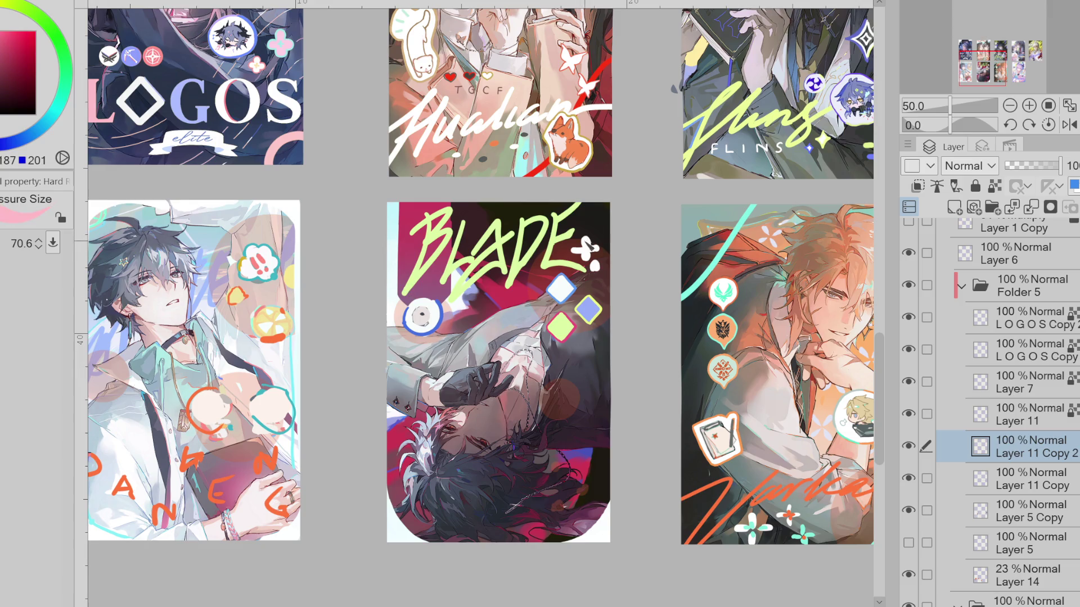
{"action": "left_click_drag", "start_coordinate": [589, 239], "coordinate": [594, 251]}
Eyedrop dark colours from the art and draw a fine dark glyph inside the badge
{"action": "left_click", "coordinate": [562, 323], "text": "alt"}
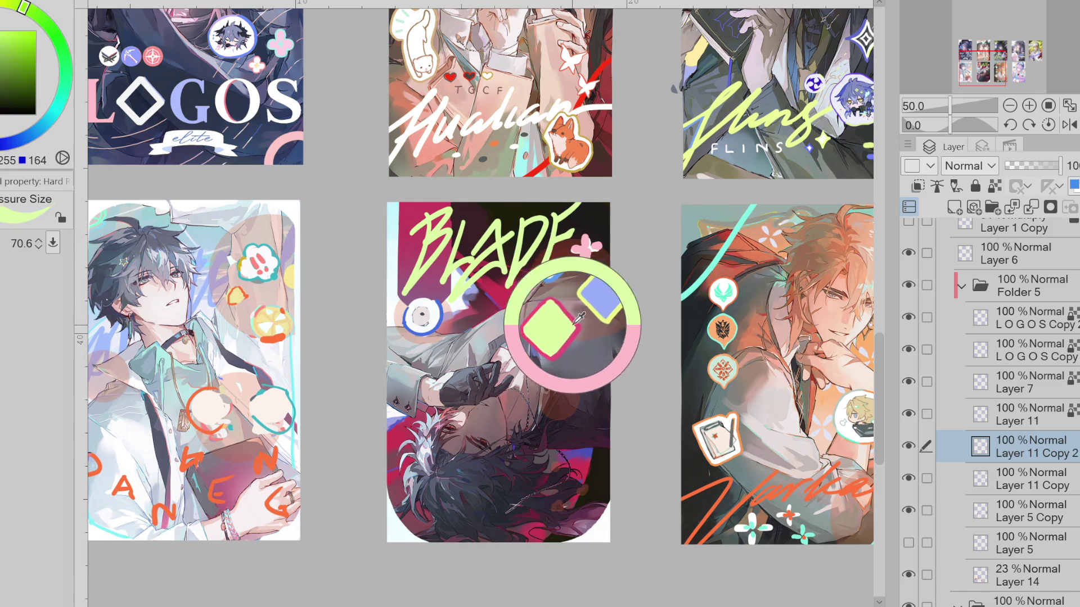
{"action": "left_click", "coordinate": [570, 309], "text": "alt"}
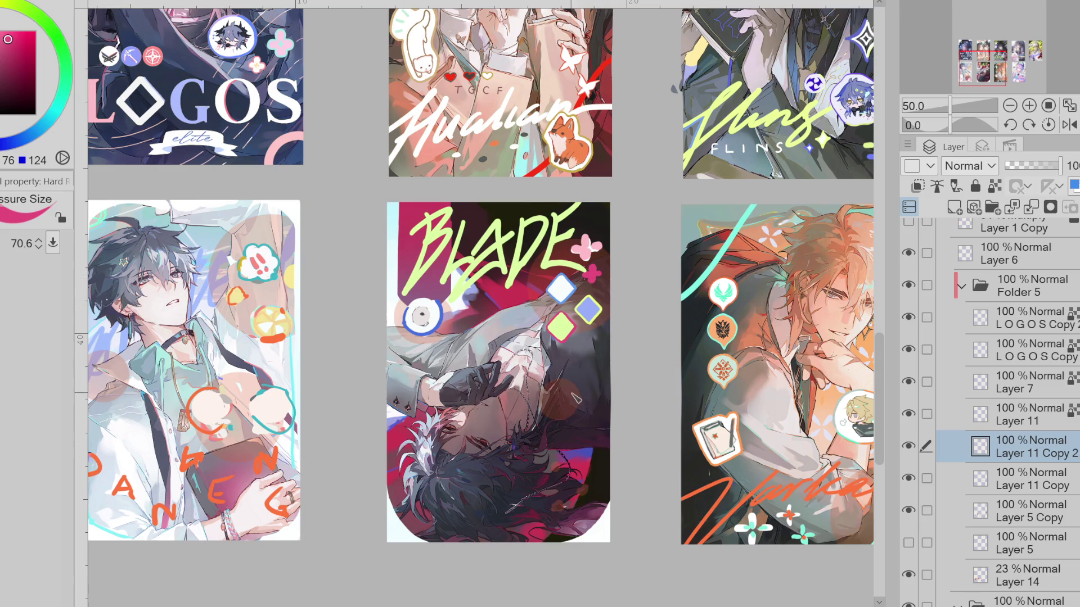
{"action": "left_click", "coordinate": [420, 316], "text": "alt"}
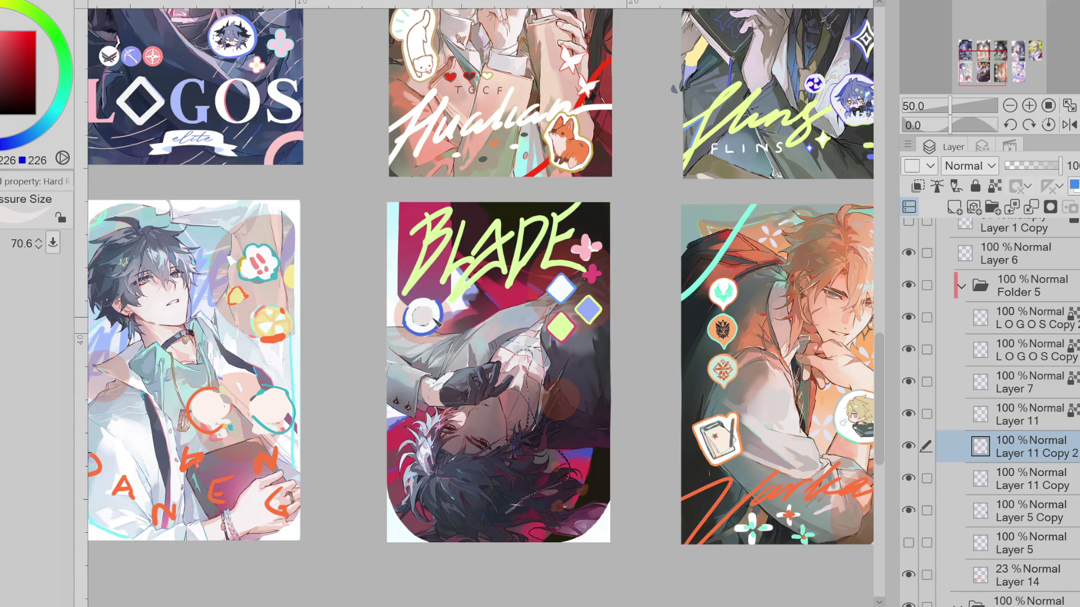
{"action": "left_click_drag", "start_coordinate": [487, 463], "coordinate": [455, 422]}
{"action": "left_click", "coordinate": [420, 317], "text": "alt"}
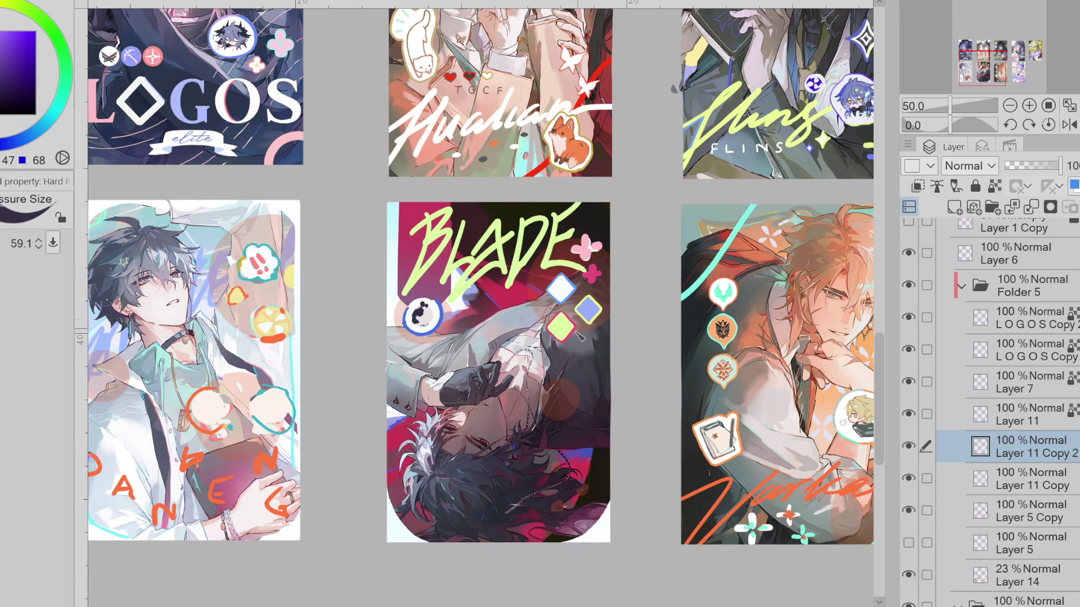
{"action": "left_click_drag", "start_coordinate": [571, 389], "coordinate": [565, 400]}
{"action": "left_click", "coordinate": [562, 395], "text": "ctrl+shift"}
{"action": "key", "text": "e"}
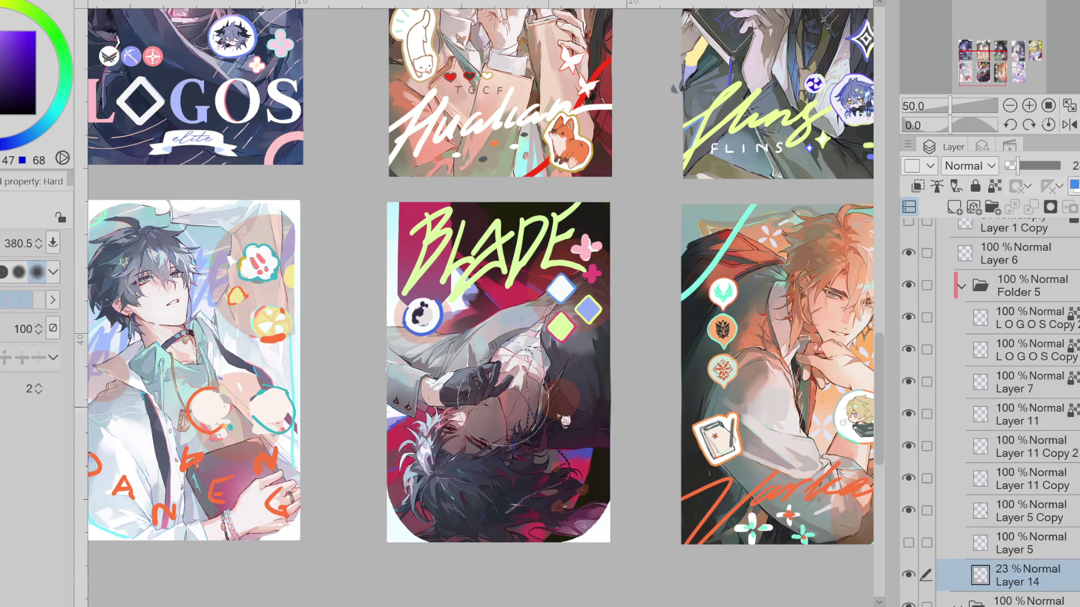
{"action": "scroll", "coordinate": [598, 420], "scroll_direction": "down", "scroll_amount": 2}
{"action": "scroll", "coordinate": [597, 420], "scroll_direction": "up", "scroll_amount": 2}
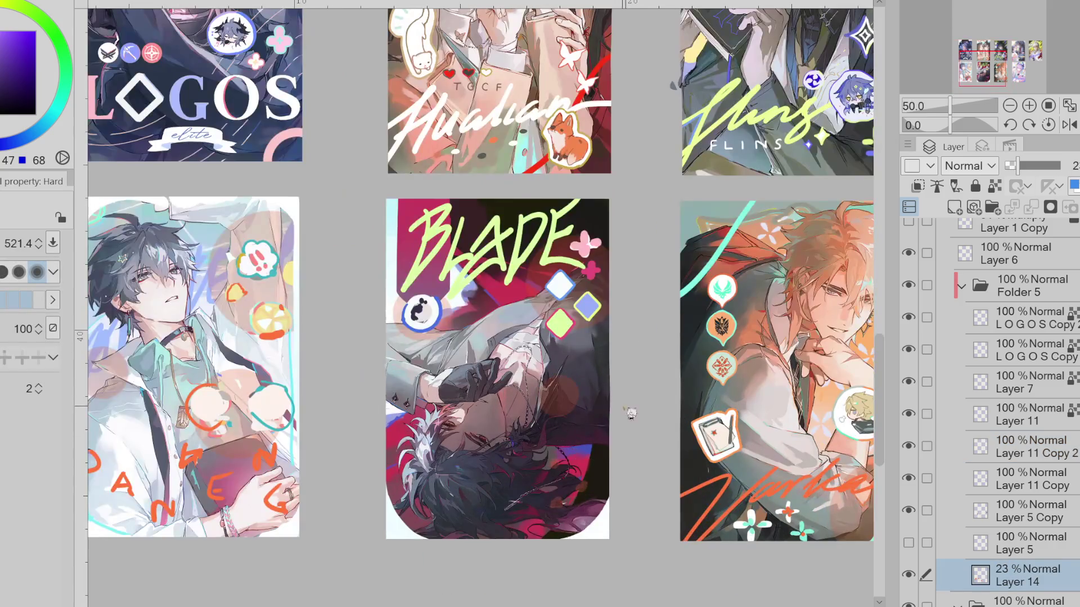
Hide Layer 11 Copy and make Layer 5 Copy the working layer
{"action": "key", "text": "b"}
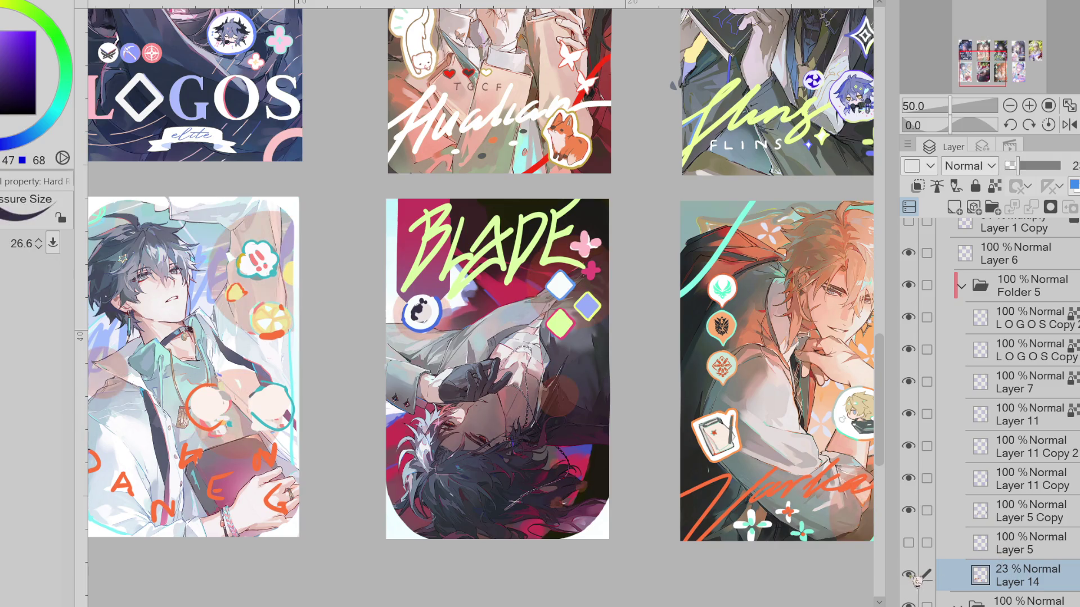
{"action": "left_click", "coordinate": [1029, 559]}
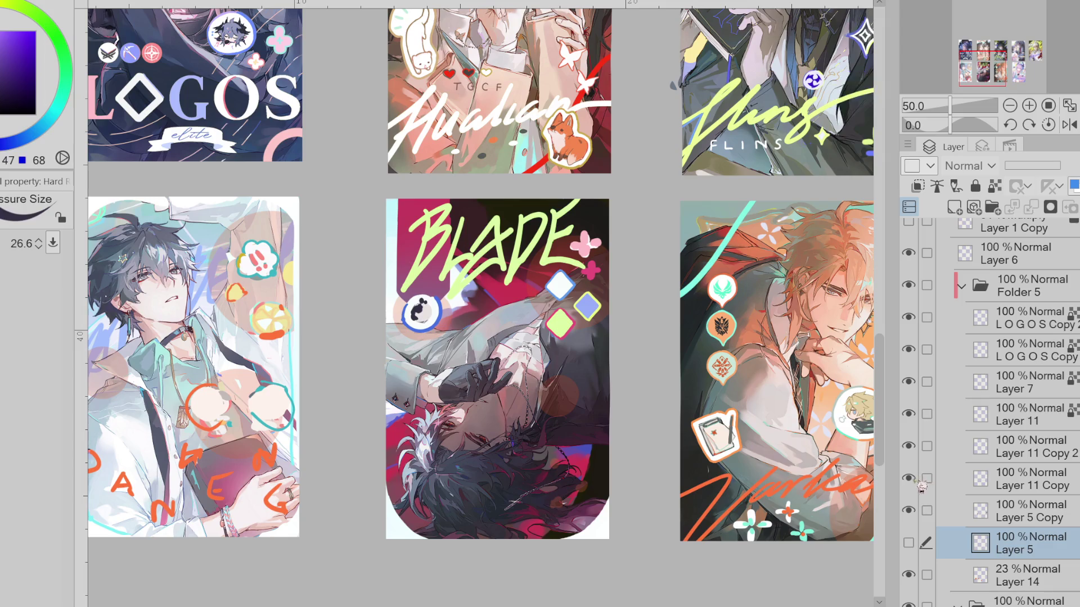
{"action": "left_click", "coordinate": [1025, 475]}
{"action": "left_click", "coordinate": [910, 479]}
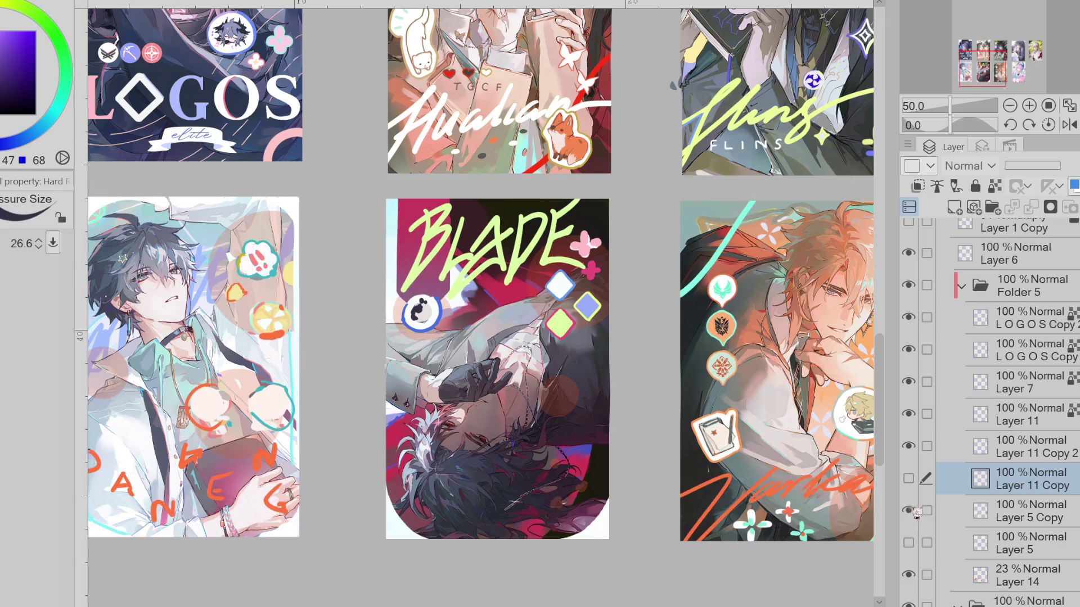
{"action": "left_click", "coordinate": [1022, 498]}
Lasso the BLADE card's pale background shapes and move them toward its upper left
{"action": "key", "text": "m"}
{"action": "mouse_move", "coordinate": [469, 190]}
{"action": "left_mouse_down"}
{"action": "mouse_move", "coordinate": [493, 314]}
{"action": "mouse_move", "coordinate": [641, 368]}
{"action": "mouse_move", "coordinate": [643, 346]}
{"action": "mouse_move", "coordinate": [629, 336]}
{"action": "left_mouse_up"}
{"action": "key", "text": "ctrl+t"}
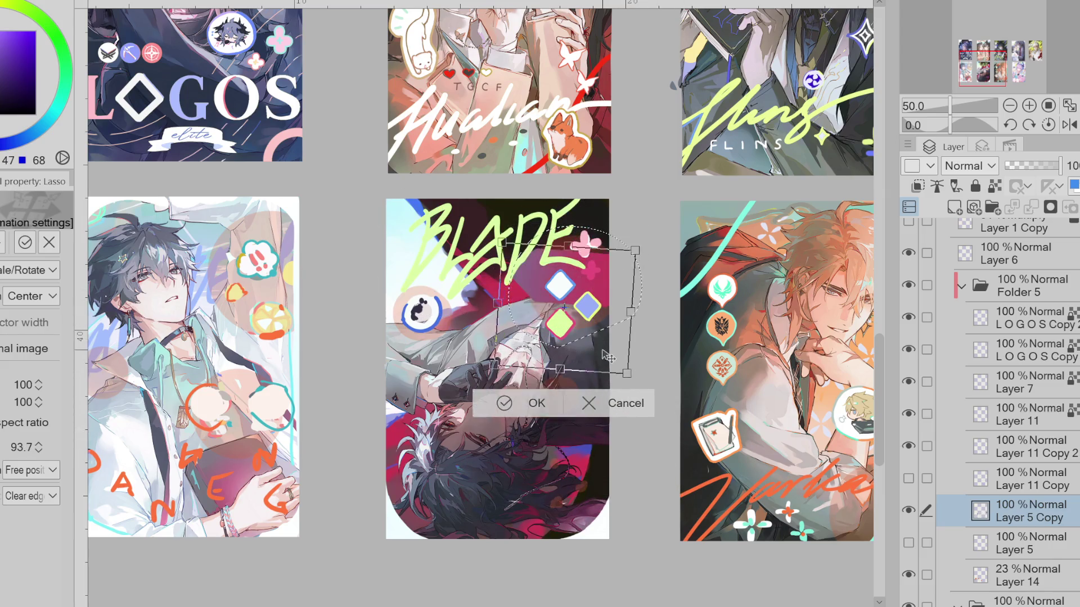
{"action": "mouse_move", "coordinate": [625, 352]}
{"action": "left_mouse_down"}
{"action": "mouse_move", "coordinate": [449, 306]}
{"action": "mouse_move", "coordinate": [469, 295]}
{"action": "left_mouse_up"}
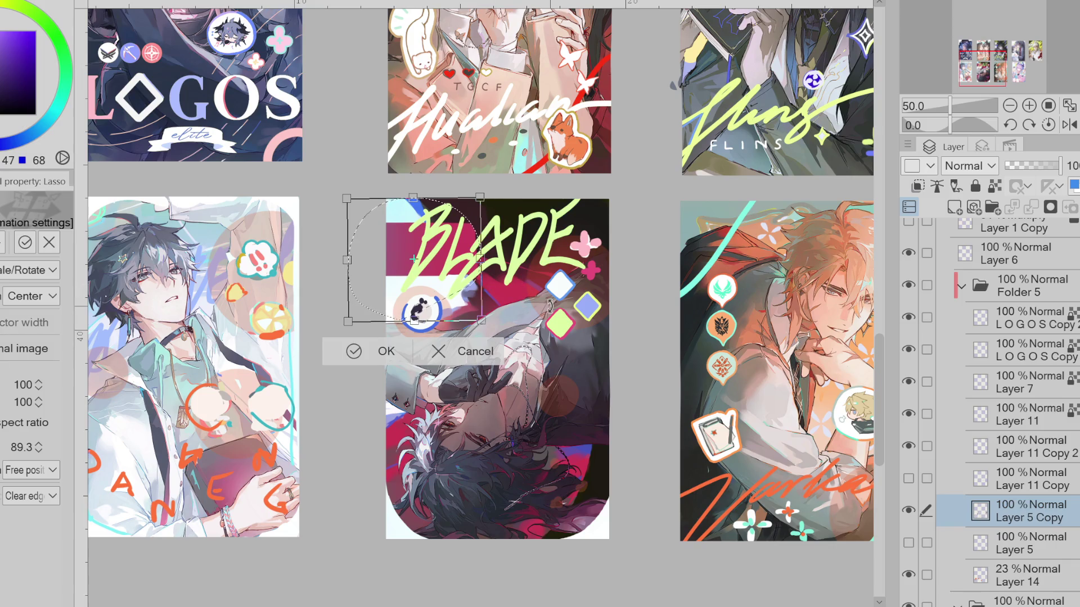
{"action": "left_click", "coordinate": [359, 357]}
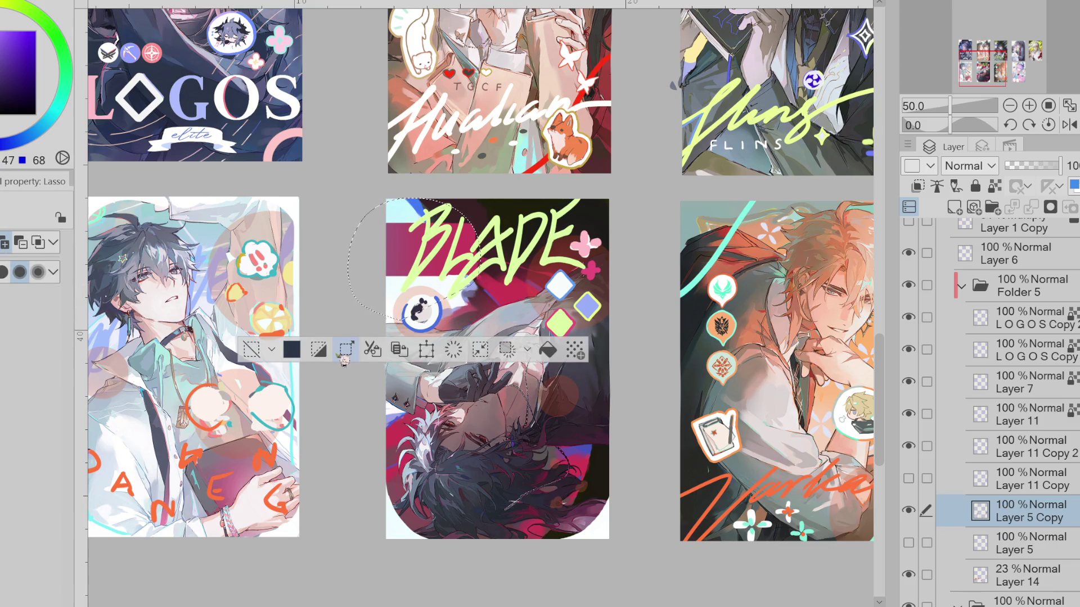
{"action": "left_click", "coordinate": [251, 349]}
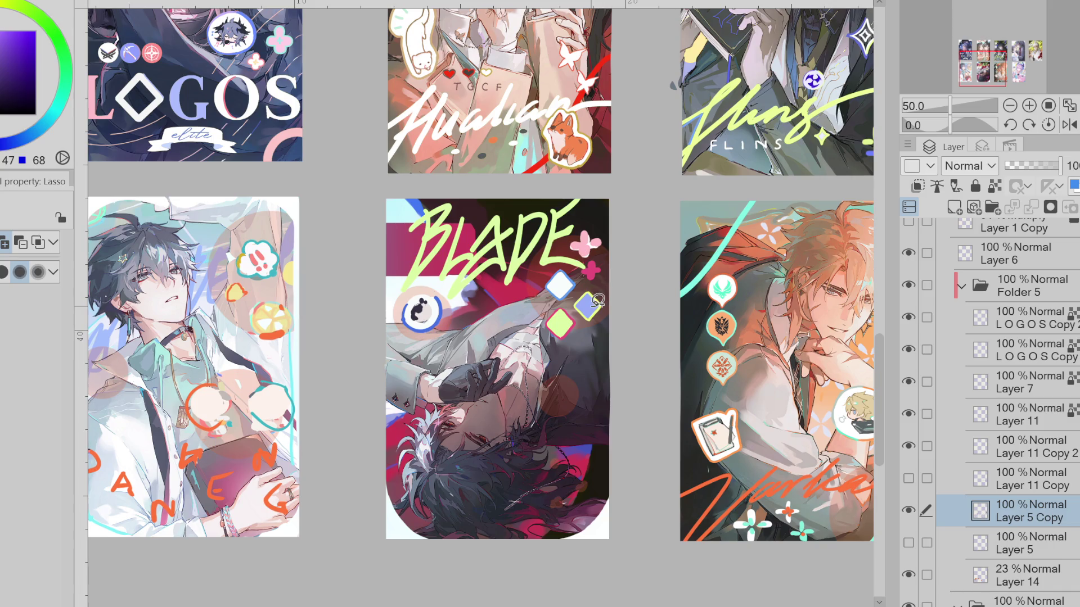
Hide the 23% overlay Layer 14 and return to Layer 5 Copy after checking the full sheet
{"action": "left_click", "coordinate": [918, 578]}
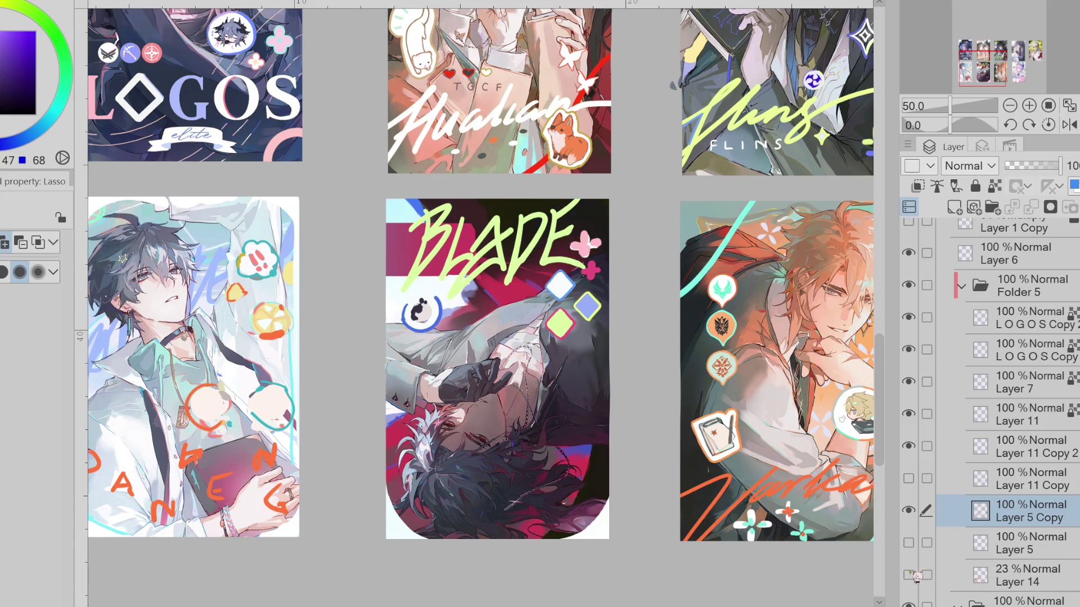
{"action": "left_click", "coordinate": [924, 576]}
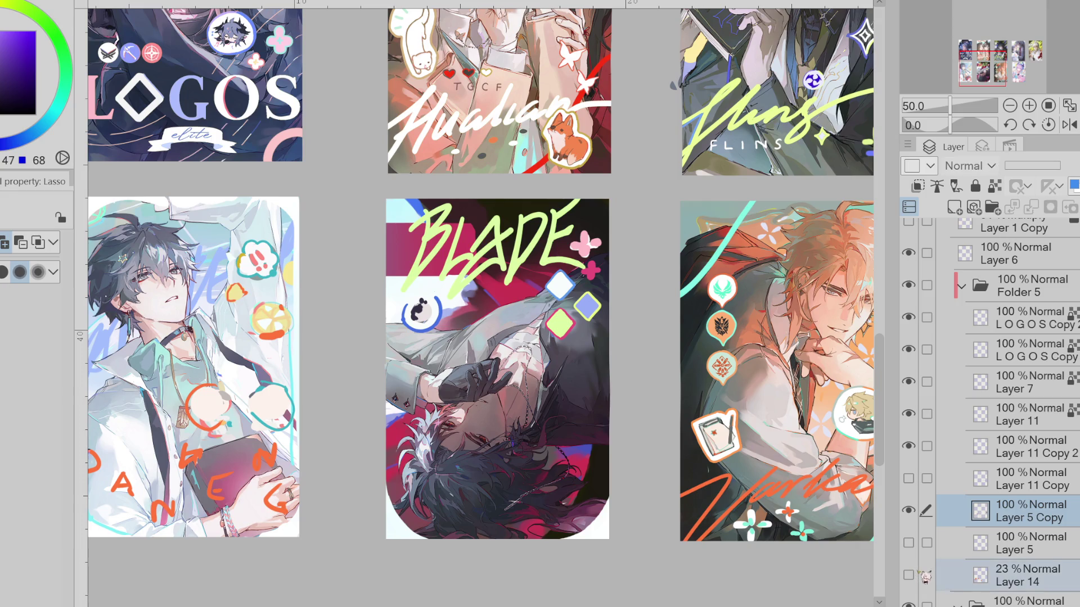
{"action": "key", "text": "ctrl+minus"}
{"action": "key", "text": "ctrl+minus"}
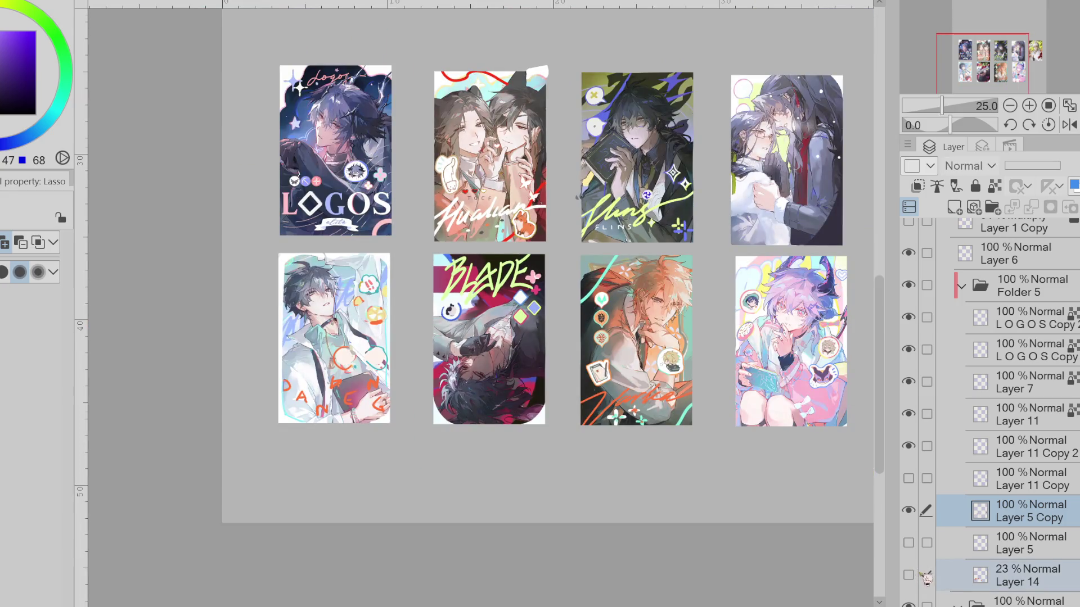
{"action": "key", "text": "ctrl+plus"}
{"action": "key", "text": "ctrl+plus"}
{"action": "left_click", "coordinate": [1021, 570]}
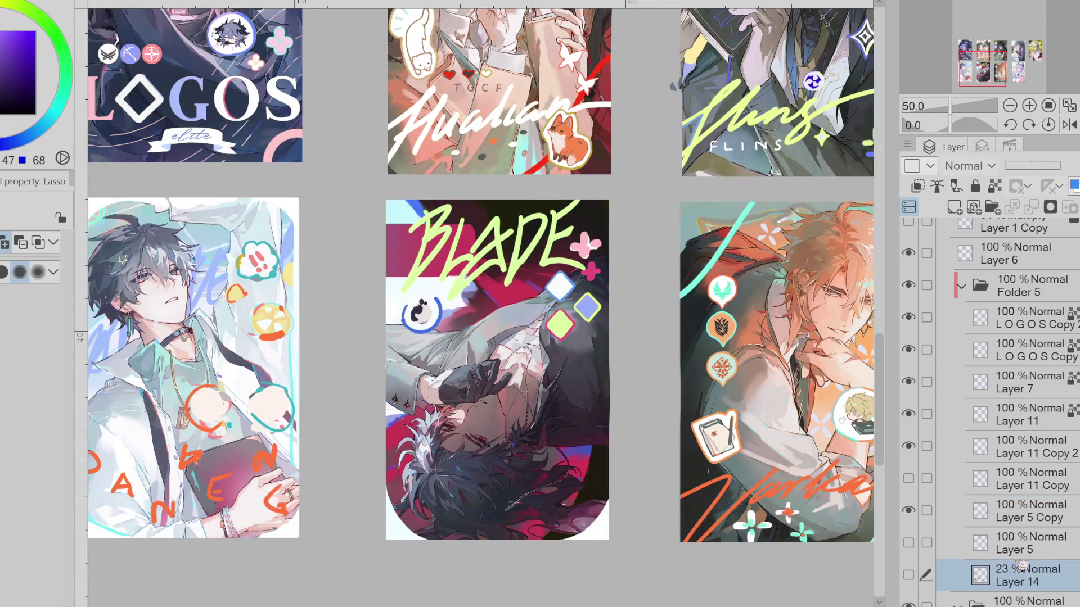
{"action": "left_click", "coordinate": [1009, 517]}
Ready a small pink brush for the next marks
{"action": "key", "text": "b"}
{"action": "left_click_drag", "start_coordinate": [505, 258], "coordinate": [483, 277]}
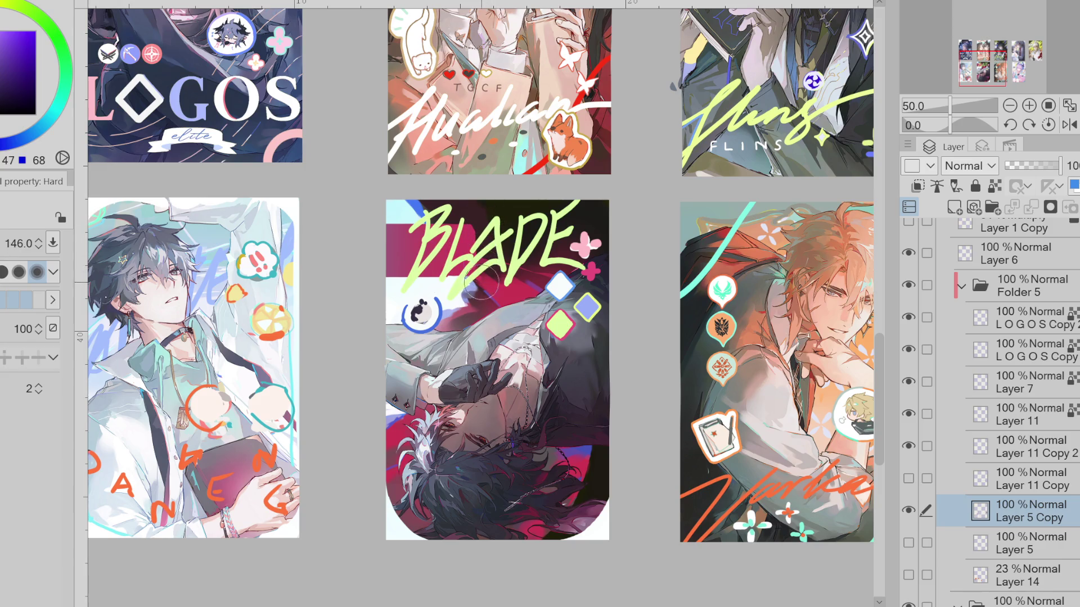
{"action": "key", "text": "alt+bracketright"}
{"action": "key", "text": "alt+bracketright"}
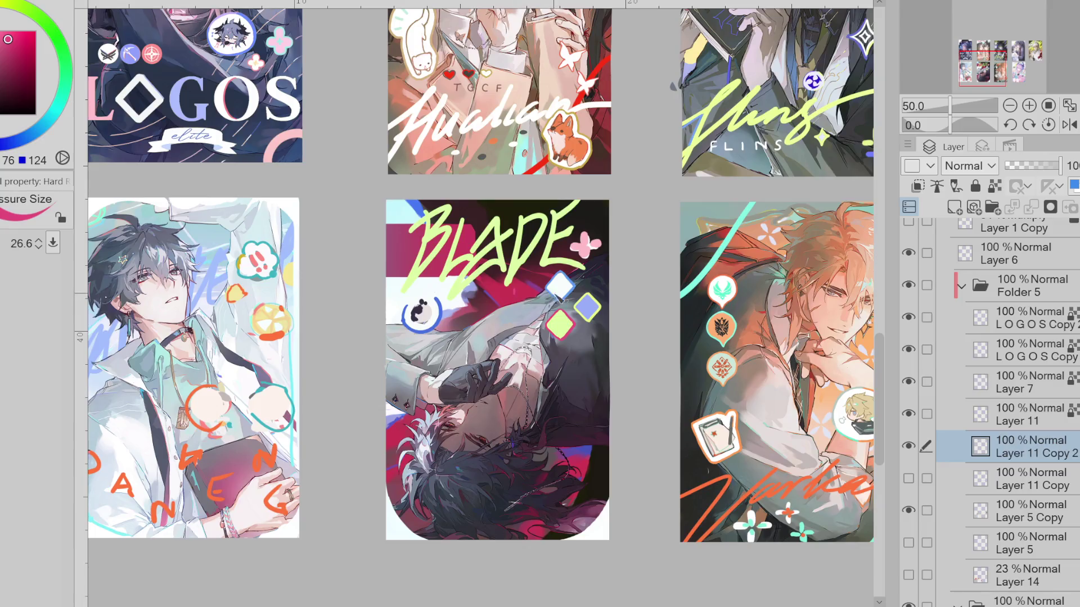
Try pink strokes across the BLADE card's lower right and undo them
{"action": "left_click", "coordinate": [594, 274], "text": "alt"}
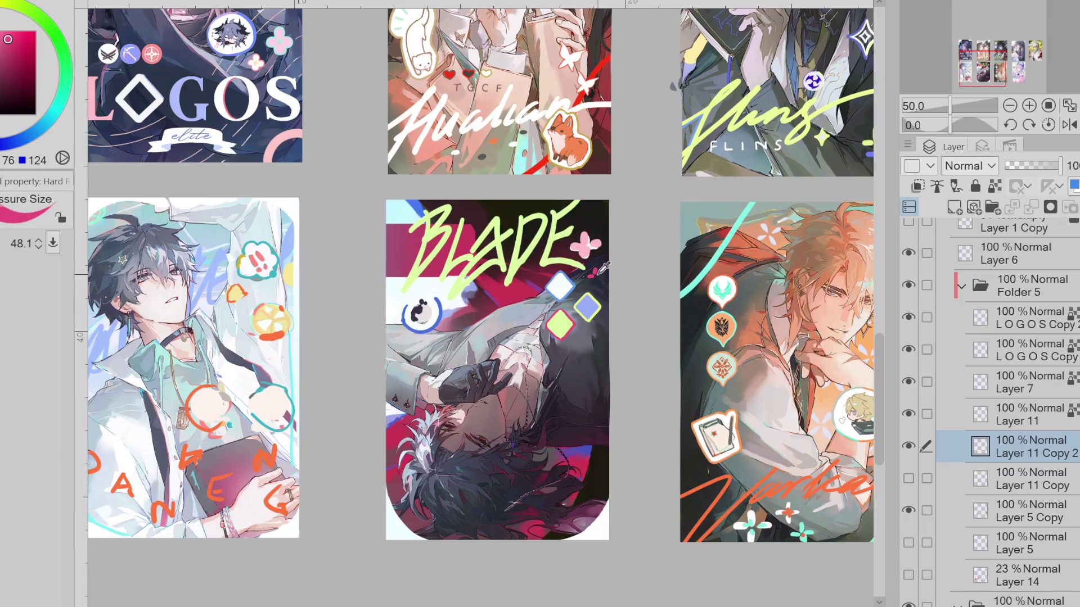
{"action": "mouse_move", "coordinate": [581, 434]}
{"action": "left_mouse_down"}
{"action": "mouse_move", "coordinate": [609, 453]}
{"action": "mouse_move", "coordinate": [606, 491]}
{"action": "left_mouse_up"}
{"action": "scroll", "coordinate": [583, 451], "scroll_direction": "down", "scroll_amount": 1}
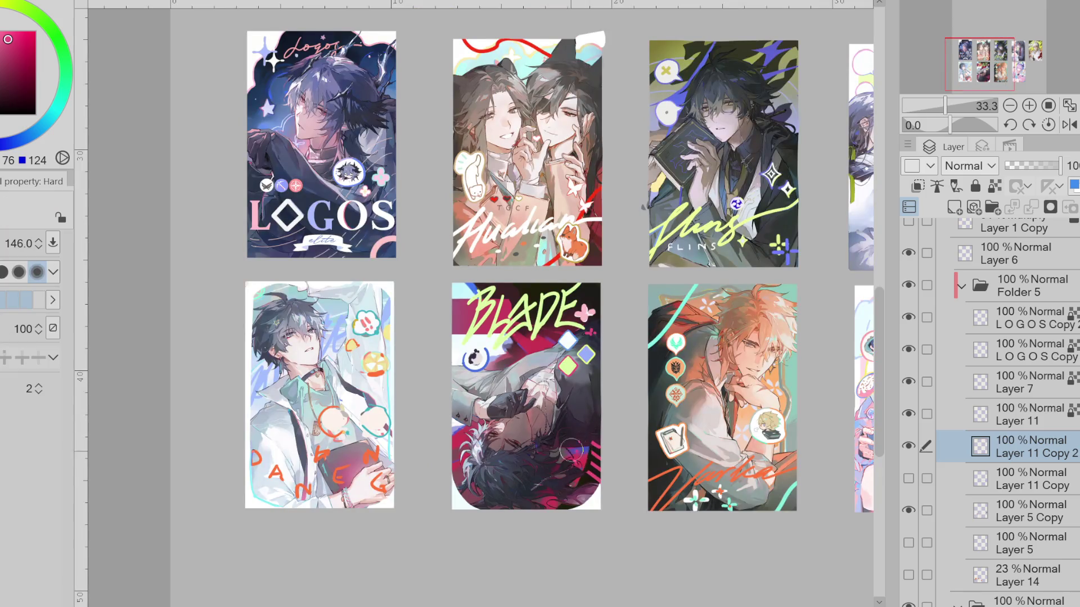
{"action": "left_click_drag", "start_coordinate": [597, 363], "coordinate": [573, 436]}
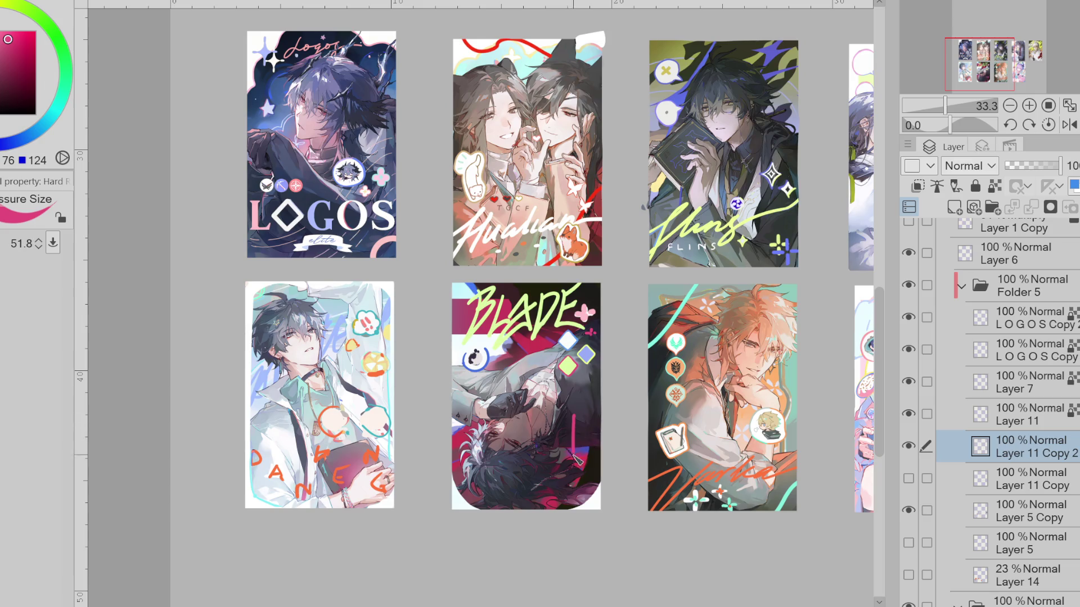
{"action": "left_click_drag", "start_coordinate": [604, 395], "coordinate": [504, 510]}
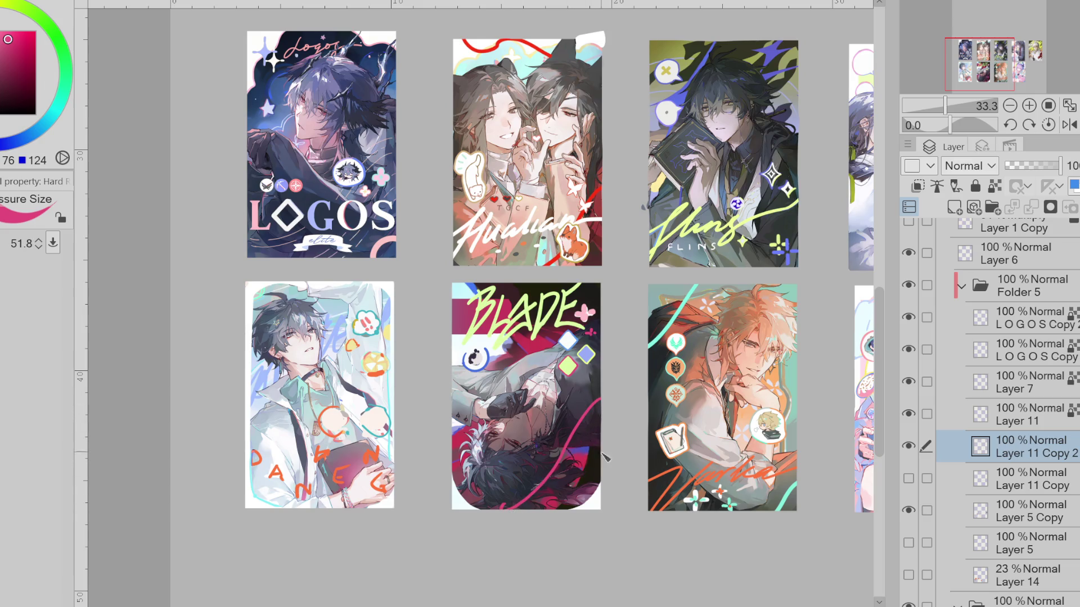
{"action": "key", "text": "ctrl+z"}
{"action": "left_click_drag", "start_coordinate": [473, 333], "coordinate": [590, 451]}
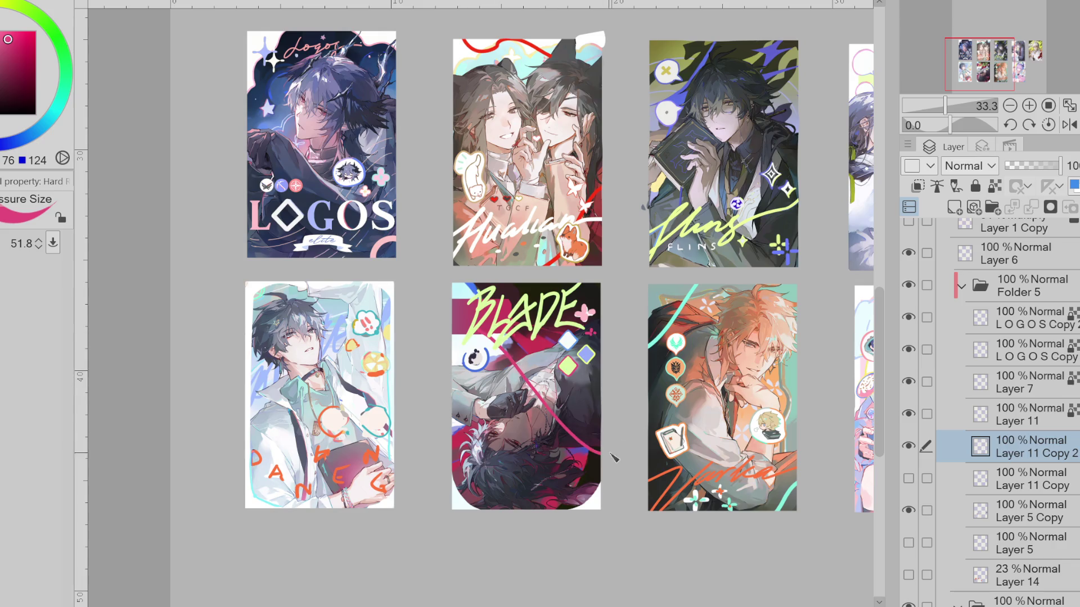
{"action": "key", "text": "ctrl+z"}
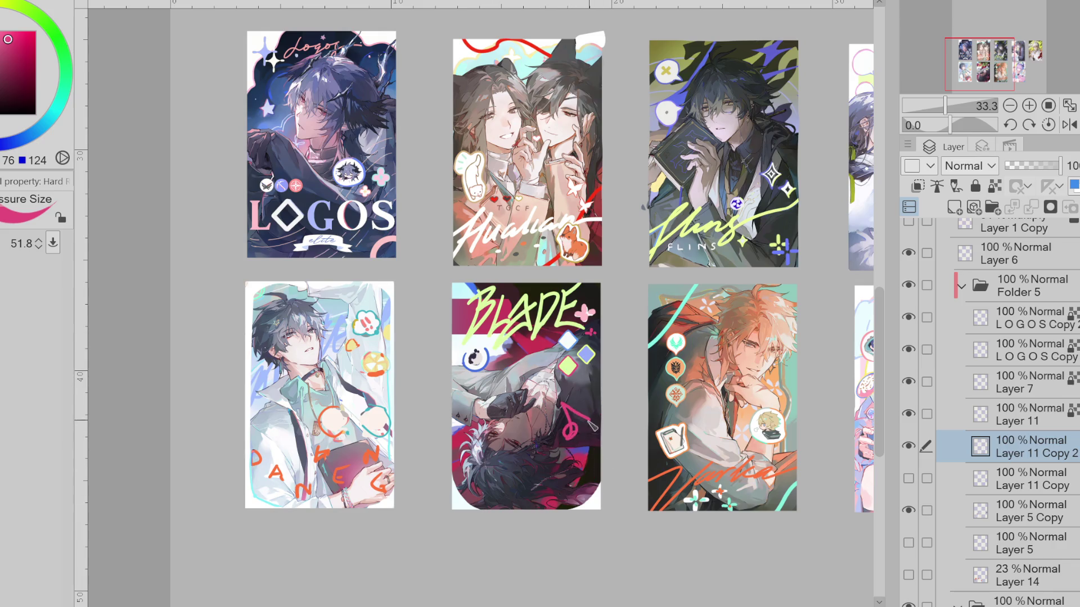
Toggle layer visibility one by one to identify which layer holds each element
{"action": "left_click", "coordinate": [908, 479]}
{"action": "left_click", "coordinate": [909, 575]}
{"action": "left_click", "coordinate": [908, 574]}
{"action": "left_click", "coordinate": [908, 574]}
{"action": "left_click", "coordinate": [909, 574]}
{"action": "left_click", "coordinate": [908, 446]}
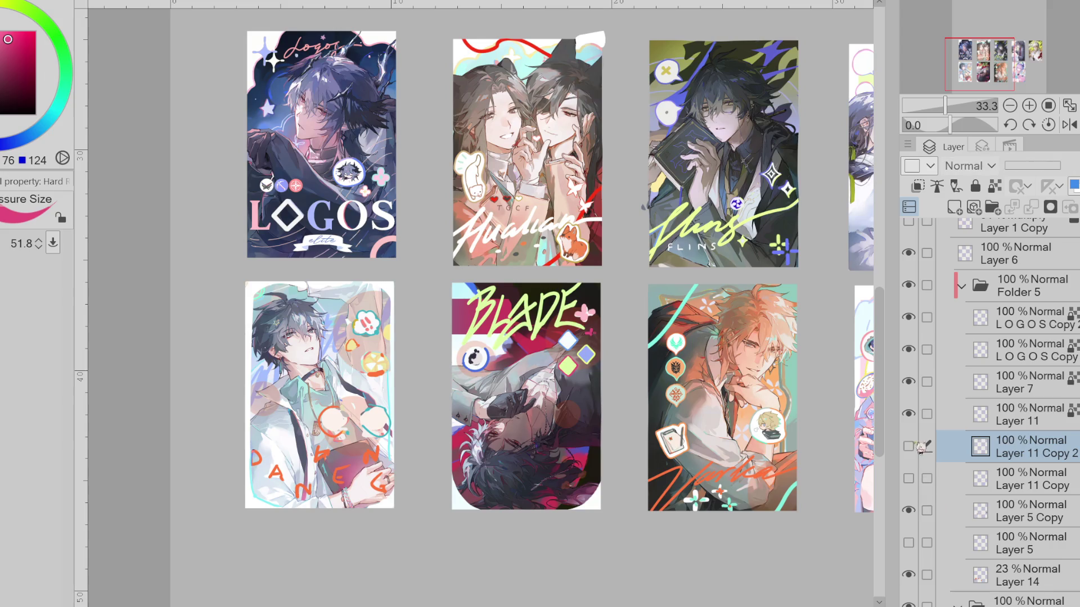
{"action": "left_click", "coordinate": [911, 414]}
{"action": "left_click", "coordinate": [912, 414]}
{"action": "left_click", "coordinate": [911, 382]}
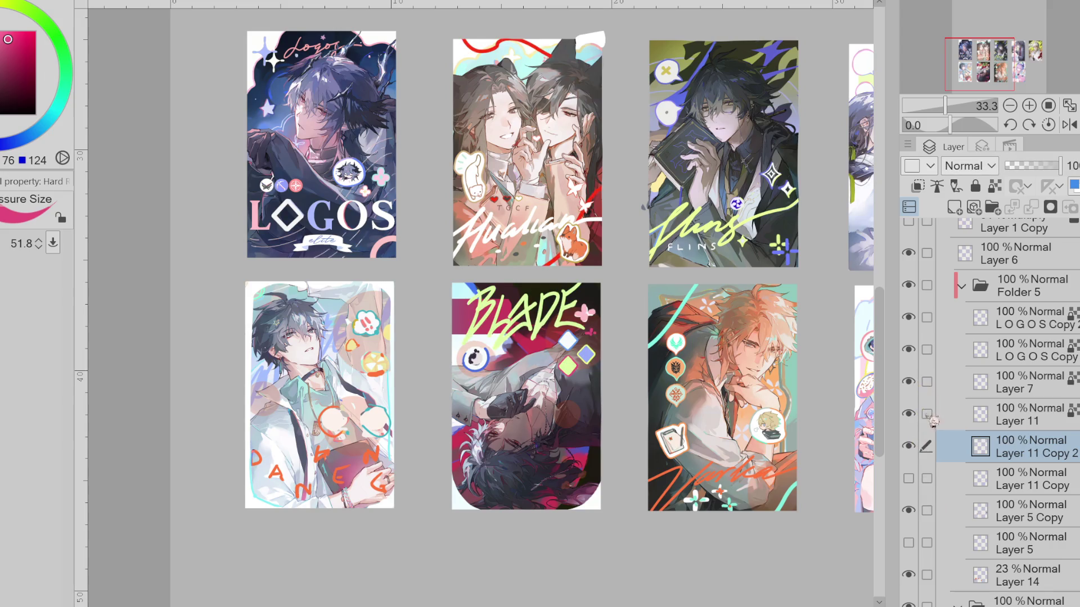
{"action": "left_click", "coordinate": [909, 349]}
{"action": "left_click", "coordinate": [908, 349]}
{"action": "left_click", "coordinate": [909, 443]}
{"action": "left_click", "coordinate": [909, 444]}
Settle on Layer 5 Copy as the bottom-left card's sticker layer and ready the lasso
{"action": "left_click", "coordinate": [908, 510]}
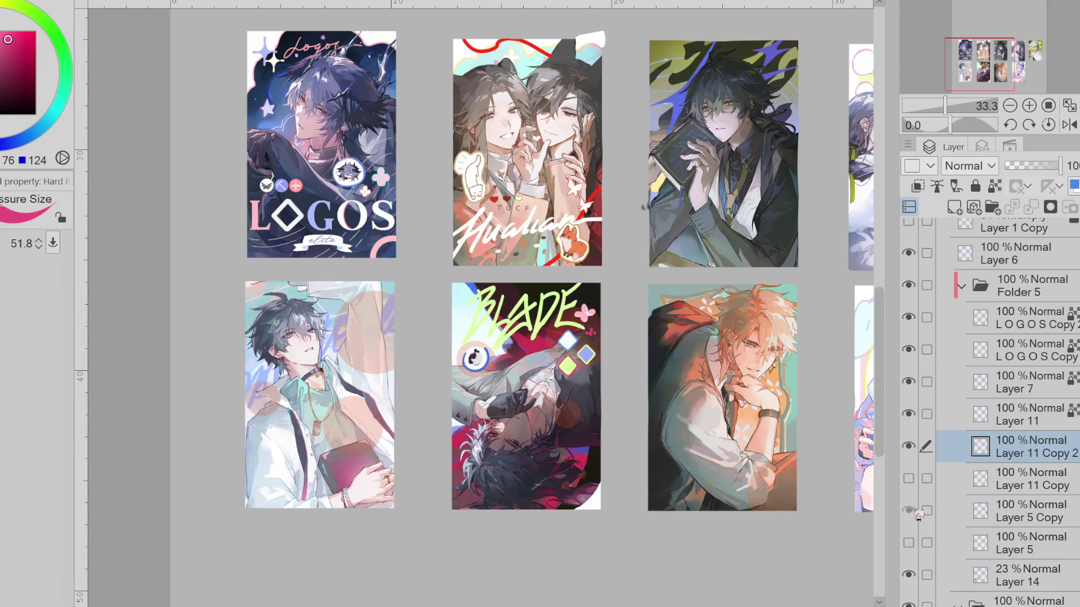
{"action": "left_click", "coordinate": [909, 511]}
{"action": "left_click", "coordinate": [951, 511]}
{"action": "scroll", "coordinate": [171, 260], "scroll_direction": "up", "scroll_amount": 1}
{"action": "key", "text": "m"}
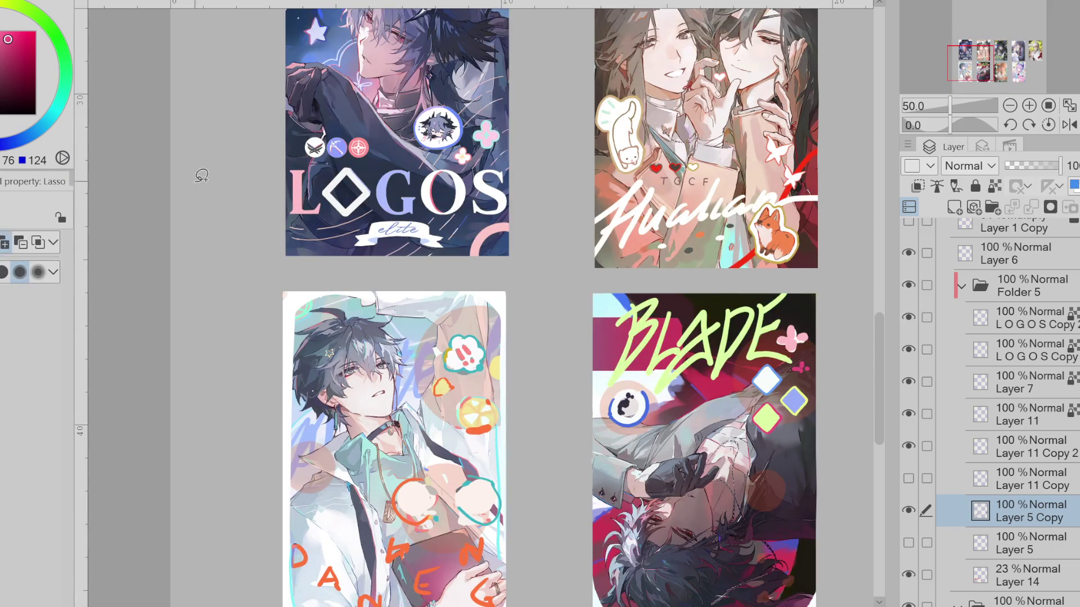
Nudge the orange circle area on the bottom-left card upward
{"action": "mouse_move", "coordinate": [462, 371]}
{"action": "left_mouse_down"}
{"action": "mouse_move", "coordinate": [506, 409]}
{"action": "mouse_move", "coordinate": [503, 384]}
{"action": "mouse_move", "coordinate": [470, 373]}
{"action": "left_mouse_up"}
{"action": "left_click", "coordinate": [470, 481]}
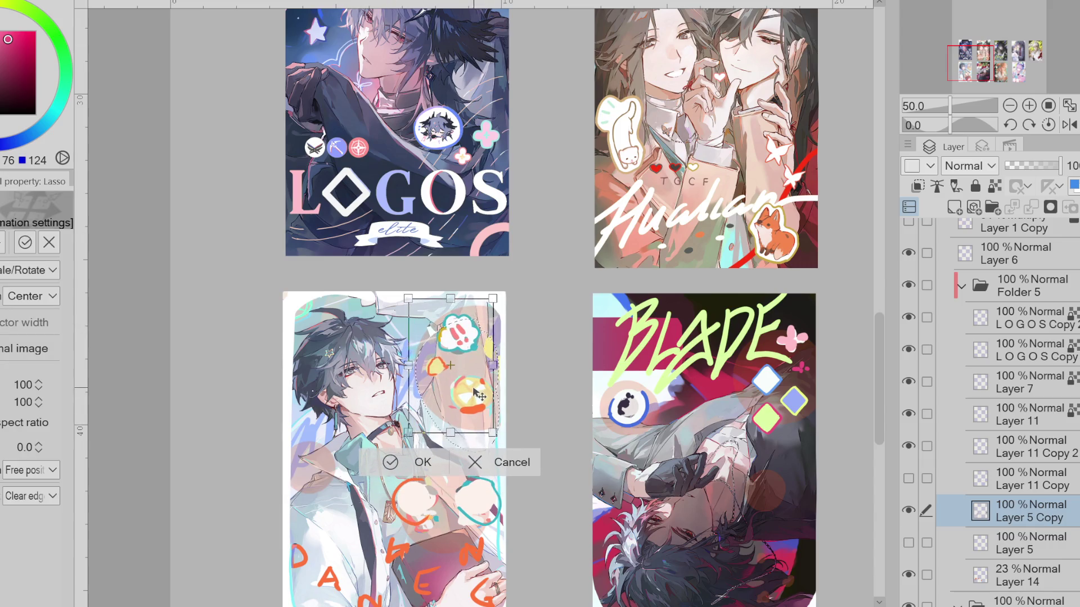
{"action": "left_click", "coordinate": [397, 465]}
Enlarge the exclamation bubble sticker to about 126%
{"action": "left_click_drag", "start_coordinate": [474, 313], "coordinate": [488, 304]}
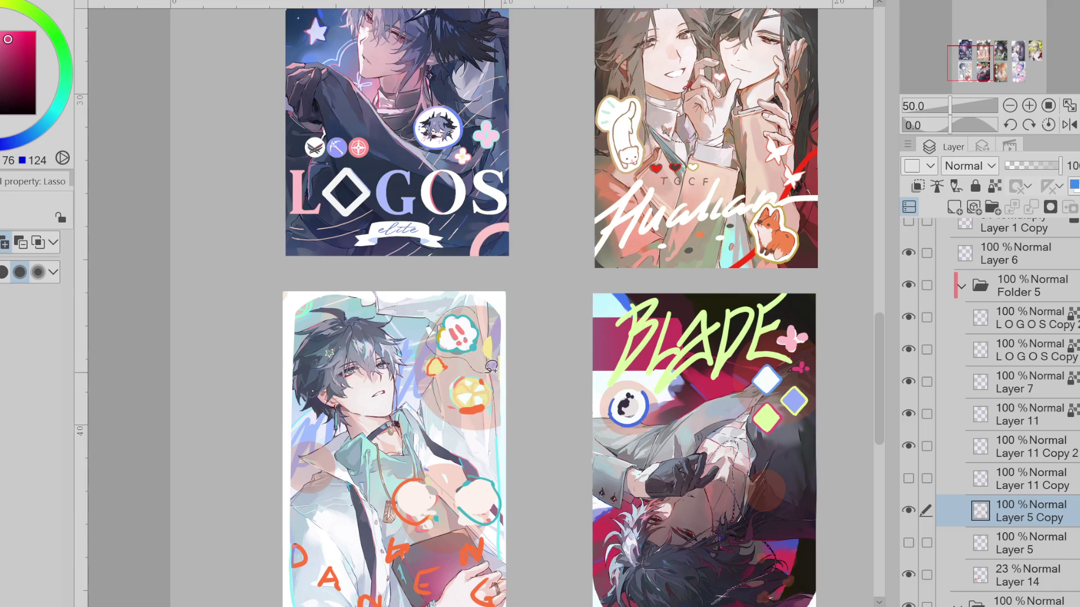
{"action": "left_click_drag", "start_coordinate": [496, 340], "coordinate": [511, 359]}
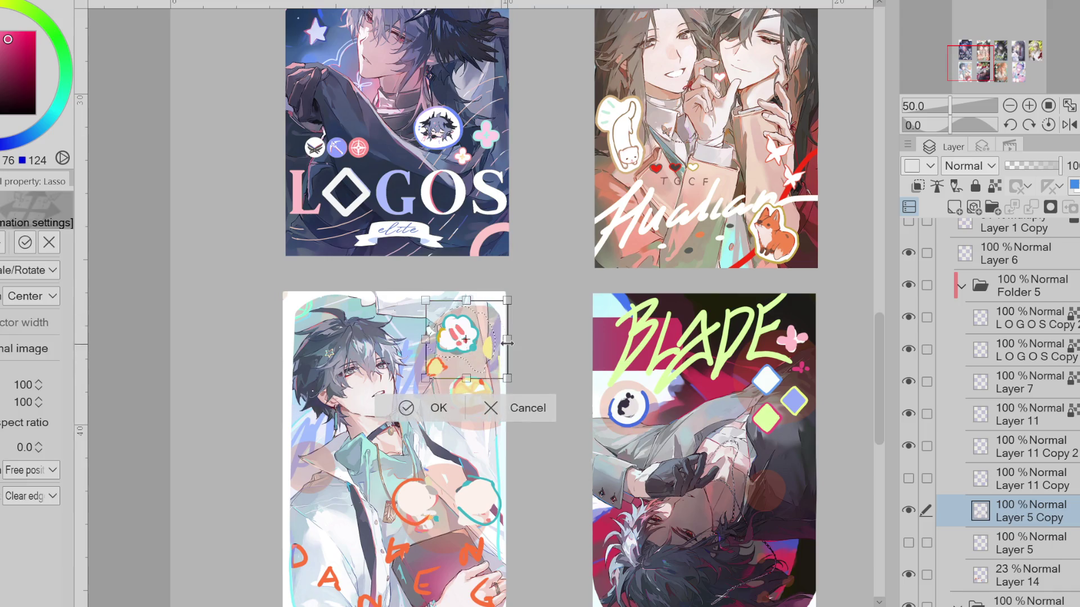
{"action": "left_click", "coordinate": [422, 413]}
Shrink the lemon slice sticker below it to about 86%
{"action": "mouse_move", "coordinate": [499, 393]}
{"action": "left_mouse_down"}
{"action": "mouse_move", "coordinate": [463, 430]}
{"action": "mouse_move", "coordinate": [492, 410]}
{"action": "left_mouse_up"}
{"action": "key", "text": "ctrl+t"}
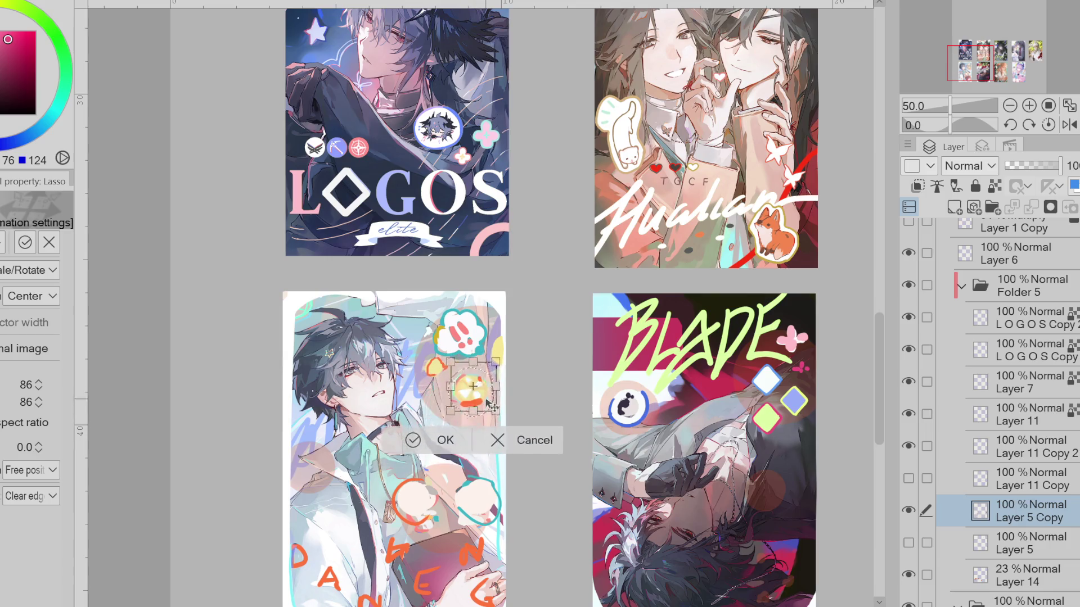
{"action": "left_click", "coordinate": [440, 442]}
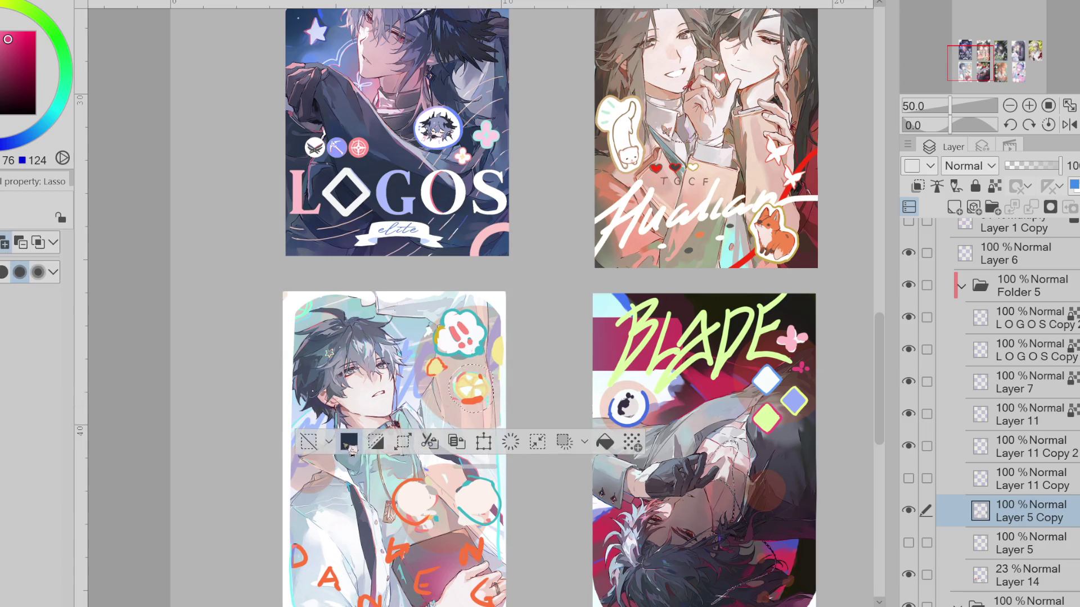
{"action": "key", "text": "ctrl+d"}
Undo a large brush stroke that covered the yellow sticker
{"action": "key", "text": "b"}
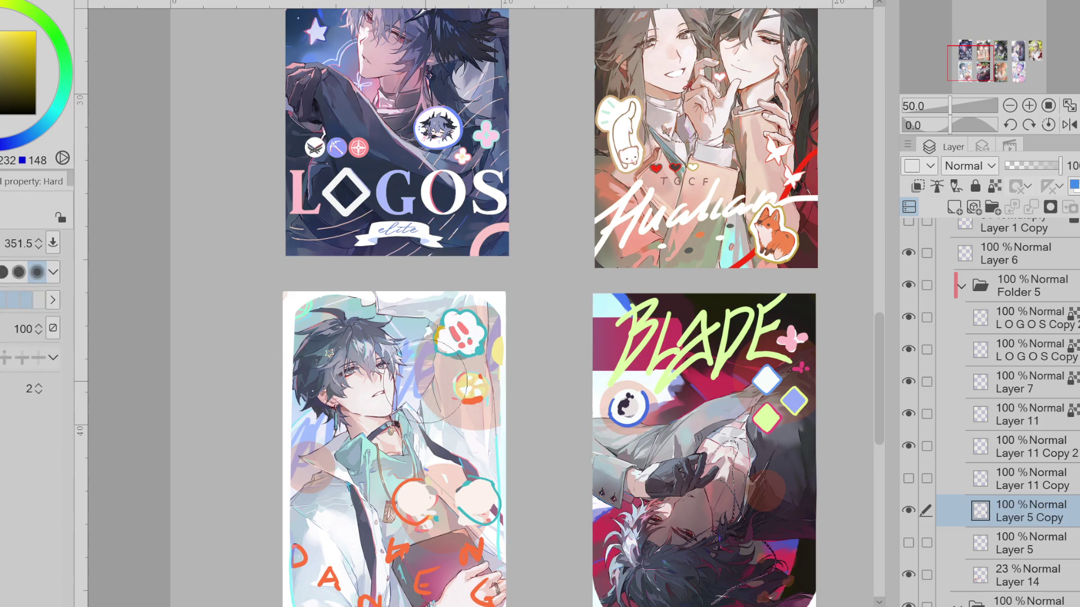
{"action": "mouse_move", "coordinate": [431, 384]}
{"action": "left_mouse_down", "text": "ctrl+alt"}
{"action": "mouse_move", "coordinate": [495, 395]}
{"action": "mouse_move", "coordinate": [470, 383]}
{"action": "mouse_move", "coordinate": [483, 371]}
{"action": "left_mouse_up", "text": "ctrl+alt"}
{"action": "key", "text": "ctrl+z"}
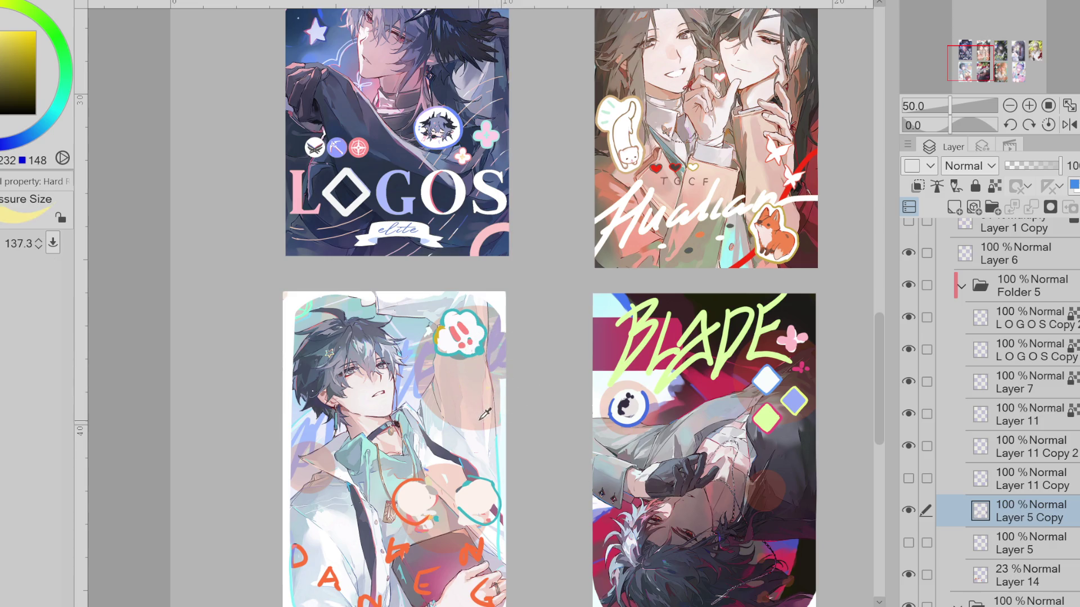
{"action": "scroll", "coordinate": [483, 411], "scroll_direction": "down", "scroll_amount": 3}
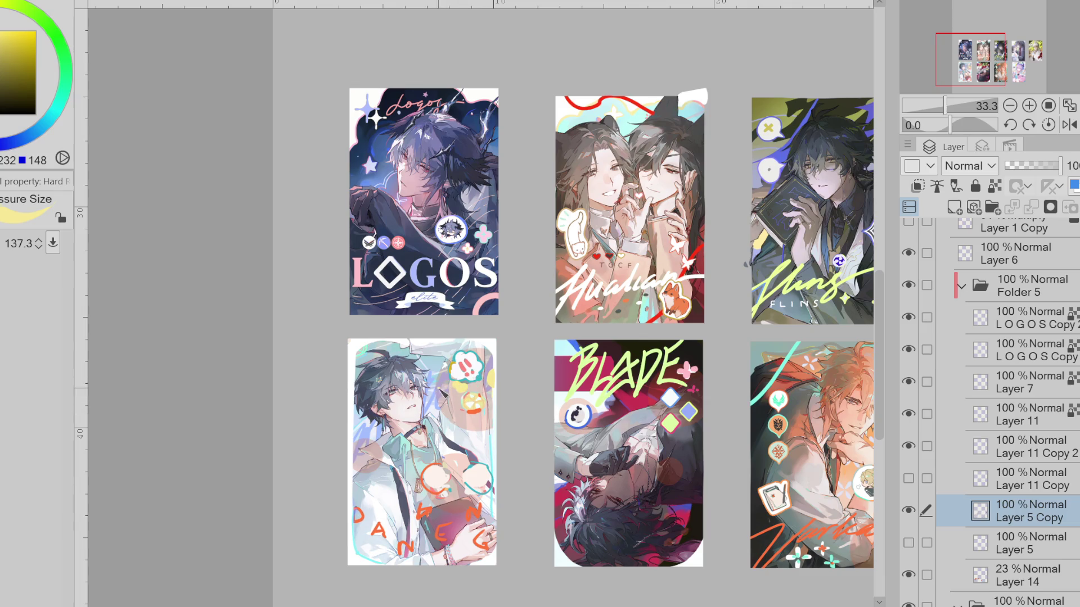
Pick up teal, then lasso the orange circle on the bottom-left card and move it left and up
{"action": "left_click_drag", "start_coordinate": [474, 407], "coordinate": [453, 403]}
{"action": "left_click", "coordinate": [472, 378], "text": "alt"}
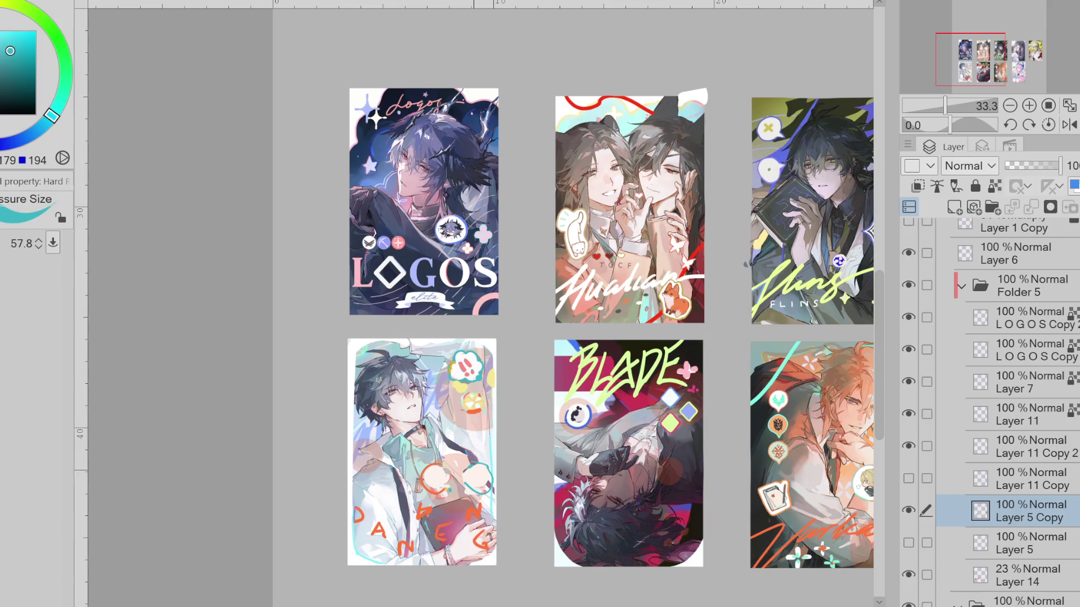
{"action": "key", "text": "e"}
{"action": "key", "text": "m"}
{"action": "mouse_move", "coordinate": [443, 460]}
{"action": "left_mouse_down"}
{"action": "mouse_move", "coordinate": [460, 457]}
{"action": "mouse_move", "coordinate": [465, 477]}
{"action": "left_mouse_up"}
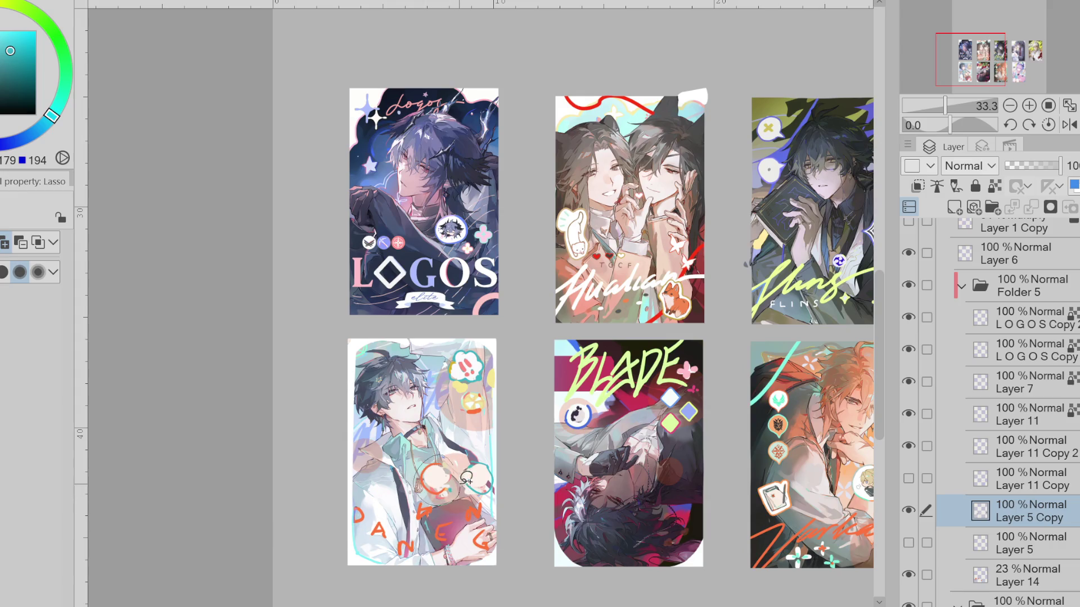
{"action": "key", "text": "ctrl+t"}
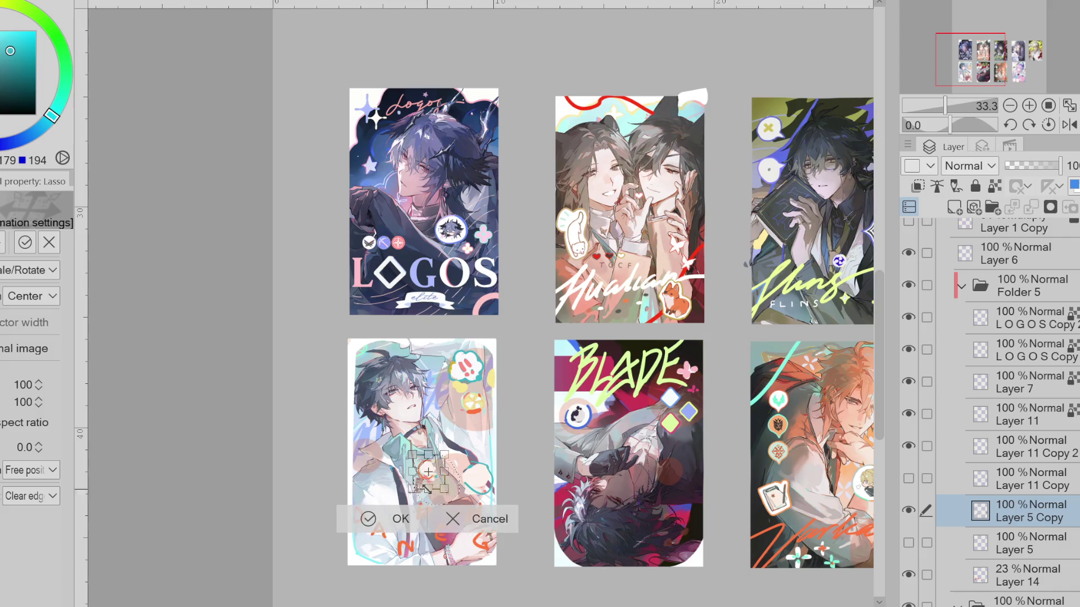
{"action": "scroll", "coordinate": [455, 492], "scroll_direction": "up", "scroll_amount": 1}
{"action": "mouse_move", "coordinate": [454, 491]}
{"action": "left_mouse_down"}
{"action": "mouse_move", "coordinate": [370, 469]}
{"action": "mouse_move", "coordinate": [338, 445]}
{"action": "left_mouse_up"}
{"action": "left_click", "coordinate": [304, 518]}
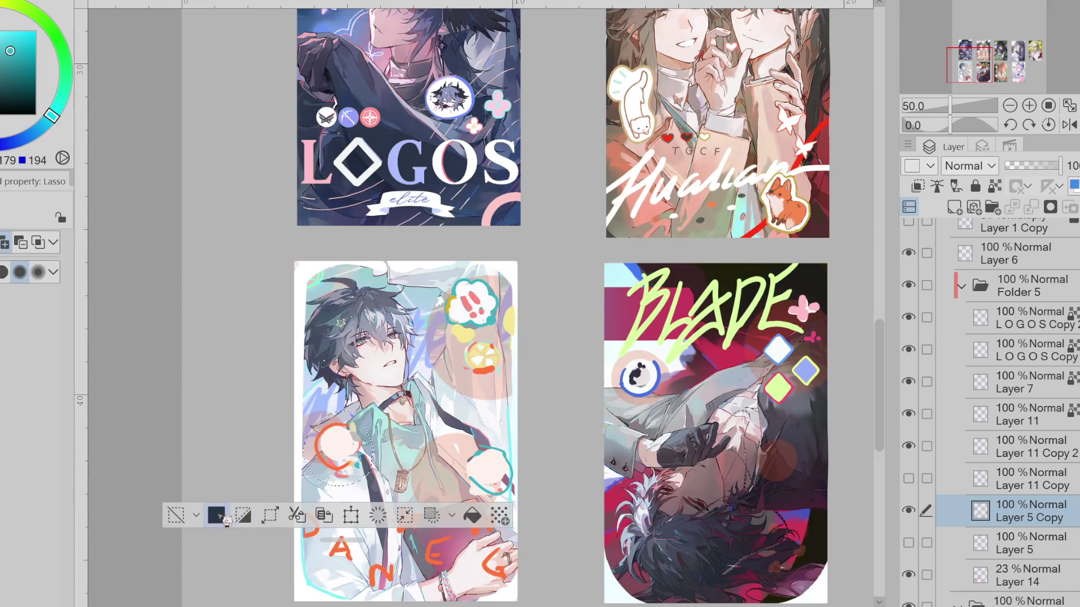
{"action": "left_click", "coordinate": [176, 516]}
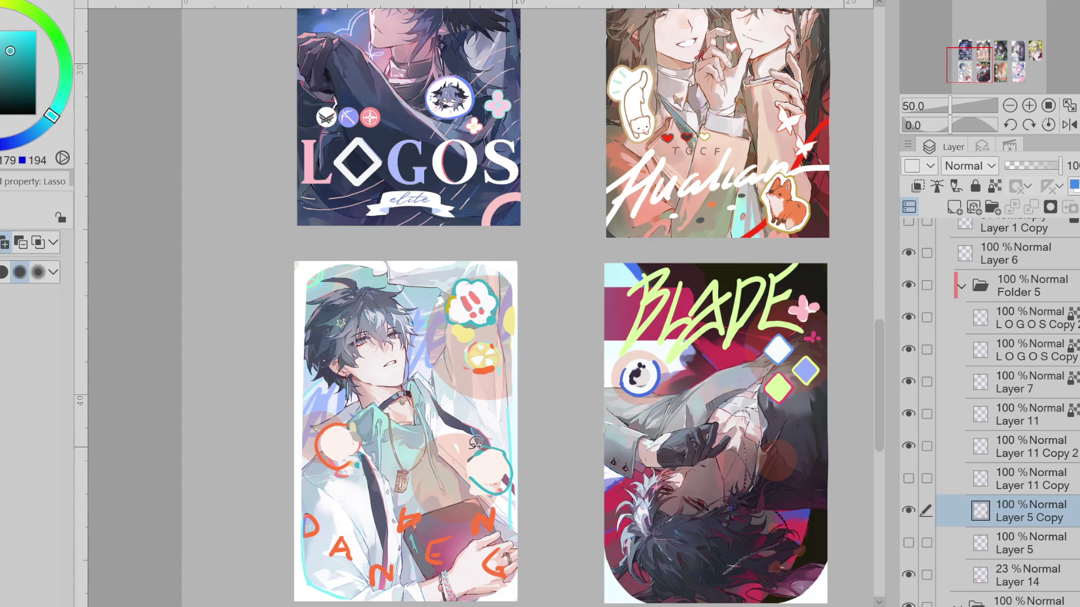
Lasso the teal circle and shift it to the left
{"action": "left_click_drag", "start_coordinate": [514, 487], "coordinate": [511, 485]}
{"action": "key", "text": "ctrl+t"}
{"action": "mouse_move", "coordinate": [496, 490]}
{"action": "left_mouse_down"}
{"action": "mouse_move", "coordinate": [452, 475]}
{"action": "mouse_move", "coordinate": [473, 490]}
{"action": "left_mouse_up"}
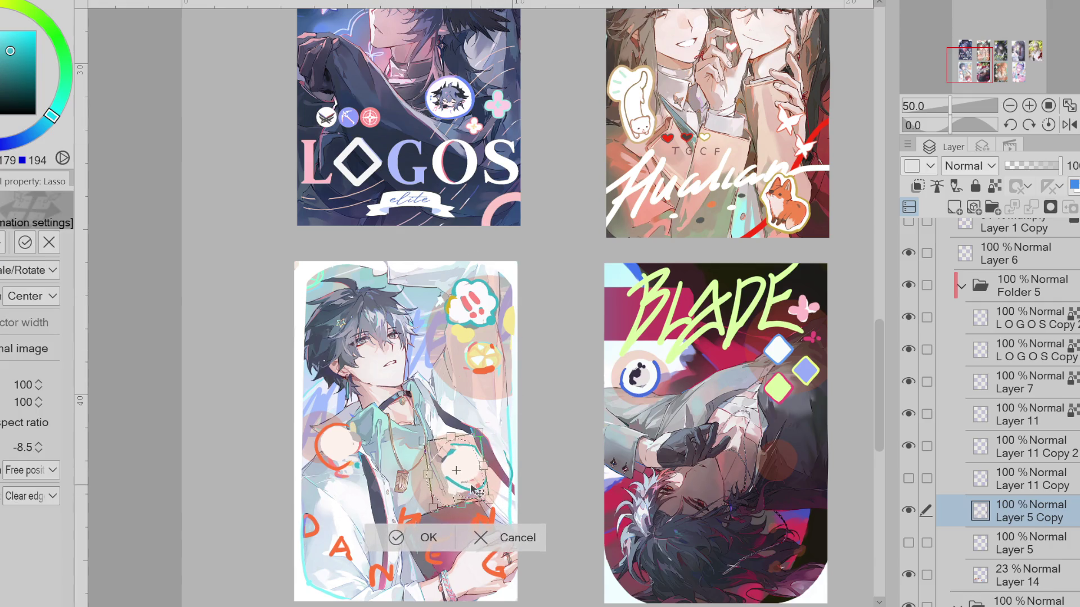
{"action": "left_click", "coordinate": [421, 538]}
{"action": "key", "text": "ctrl+d"}
Try teal strokes around the lemon sticker, undo them, and hide the pale Layer 14 overlay
{"action": "key", "text": "e"}
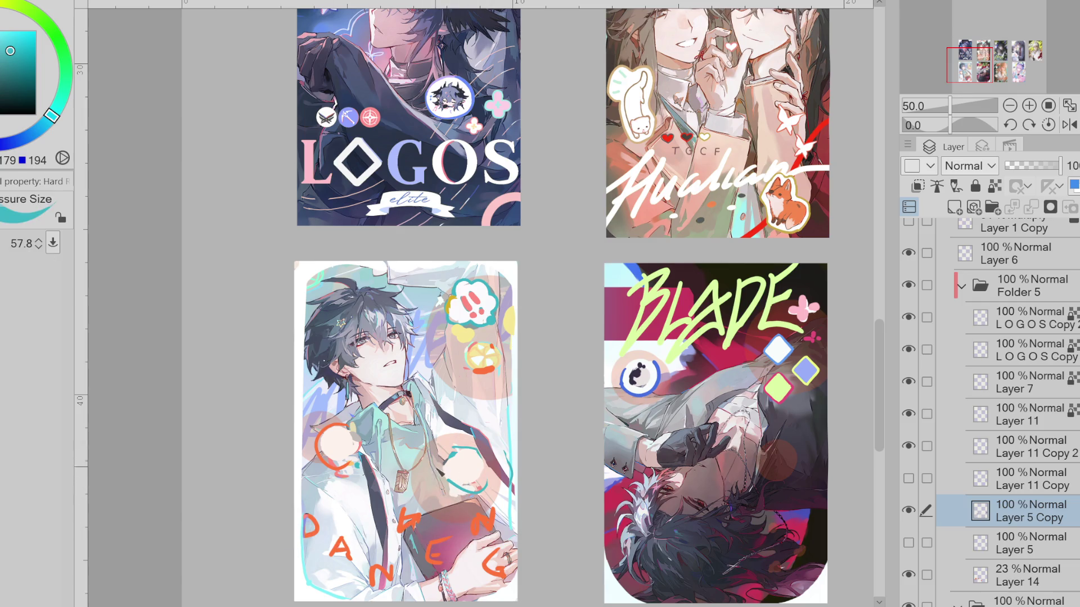
{"action": "left_click_drag", "start_coordinate": [453, 485], "coordinate": [448, 478], "text": "ctrl+alt"}
{"action": "mouse_move", "coordinate": [466, 363]}
{"action": "left_mouse_down"}
{"action": "mouse_move", "coordinate": [460, 393]}
{"action": "mouse_move", "coordinate": [477, 371]}
{"action": "left_mouse_up"}
{"action": "key", "text": "ctrl+z"}
{"action": "left_click_drag", "start_coordinate": [417, 355], "coordinate": [456, 382]}
{"action": "key", "text": "ctrl+z"}
{"action": "left_click", "coordinate": [908, 575]}
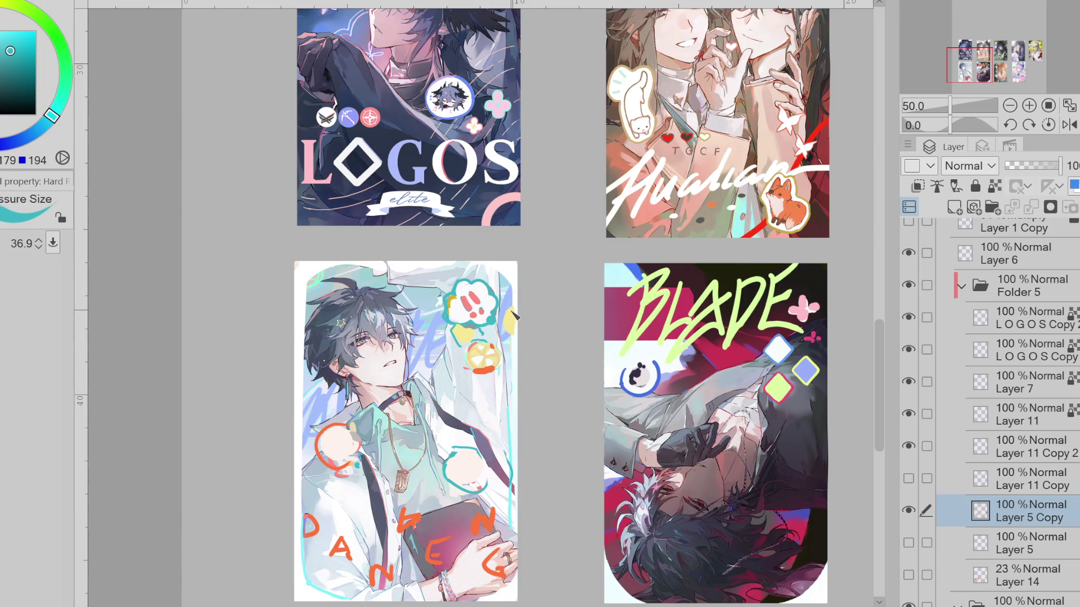
Lasso the speech bubble sticker and move it up and to the left
{"action": "key", "text": "m"}
{"action": "left_click_drag", "start_coordinate": [494, 326], "coordinate": [499, 301]}
{"action": "key", "text": "ctrl+t"}
{"action": "left_click", "coordinate": [410, 361]}
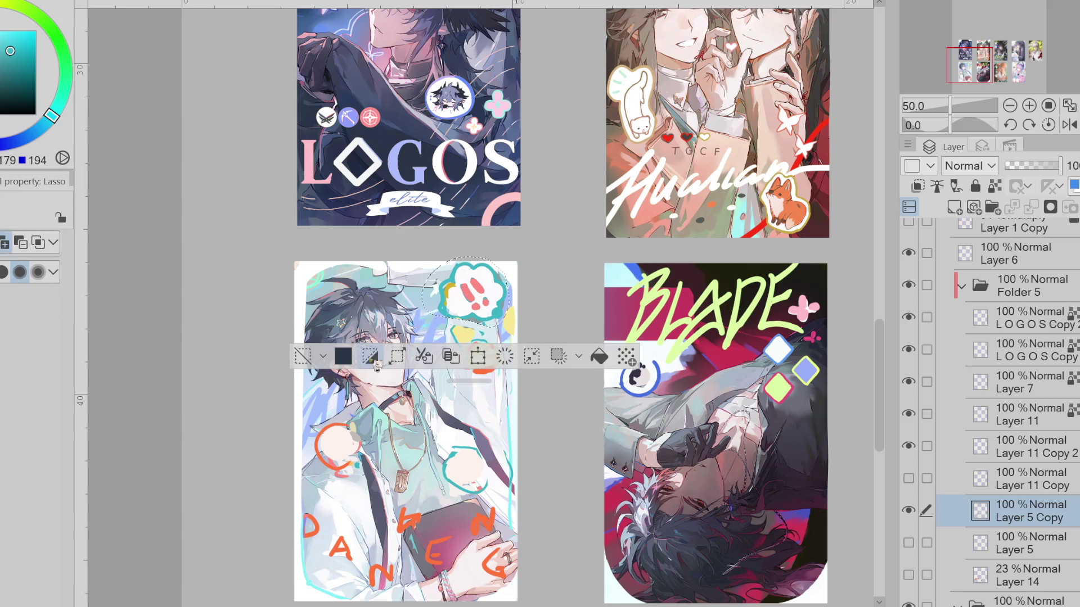
{"action": "left_click", "coordinate": [301, 355]}
{"action": "scroll", "coordinate": [511, 321], "scroll_direction": "up", "scroll_amount": 1}
{"action": "scroll", "coordinate": [511, 320], "scroll_direction": "down", "scroll_amount": 1}
{"action": "scroll", "coordinate": [512, 324], "scroll_direction": "down", "scroll_amount": 1}
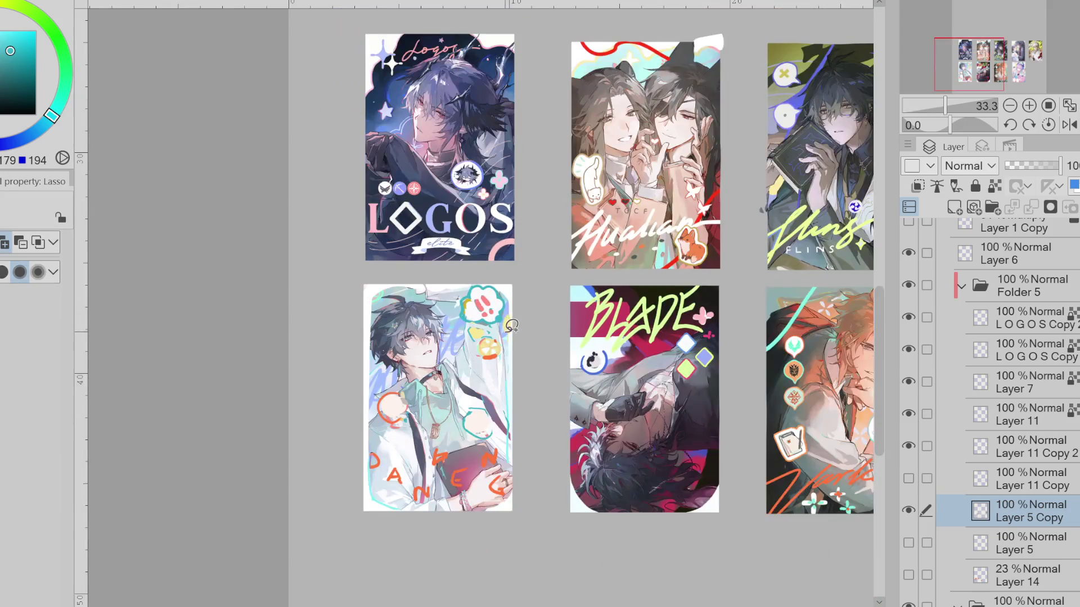
Reselect the speech bubble and scale it up to about 113%
{"action": "key", "text": "ctrl+shift+d"}
{"action": "key", "text": "ctrl+t"}
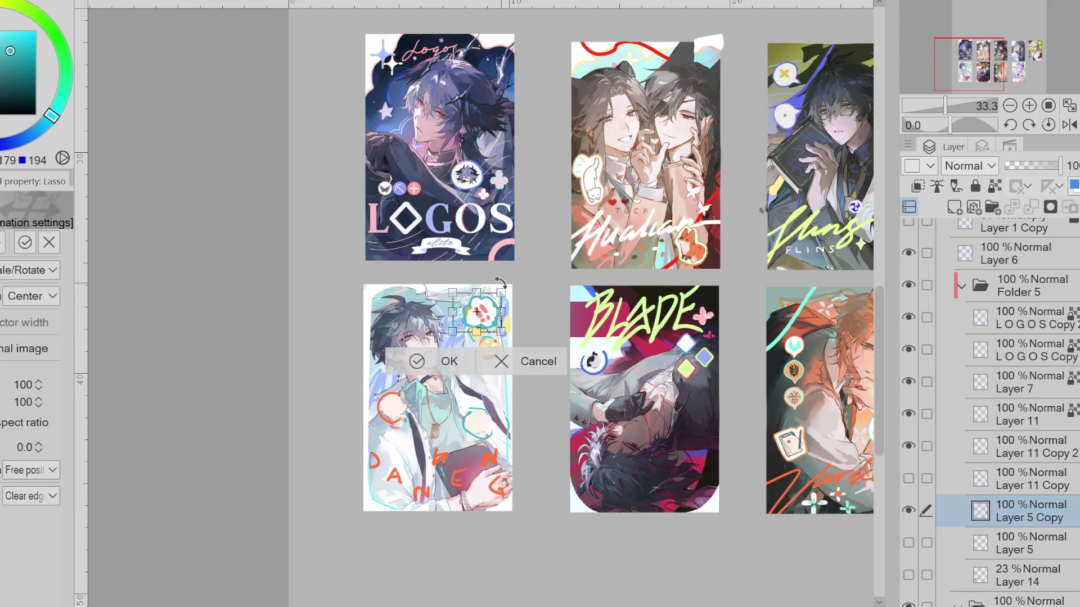
{"action": "left_click", "coordinate": [451, 362]}
{"action": "key", "text": "ctrl+d"}
Draw small dark marks inside the BLADE card's eye bubble and blue diamond with the pen
{"action": "key", "text": "p"}
{"action": "left_click_drag", "start_coordinate": [603, 353], "coordinate": [600, 340]}
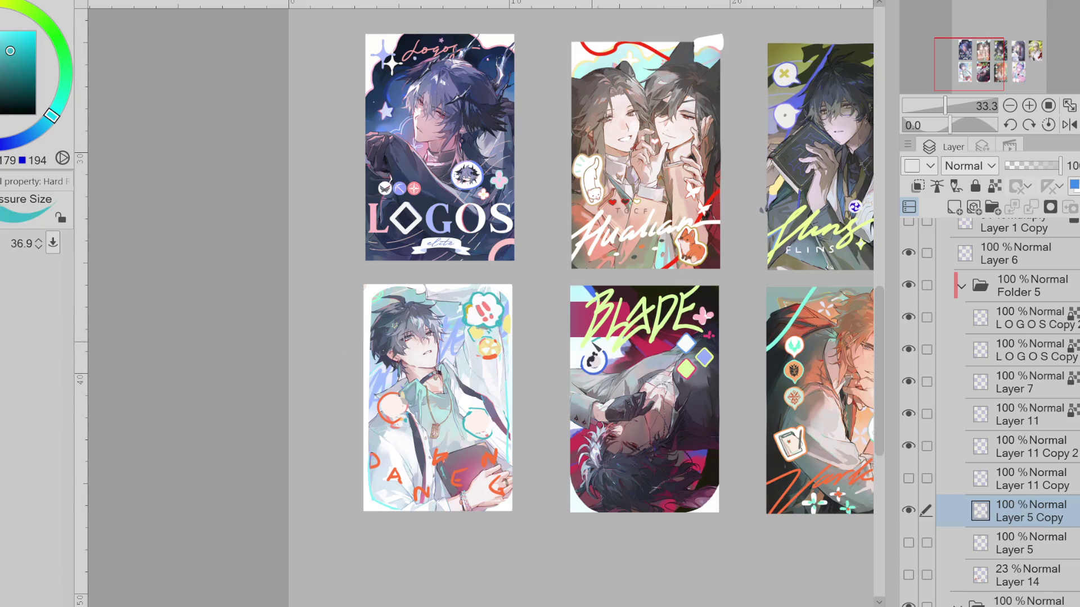
{"action": "left_click_drag", "start_coordinate": [699, 358], "coordinate": [711, 343]}
{"action": "key", "text": "bracketright"}
{"action": "scroll", "coordinate": [762, 208], "scroll_direction": "down", "scroll_amount": 3}
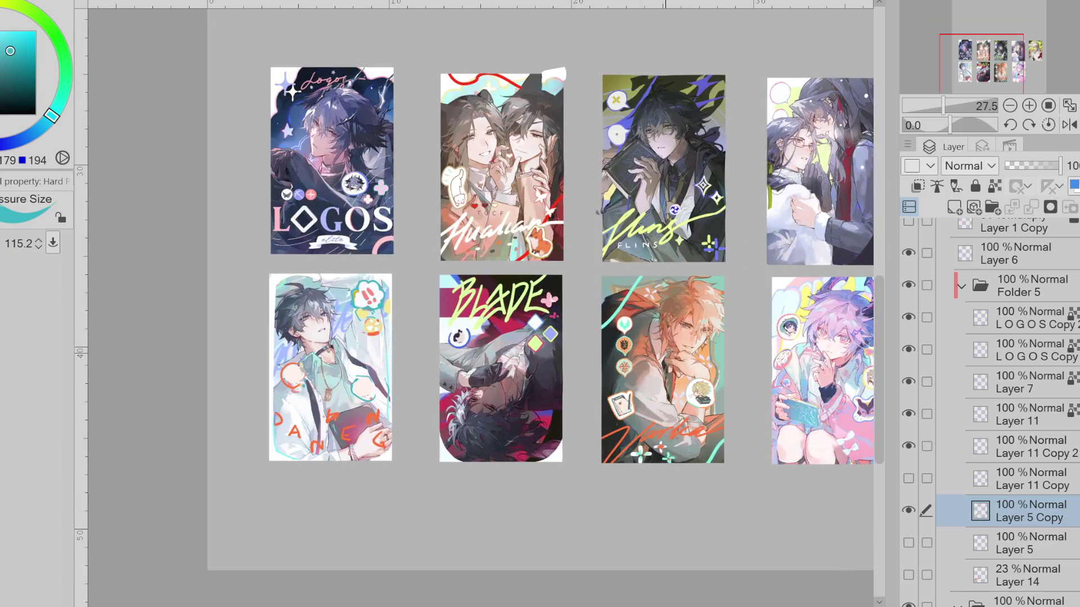
Show Layer 11 Copy, Layer 5 and Layer 14 again, then delete the Layer 14 overlay
{"action": "left_click", "coordinate": [909, 479]}
{"action": "left_click", "coordinate": [908, 543]}
{"action": "left_click", "coordinate": [909, 574]}
{"action": "left_click", "coordinate": [982, 575]}
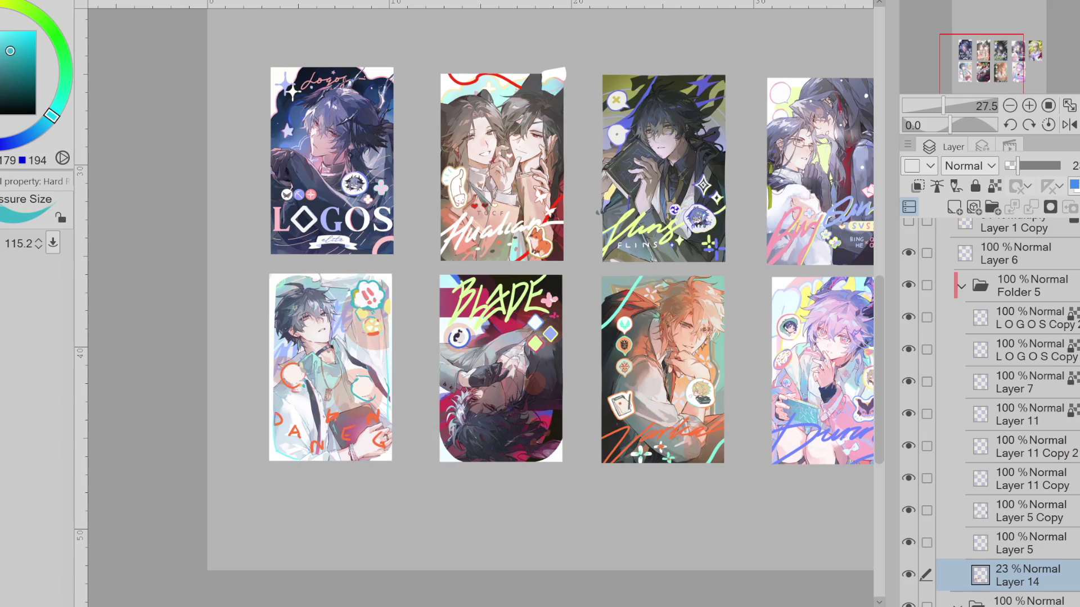
{"action": "key", "text": "Delete"}
Check Layer 11's content by toggling it, then paint a teal stroke on the BLADE card's lower right
{"action": "left_click", "coordinate": [909, 413]}
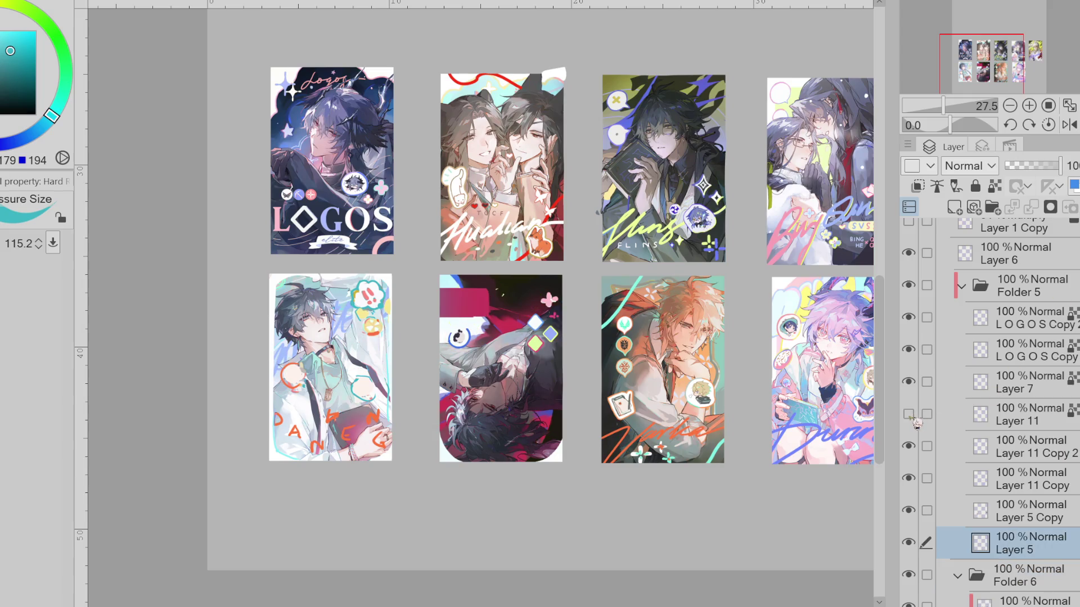
{"action": "left_click", "coordinate": [909, 413]}
{"action": "scroll", "coordinate": [553, 351], "scroll_direction": "up", "scroll_amount": 2}
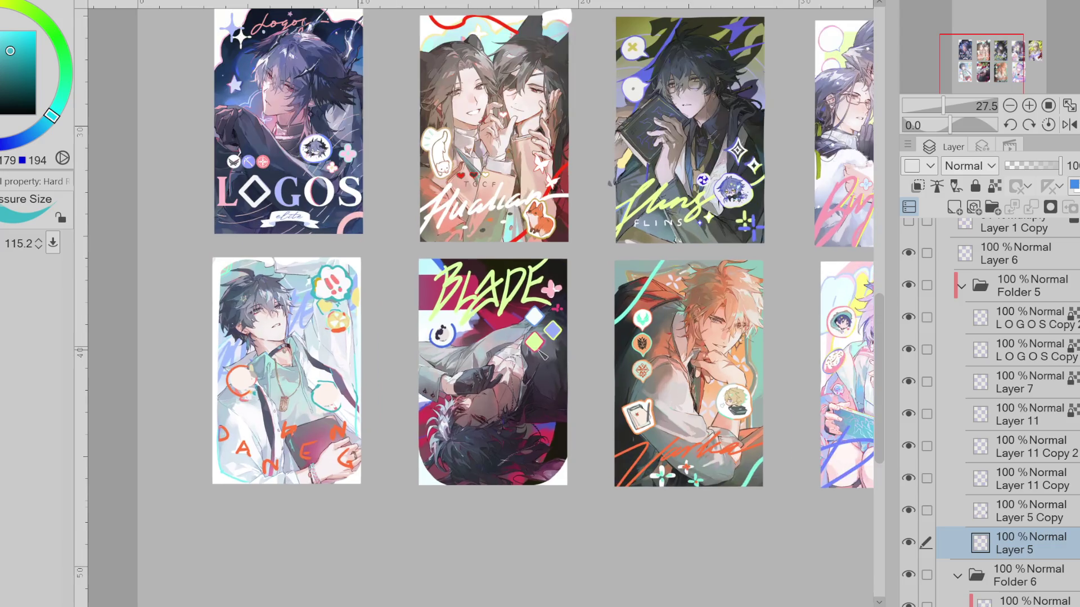
{"action": "scroll", "coordinate": [506, 304], "scroll_direction": "down", "scroll_amount": 2}
{"action": "scroll", "coordinate": [506, 304], "scroll_direction": "up", "scroll_amount": 2}
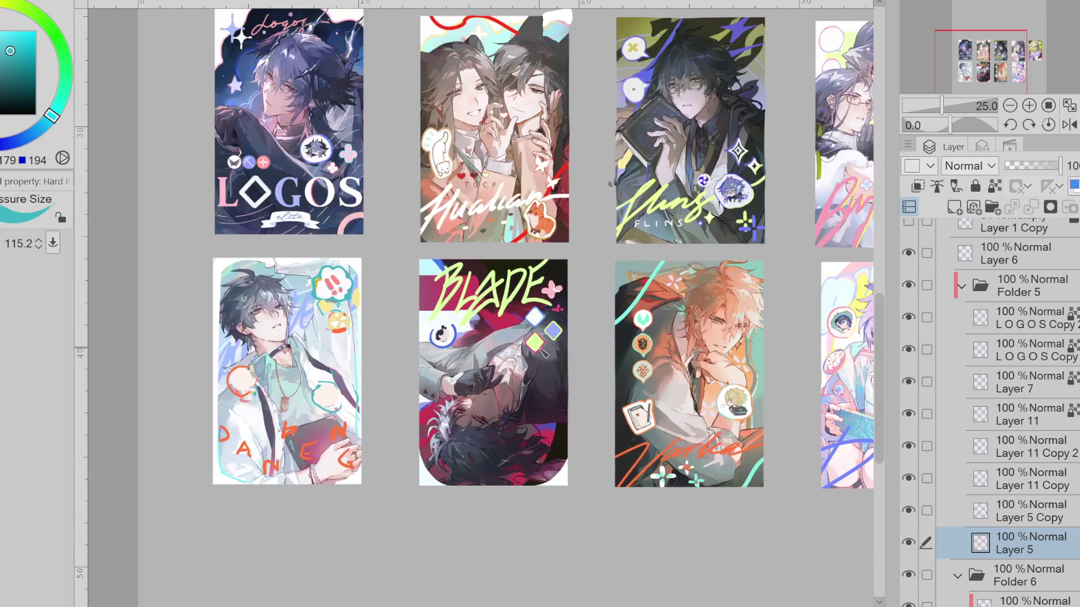
{"action": "scroll", "coordinate": [607, 349], "scroll_direction": "down", "scroll_amount": 2}
{"action": "scroll", "coordinate": [607, 349], "scroll_direction": "down", "scroll_amount": 1}
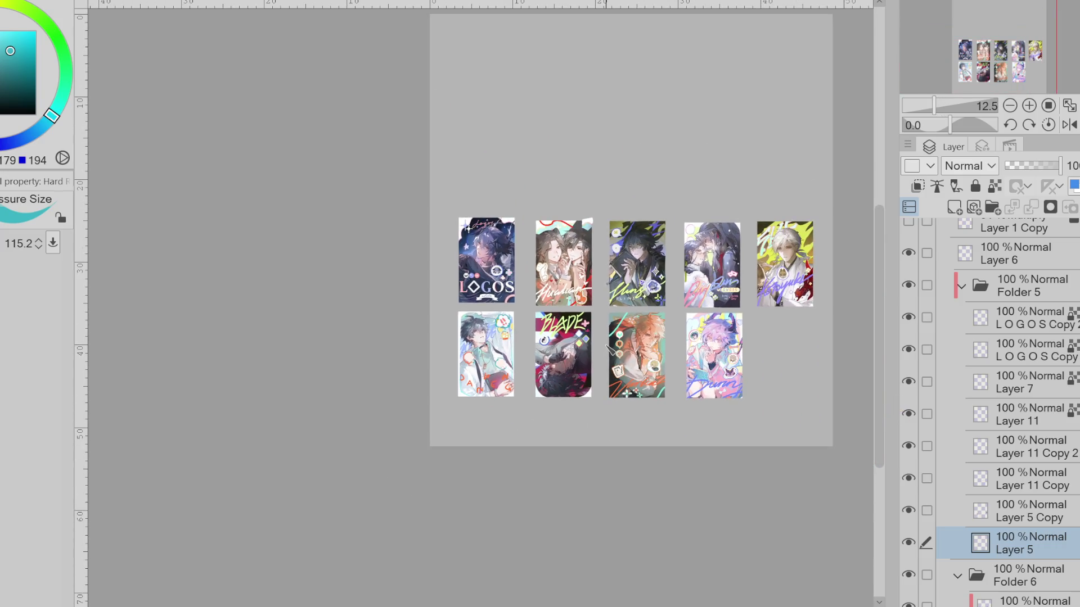
{"action": "scroll", "coordinate": [609, 348], "scroll_direction": "up", "scroll_amount": 1}
{"action": "left_click_drag", "start_coordinate": [579, 380], "coordinate": [581, 394]}
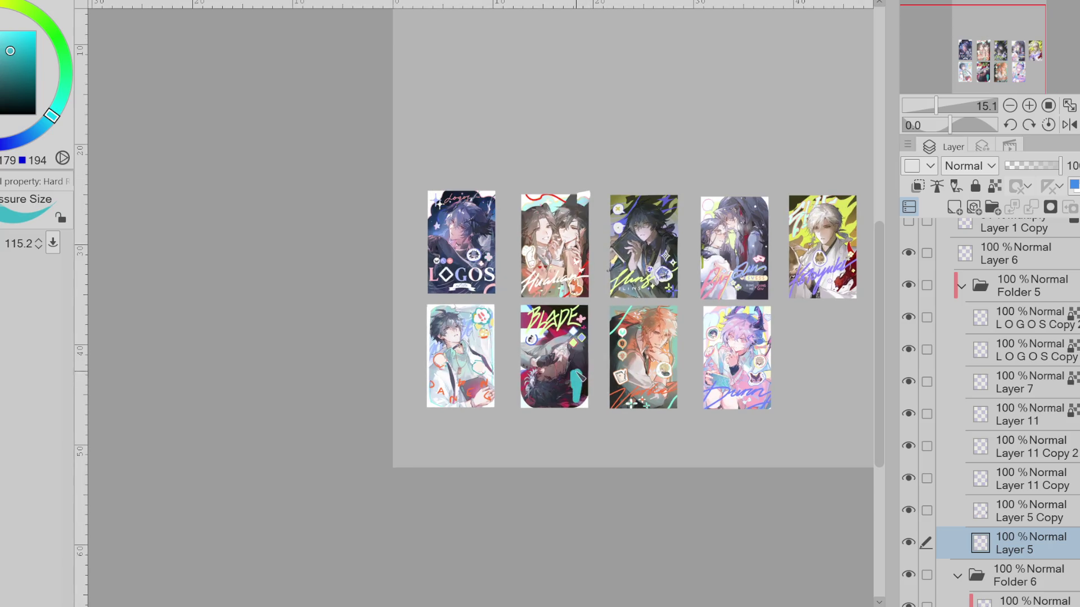
{"action": "scroll", "coordinate": [574, 371], "scroll_direction": "up", "scroll_amount": 1}
{"action": "scroll", "coordinate": [574, 371], "scroll_direction": "up", "scroll_amount": 2}
Undo the oversized teal blob and stray strokes, then paint a teal sparkle on the BLADE card
{"action": "mouse_move", "coordinate": [566, 396]}
{"action": "left_mouse_down"}
{"action": "mouse_move", "coordinate": [559, 375]}
{"action": "mouse_move", "coordinate": [580, 388]}
{"action": "mouse_move", "coordinate": [550, 381]}
{"action": "mouse_move", "coordinate": [591, 354]}
{"action": "mouse_move", "coordinate": [592, 371]}
{"action": "mouse_move", "coordinate": [559, 417]}
{"action": "left_mouse_up"}
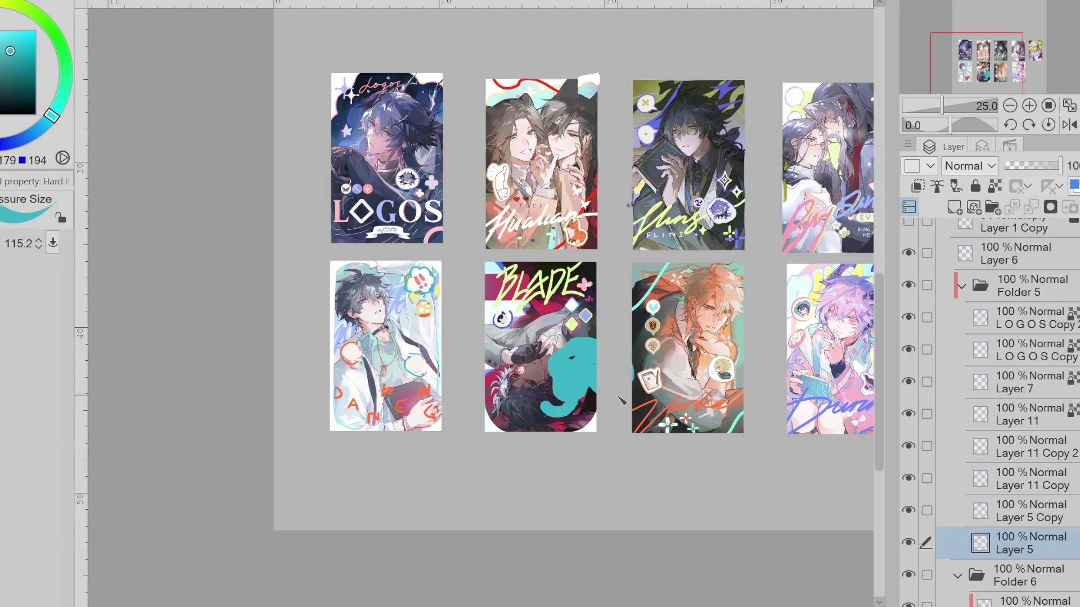
{"action": "key", "text": "ctrl+z"}
{"action": "mouse_move", "coordinate": [516, 324]}
{"action": "left_mouse_down"}
{"action": "mouse_move", "coordinate": [490, 309]}
{"action": "mouse_move", "coordinate": [511, 334]}
{"action": "left_mouse_up"}
{"action": "key", "text": "ctrl+z"}
{"action": "key", "text": "ctrl+z"}
{"action": "key", "text": "ctrl+z"}
{"action": "key", "text": "ctrl+z"}
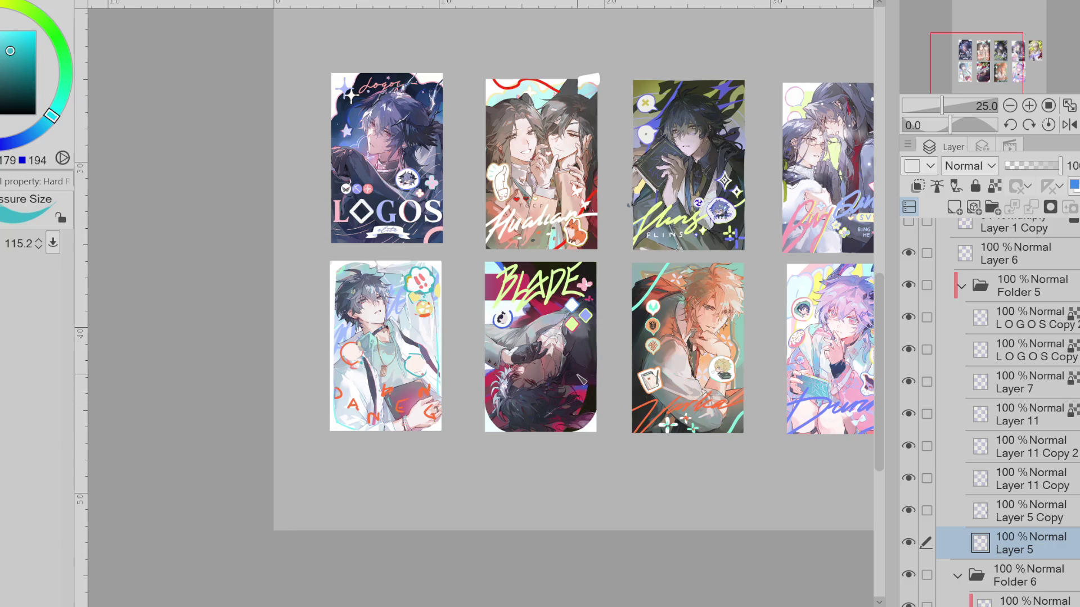
{"action": "key", "text": "ctrl+z"}
{"action": "left_click_drag", "start_coordinate": [589, 385], "coordinate": [577, 413]}
Switch drawing layers through Layer 11 Copy, Layer 11 Copy 2 and Layer 5 while resizing the brush
{"action": "key", "text": "e"}
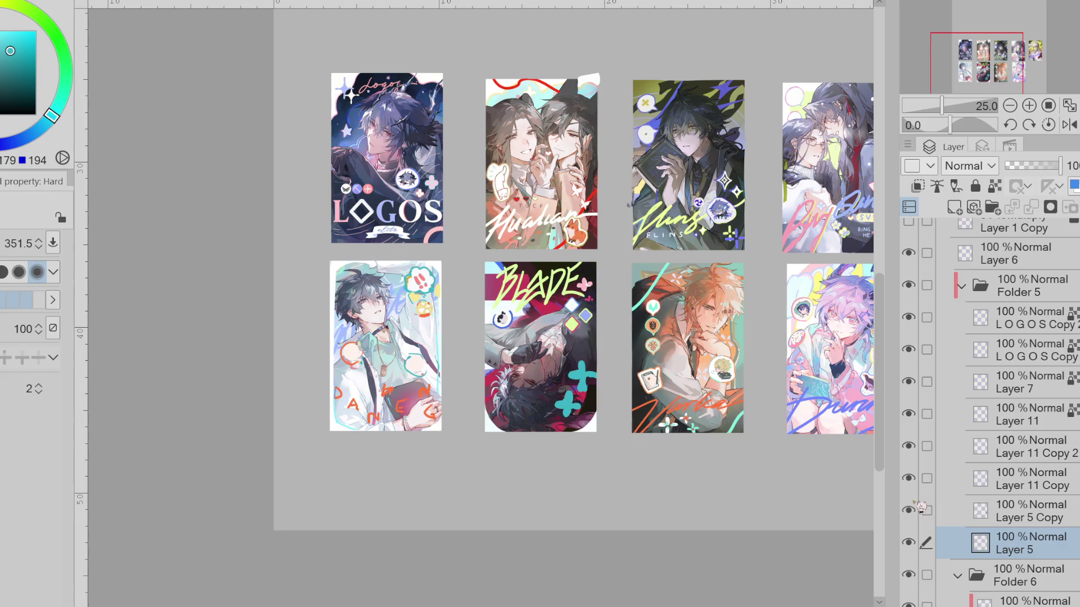
{"action": "left_click", "coordinate": [945, 480]}
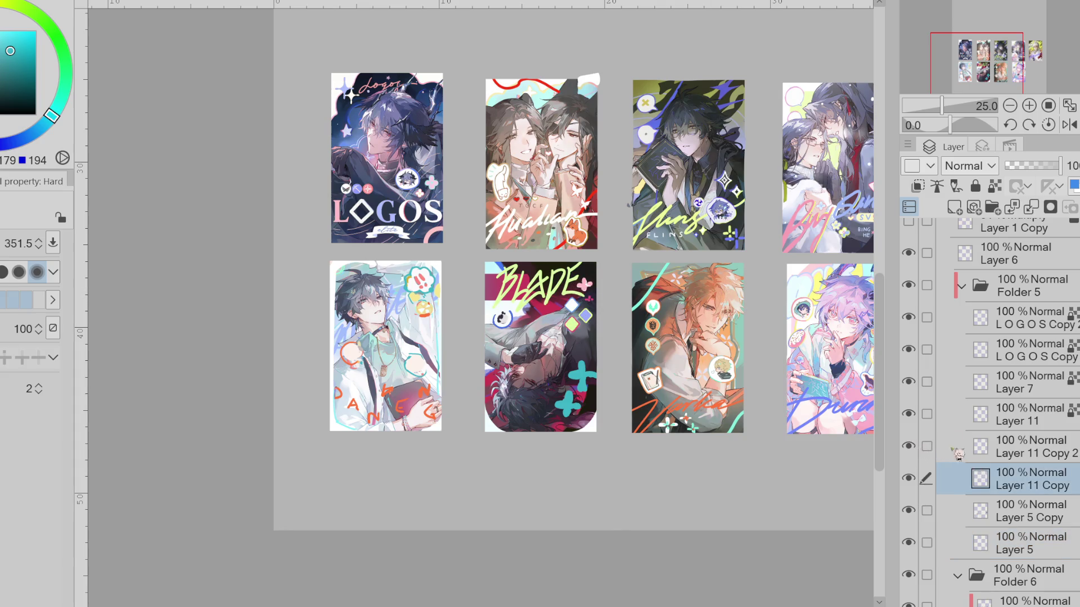
{"action": "left_click", "coordinate": [949, 448]}
{"action": "key", "text": "p"}
{"action": "left_click_drag", "start_coordinate": [612, 287], "coordinate": [584, 283]}
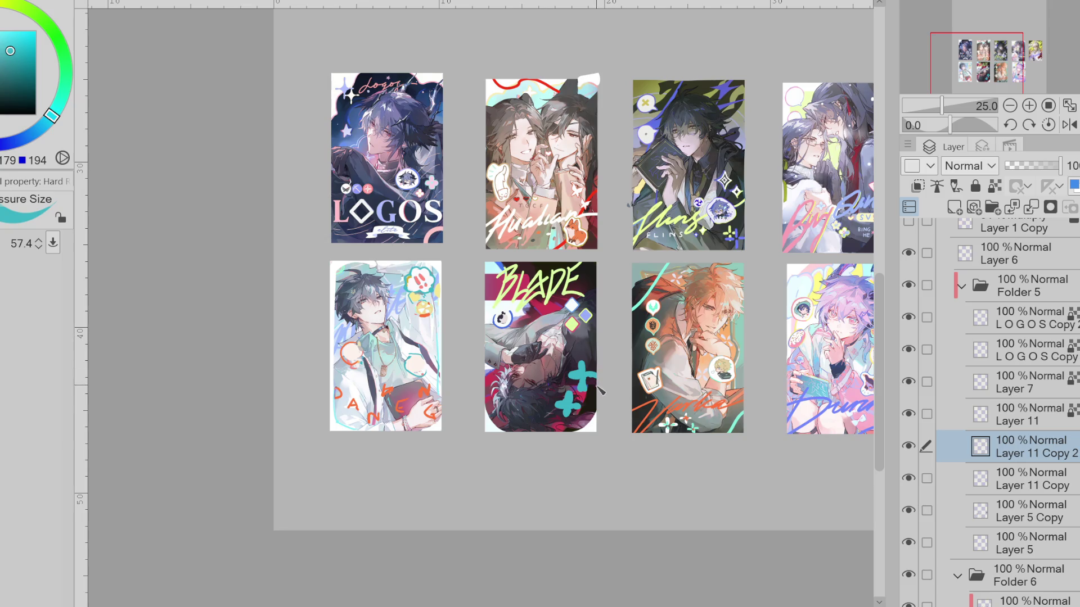
{"action": "scroll", "coordinate": [595, 397], "scroll_direction": "down", "scroll_amount": 2}
{"action": "left_click_drag", "start_coordinate": [595, 408], "coordinate": [615, 400]}
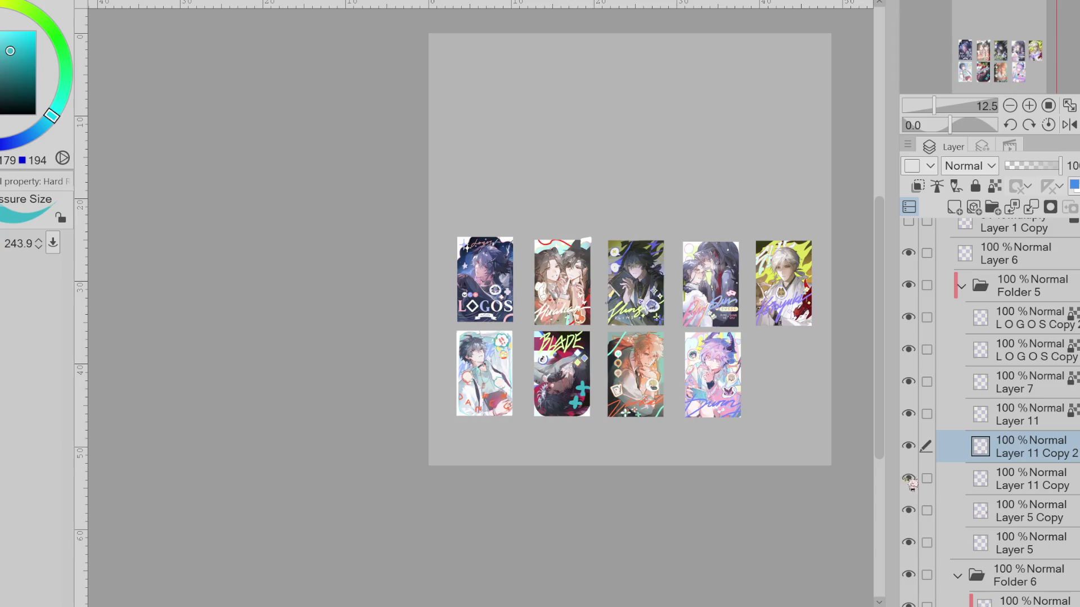
{"action": "left_click", "coordinate": [909, 413]}
{"action": "left_click", "coordinate": [909, 414]}
{"action": "left_click", "coordinate": [931, 542]}
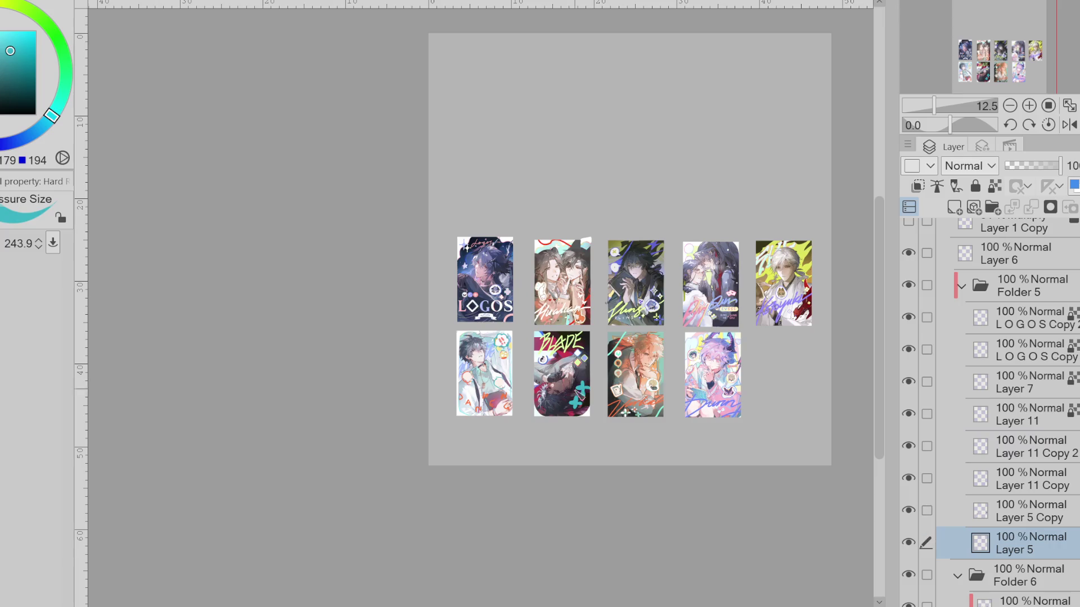
Adjust the brush size up and down for the flower decoration
{"action": "key", "text": "e"}
{"action": "key", "text": "e"}
{"action": "key", "text": "bracketleft"}
{"action": "key", "text": "bracketleft"}
{"action": "key", "text": "bracketleft"}
{"action": "key", "text": "bracketright"}
{"action": "key", "text": "bracketright"}
{"action": "left_click_drag", "start_coordinate": [591, 411], "coordinate": [583, 410]}
{"action": "left_click_drag", "start_coordinate": [584, 410], "coordinate": [594, 417]}
{"action": "left_click_drag", "start_coordinate": [585, 409], "coordinate": [593, 413]}
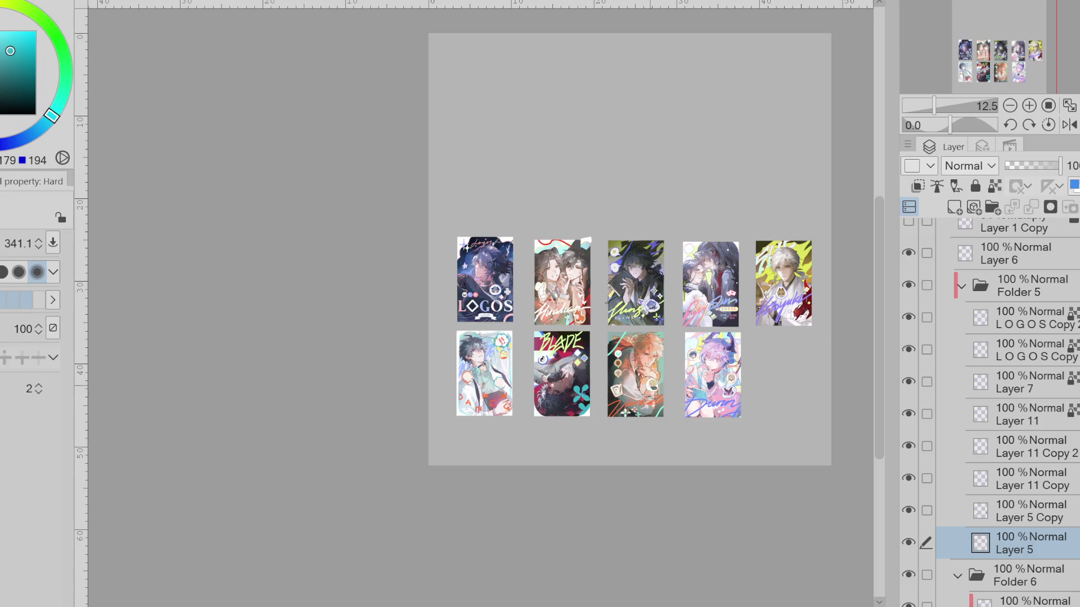
Eyedrop white, yellow-green and blue from the BLADE card and paint blue petals near its bottom-right corner
{"action": "left_click", "coordinate": [580, 357], "text": "alt"}
{"action": "left_click_drag", "start_coordinate": [579, 357], "coordinate": [582, 358]}
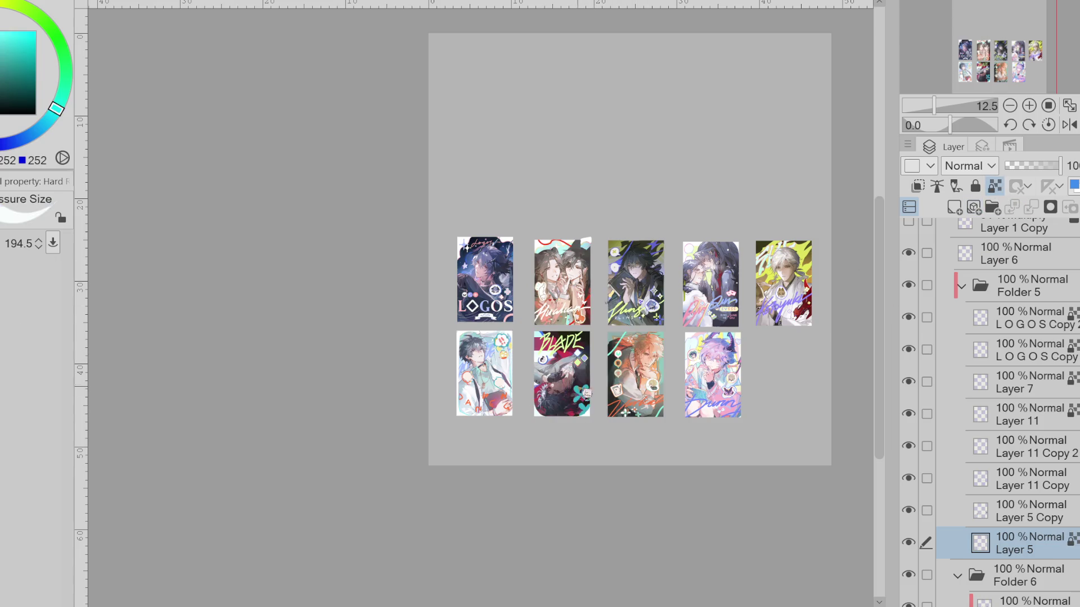
{"action": "left_click", "coordinate": [561, 343], "text": "alt"}
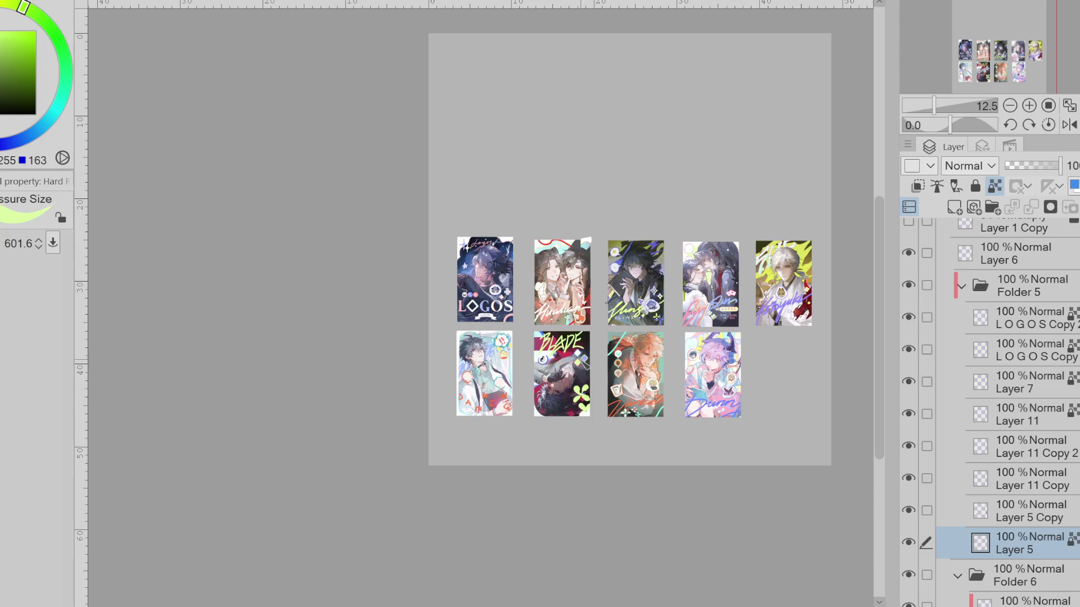
{"action": "left_click", "coordinate": [560, 386], "text": "alt"}
{"action": "mouse_move", "coordinate": [581, 407]}
{"action": "left_mouse_down"}
{"action": "mouse_move", "coordinate": [592, 419]}
{"action": "mouse_move", "coordinate": [584, 400]}
{"action": "mouse_move", "coordinate": [607, 389]}
{"action": "mouse_move", "coordinate": [573, 354]}
{"action": "left_mouse_up"}
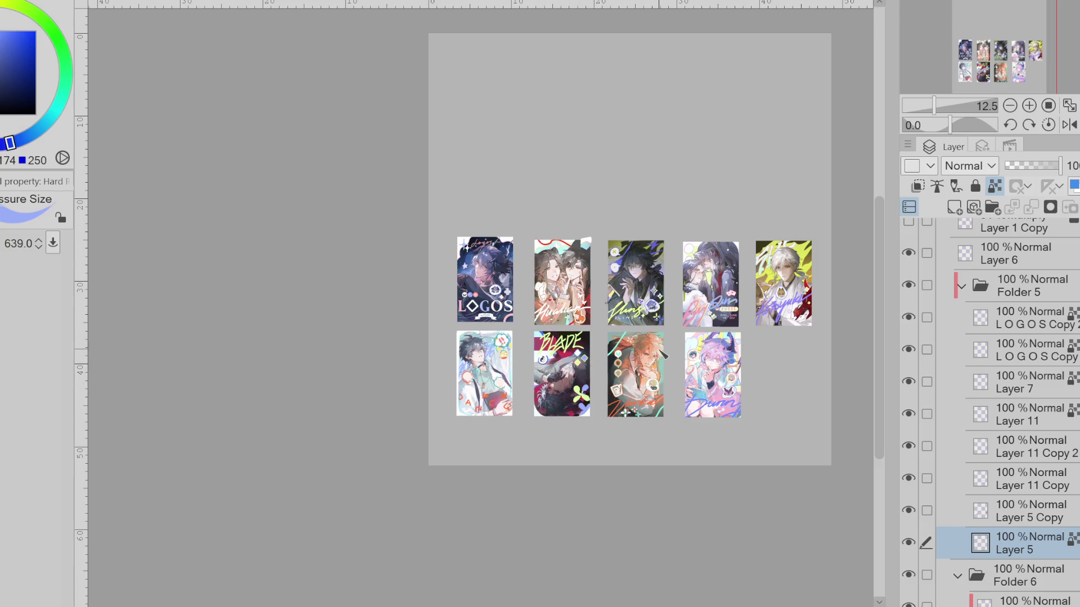
{"action": "scroll", "coordinate": [645, 360], "scroll_direction": "up", "scroll_amount": 3}
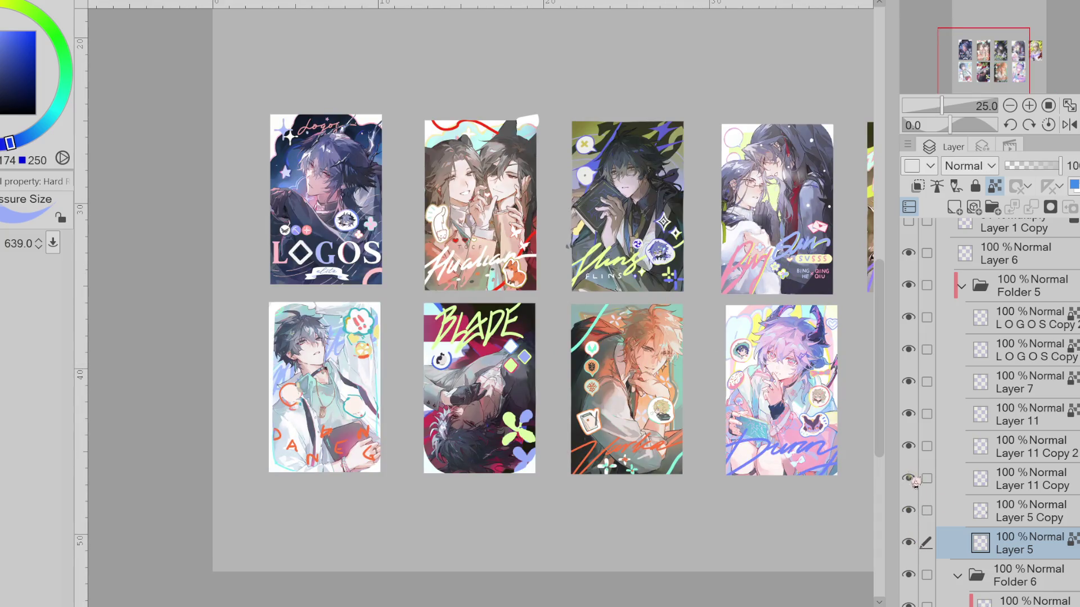
Hide the Layer 11 Copy artwork and make Layer 5 Copy the visible, active layer
{"action": "left_click_drag", "start_coordinate": [910, 478], "coordinate": [909, 511]}
{"action": "left_click", "coordinate": [948, 520]}
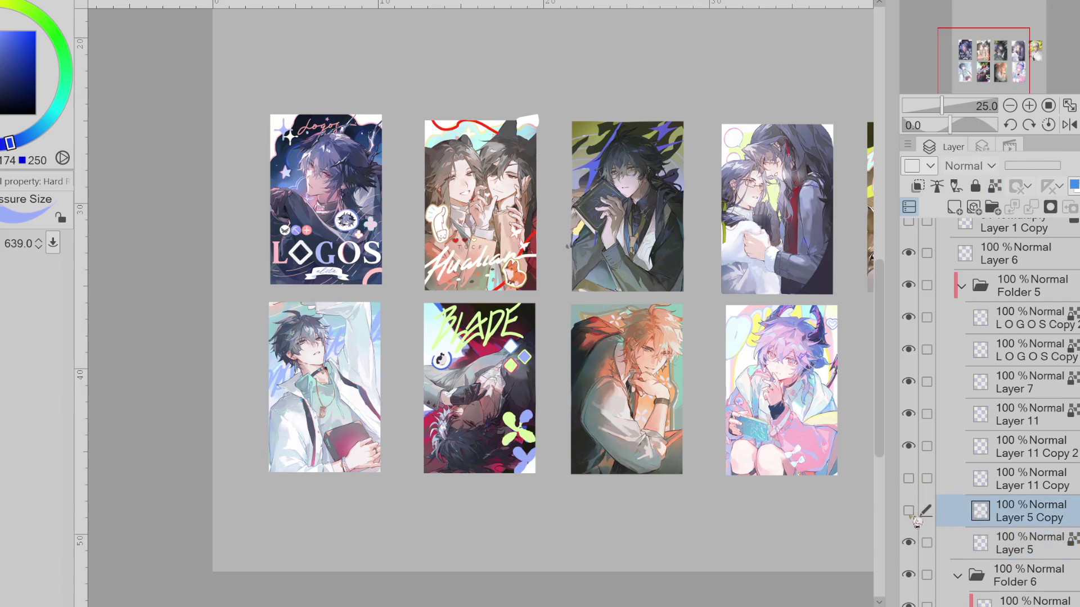
{"action": "left_click", "coordinate": [909, 510]}
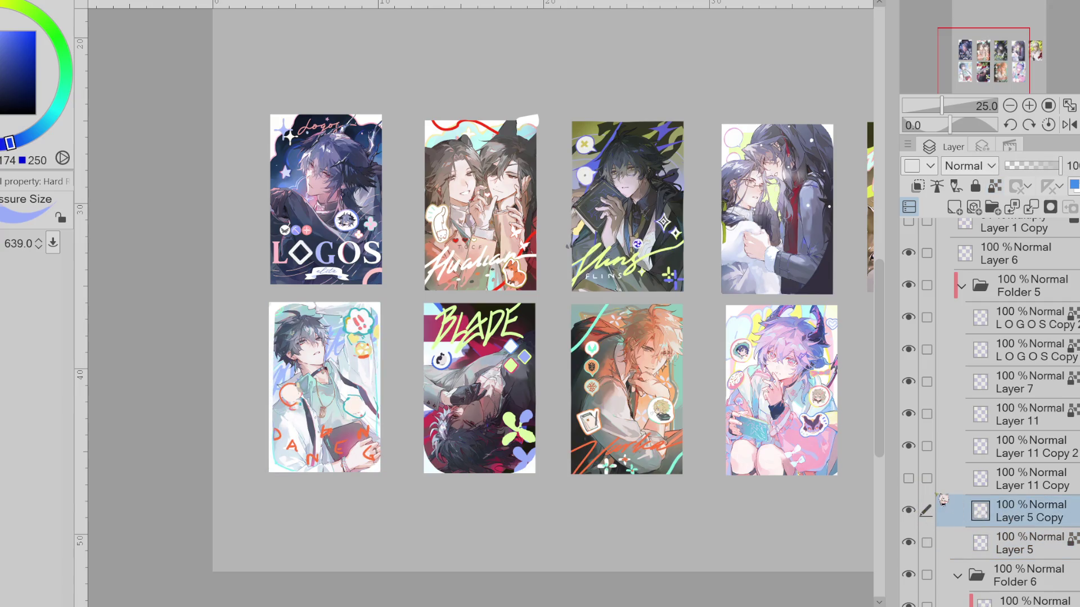
Lasso the element at the BLADE card's top left and rotate it about a quarter turn
{"action": "key", "text": "m"}
{"action": "left_click_drag", "start_coordinate": [440, 360], "coordinate": [430, 305]}
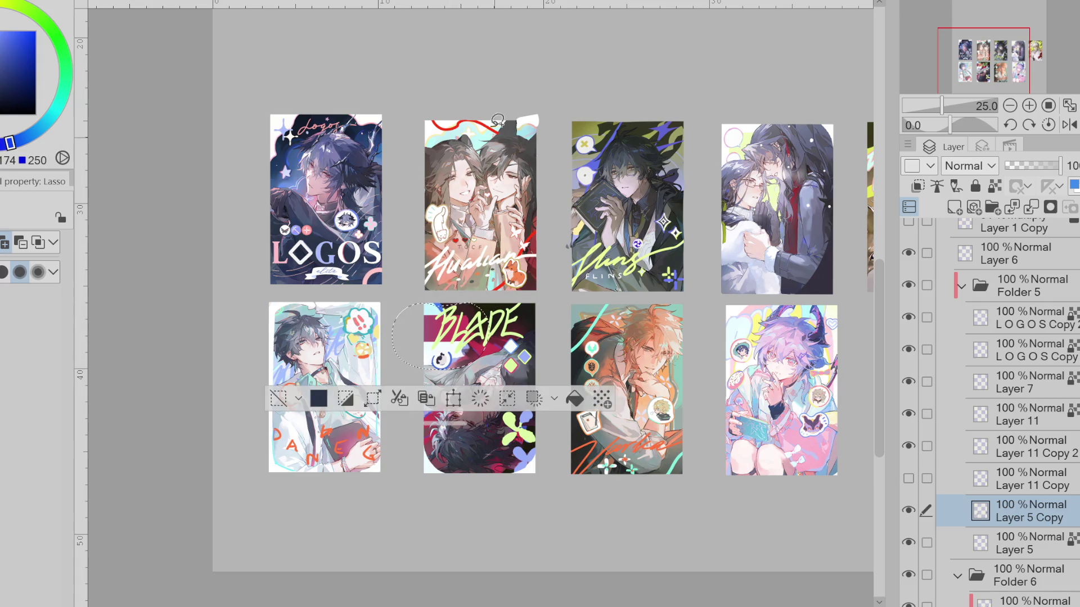
{"action": "key", "text": "ctrl+t"}
{"action": "mouse_move", "coordinate": [540, 372]}
{"action": "left_mouse_down"}
{"action": "mouse_move", "coordinate": [544, 302]}
{"action": "mouse_move", "coordinate": [545, 361]}
{"action": "left_mouse_up"}
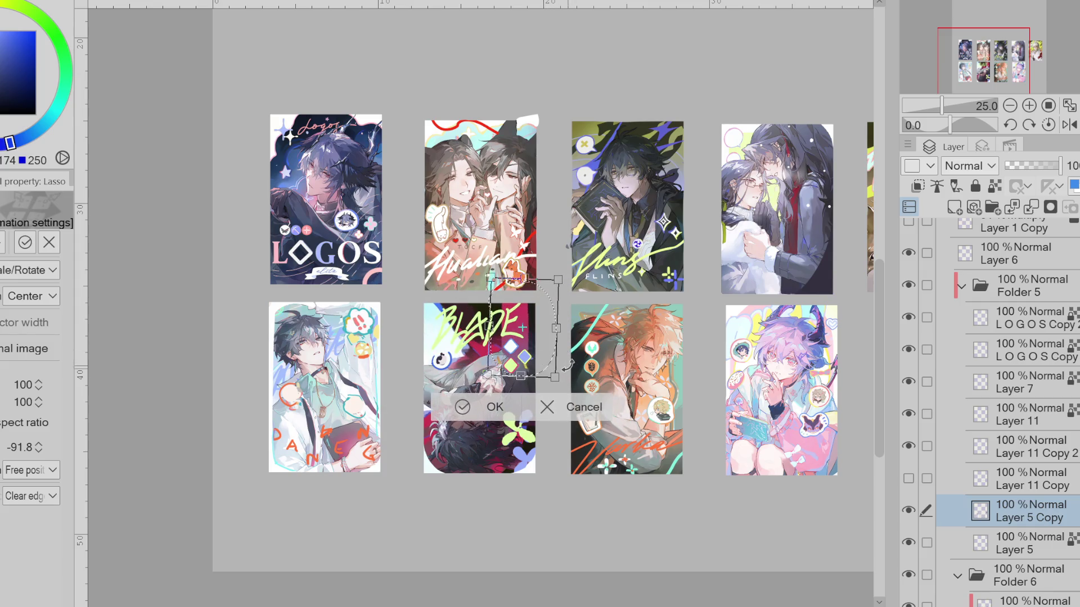
{"action": "mouse_move", "coordinate": [545, 361]}
{"action": "left_mouse_down"}
{"action": "mouse_move", "coordinate": [539, 375]}
{"action": "mouse_move", "coordinate": [561, 334]}
{"action": "mouse_move", "coordinate": [545, 362]}
{"action": "left_mouse_up"}
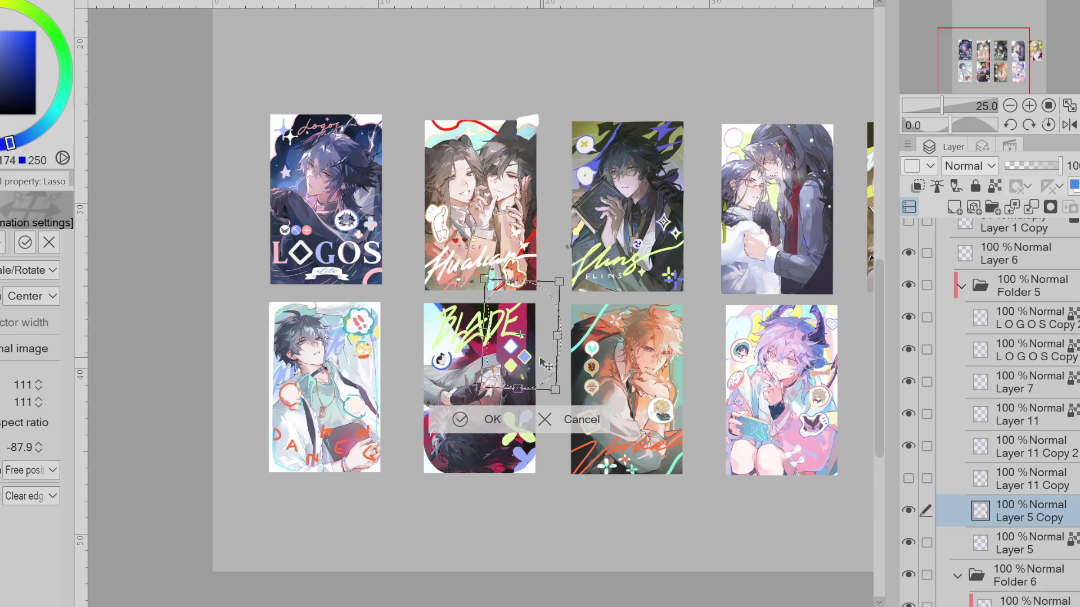
{"action": "left_click", "coordinate": [463, 423]}
{"action": "key", "text": "ctrl+d"}
{"action": "key", "text": "e"}
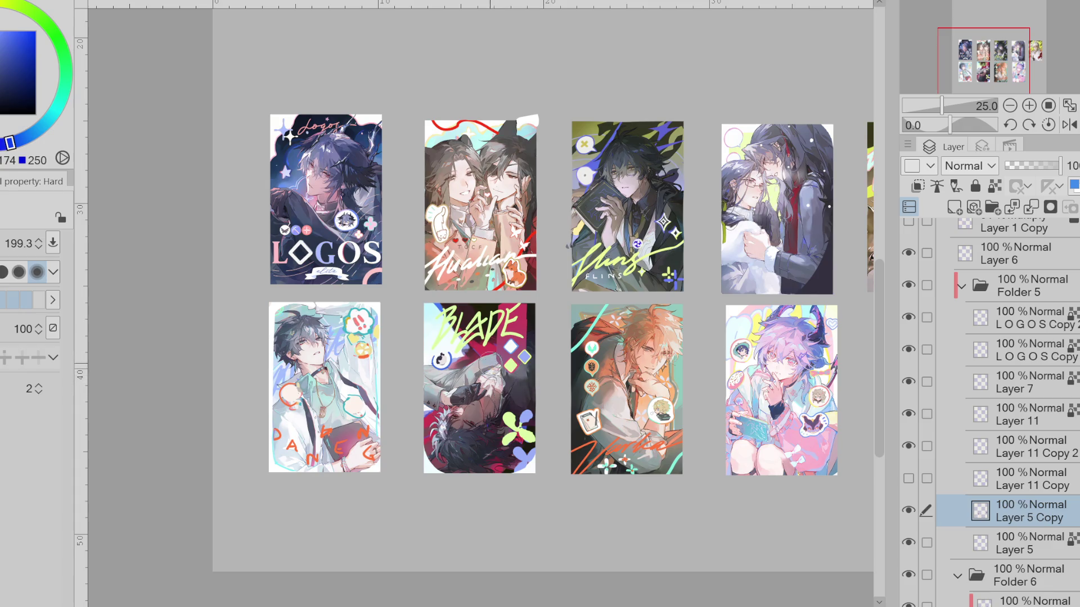
{"action": "key", "text": "b"}
{"action": "mouse_move", "coordinate": [513, 309]}
{"action": "left_mouse_down"}
{"action": "mouse_move", "coordinate": [521, 312]}
{"action": "mouse_move", "coordinate": [445, 341]}
{"action": "left_mouse_up"}
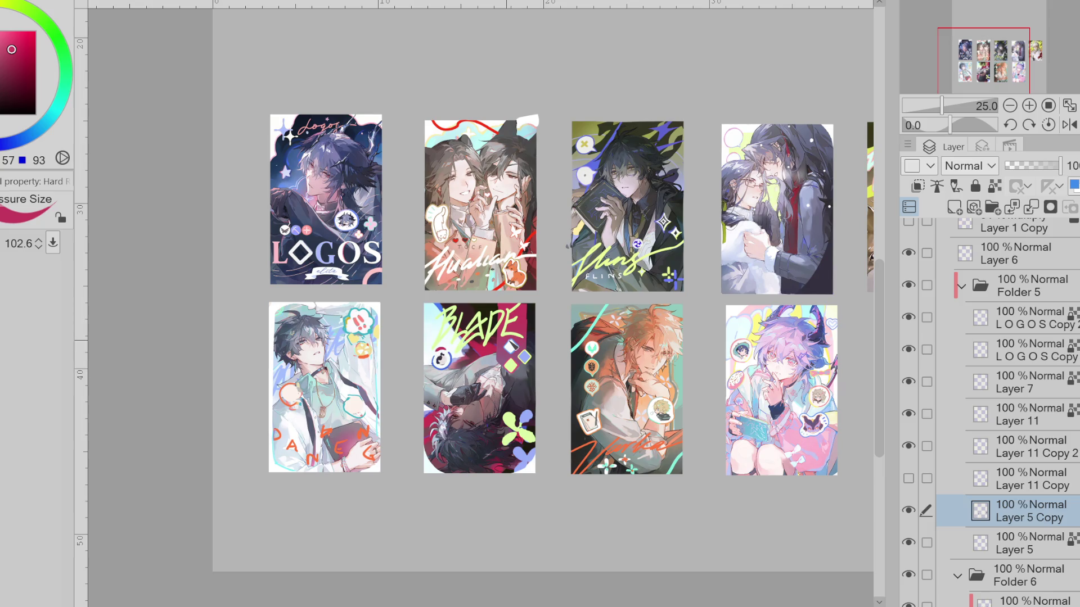
{"action": "scroll", "coordinate": [548, 401], "scroll_direction": "up", "scroll_amount": 1}
{"action": "scroll", "coordinate": [553, 409], "scroll_direction": "down", "scroll_amount": 1}
{"action": "scroll", "coordinate": [533, 417], "scroll_direction": "down", "scroll_amount": 2}
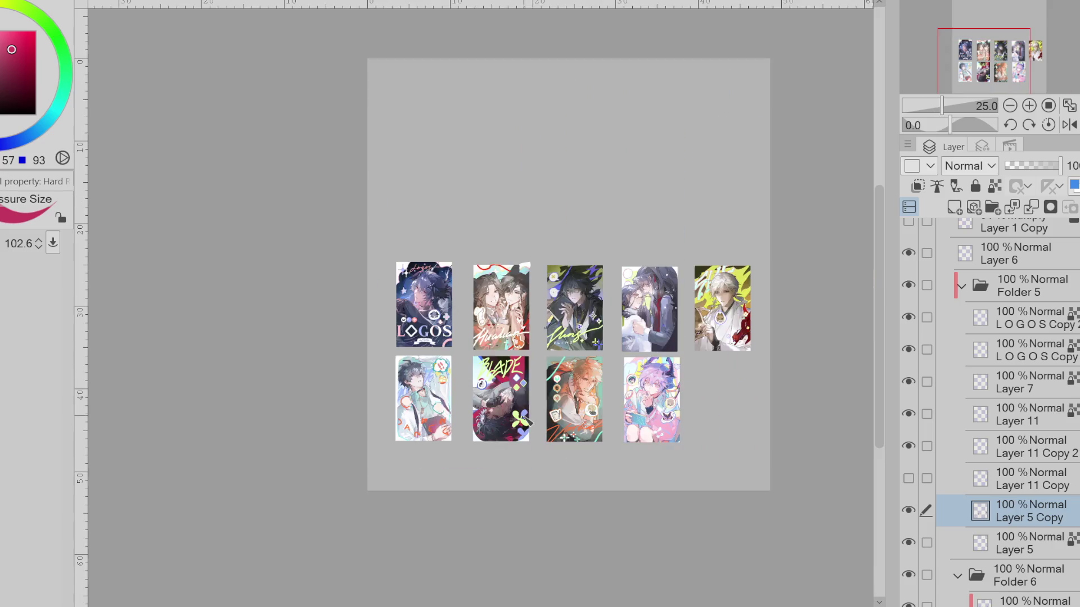
{"action": "scroll", "coordinate": [526, 422], "scroll_direction": "up", "scroll_amount": 2}
{"action": "left_click_drag", "start_coordinate": [432, 311], "coordinate": [426, 321]}
{"action": "scroll", "coordinate": [430, 312], "scroll_direction": "up", "scroll_amount": 1}
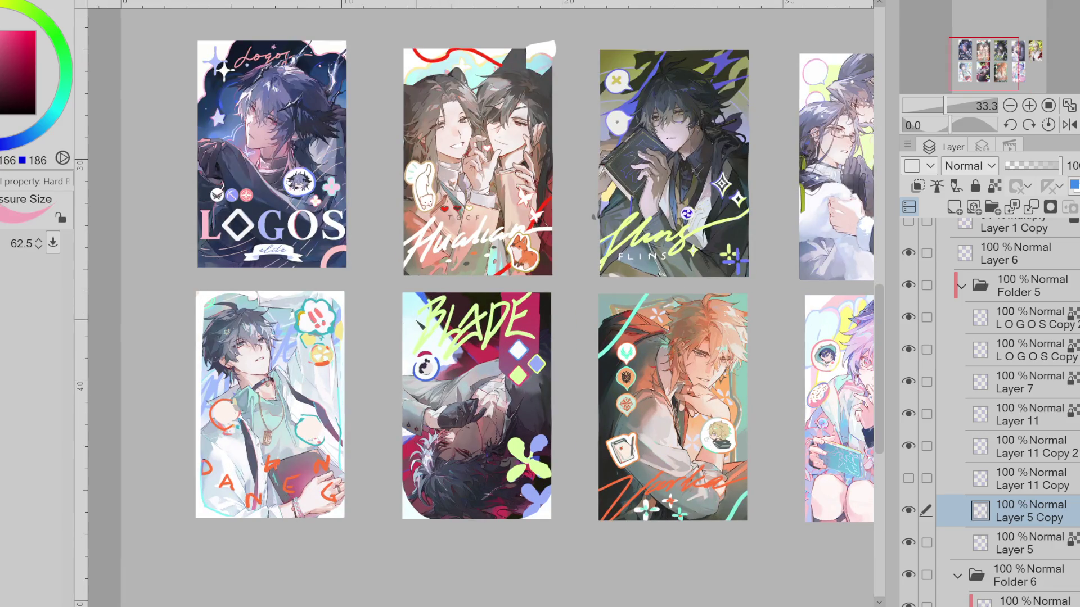
{"action": "scroll", "coordinate": [414, 324], "scroll_direction": "up", "scroll_amount": 1}
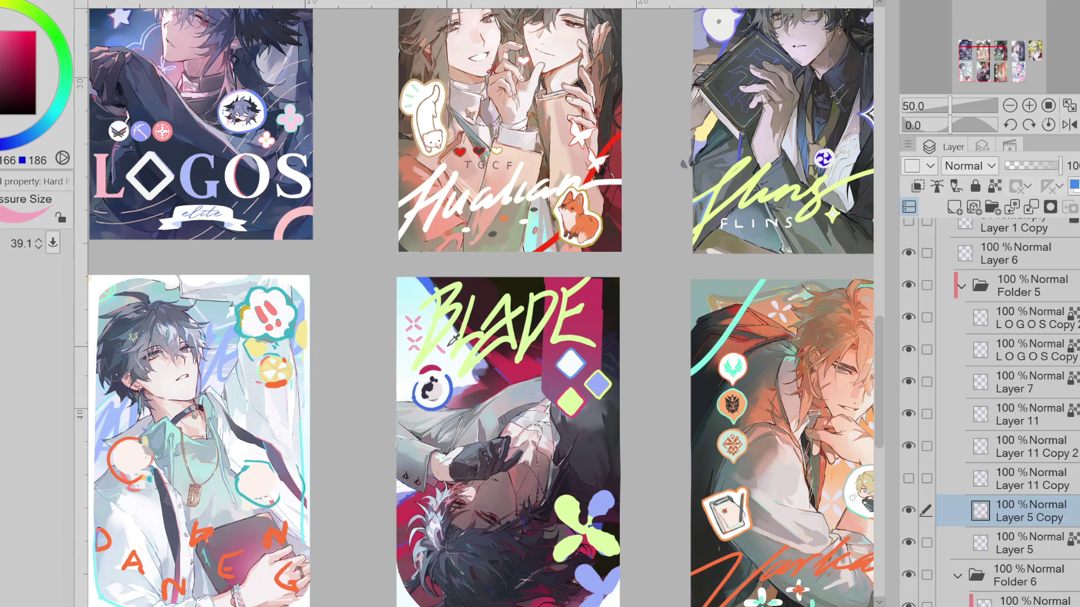
{"action": "scroll", "coordinate": [484, 320], "scroll_direction": "down", "scroll_amount": 1}
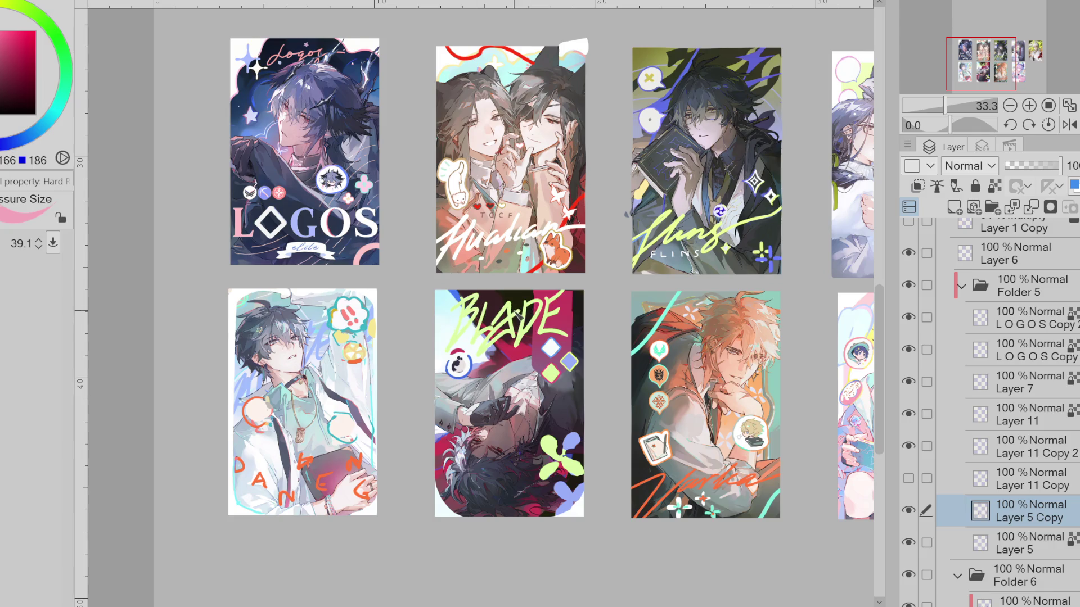
{"action": "scroll", "coordinate": [499, 317], "scroll_direction": "up", "scroll_amount": 1}
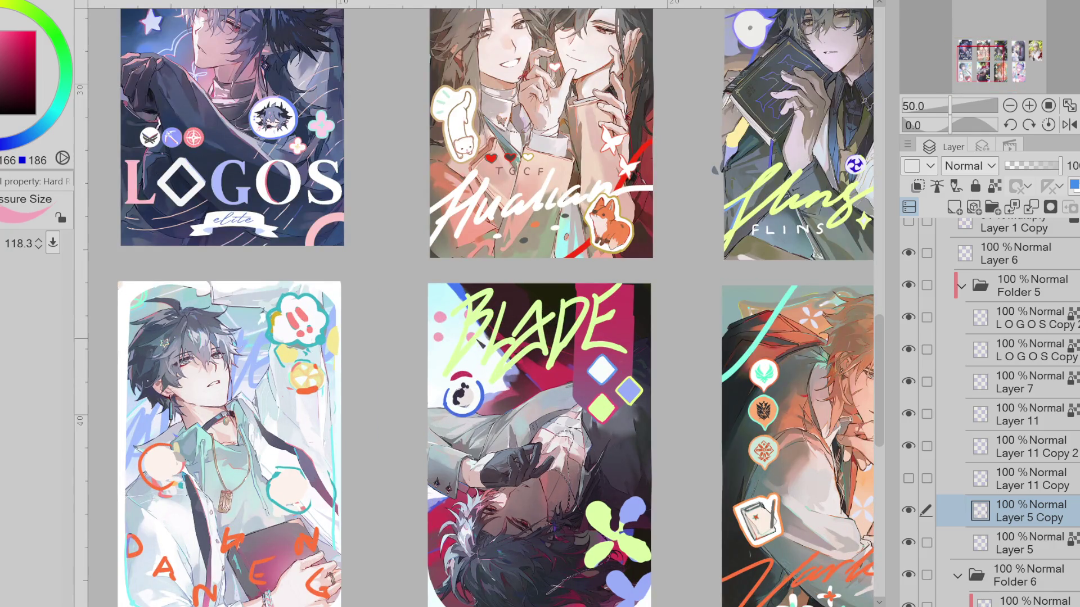
{"action": "key", "text": "bracketleft"}
{"action": "key", "text": "bracketleft"}
{"action": "scroll", "coordinate": [517, 338], "scroll_direction": "down", "scroll_amount": 1}
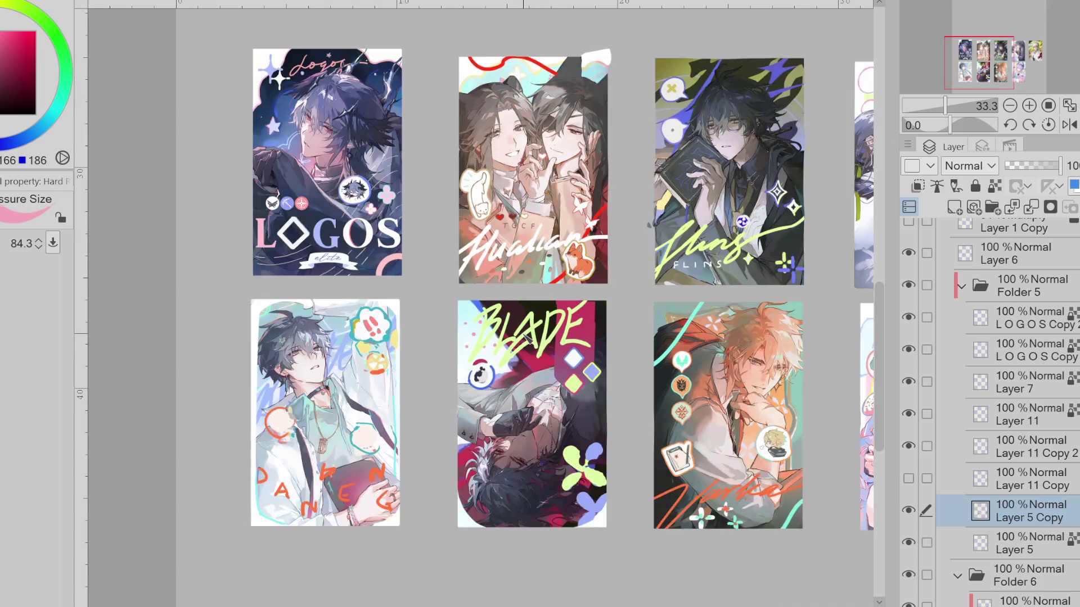
Set the pen to pale cyan and ring the white blob on the lower-left card
{"action": "left_click", "coordinate": [494, 340], "text": "alt"}
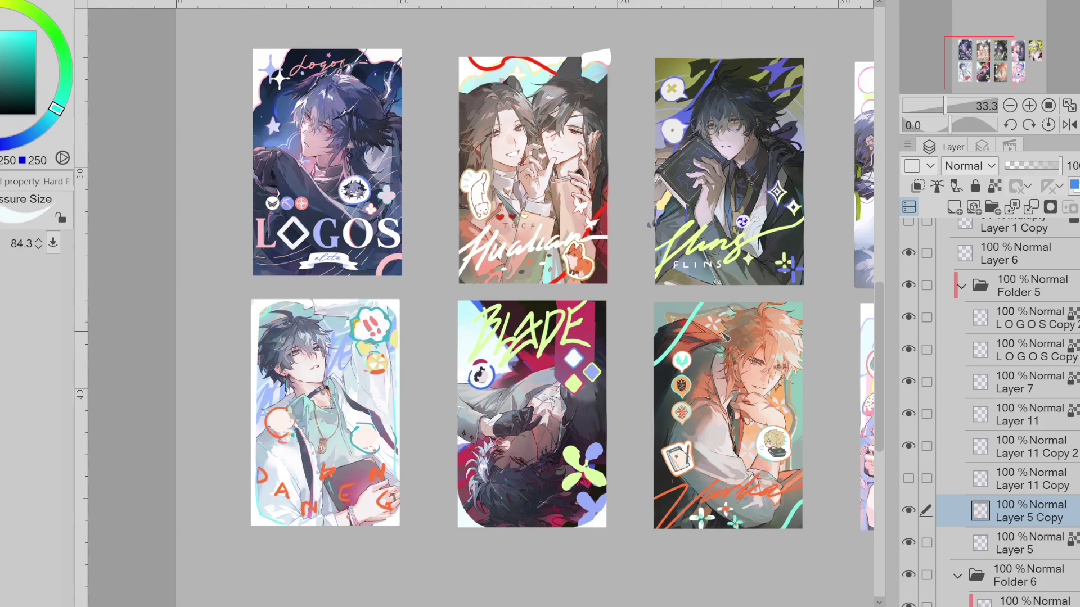
{"action": "left_click", "coordinate": [910, 510]}
{"action": "left_click", "coordinate": [909, 509]}
{"action": "left_click", "coordinate": [910, 509]}
{"action": "left_click_drag", "start_coordinate": [361, 422], "coordinate": [372, 426]}
{"action": "left_click", "coordinate": [371, 435], "text": "alt"}
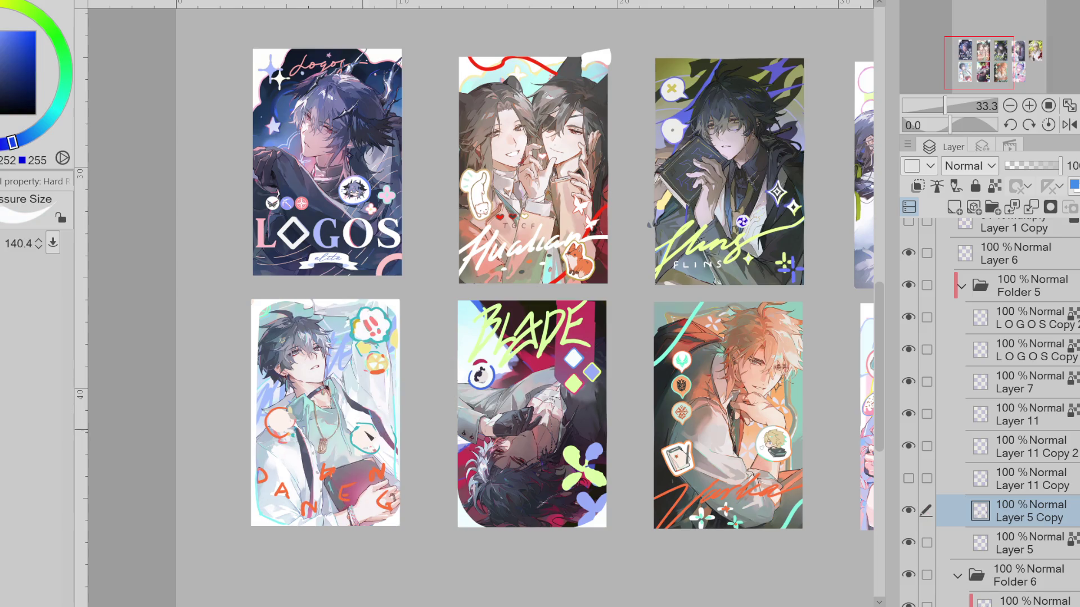
{"action": "left_click", "coordinate": [370, 439], "text": "alt"}
{"action": "left_click_drag", "start_coordinate": [370, 439], "coordinate": [376, 460], "text": "ctrl+alt"}
{"action": "left_click", "coordinate": [368, 440], "text": "alt"}
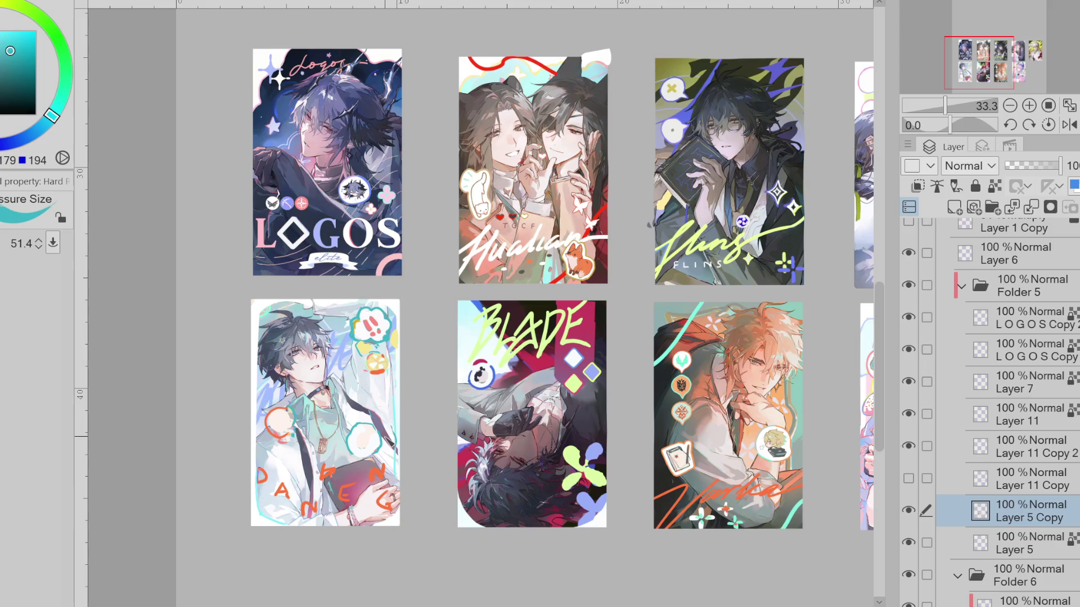
Eyedrop yellow and orange-red from the card, then pick purple and return to the pressure-size pen
{"action": "left_click_drag", "start_coordinate": [380, 344], "coordinate": [376, 358], "text": "ctrl+alt"}
{"action": "left_click", "coordinate": [393, 338], "text": "alt"}
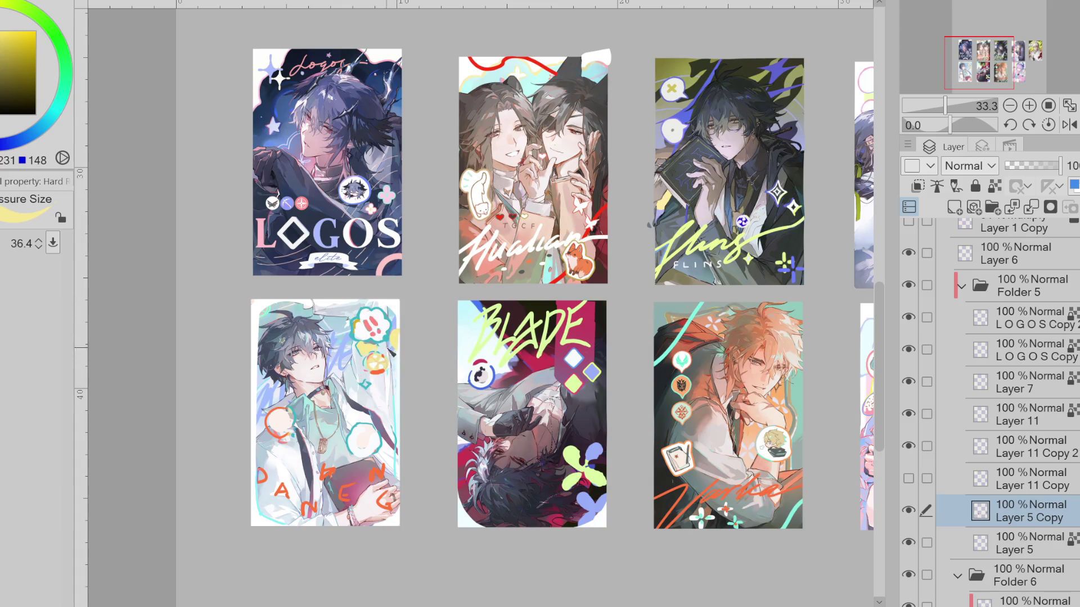
{"action": "left_click", "coordinate": [385, 355], "text": "alt"}
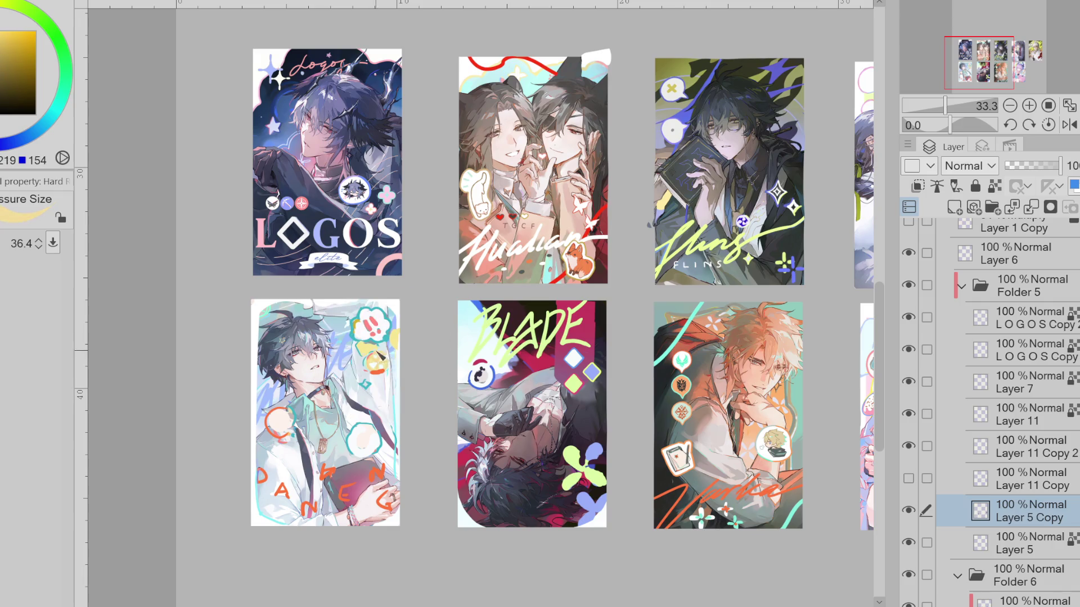
{"action": "left_click", "coordinate": [381, 363], "text": "alt"}
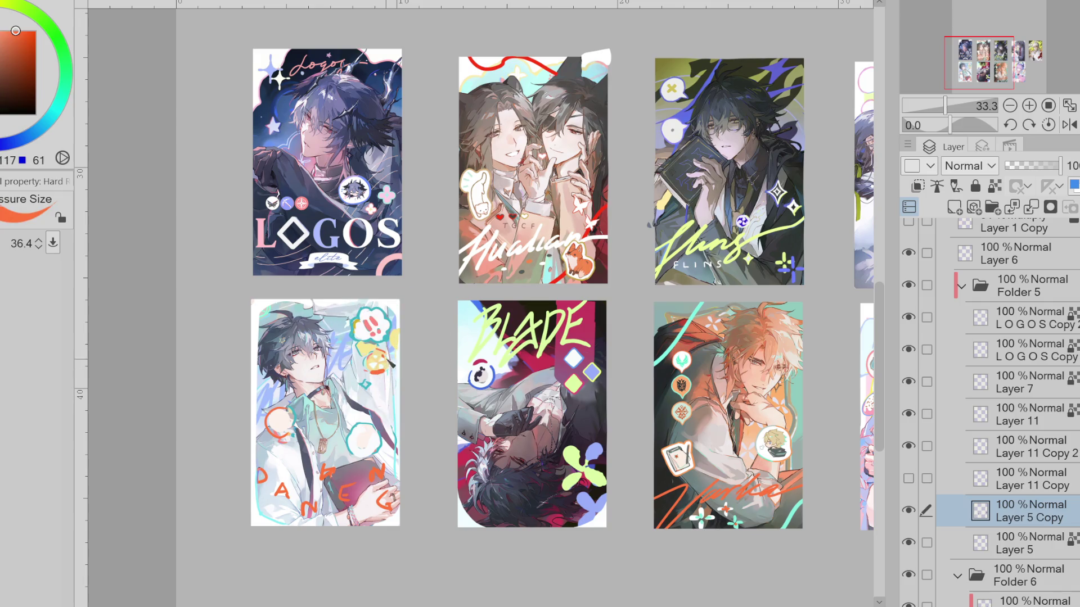
{"action": "key", "text": "e"}
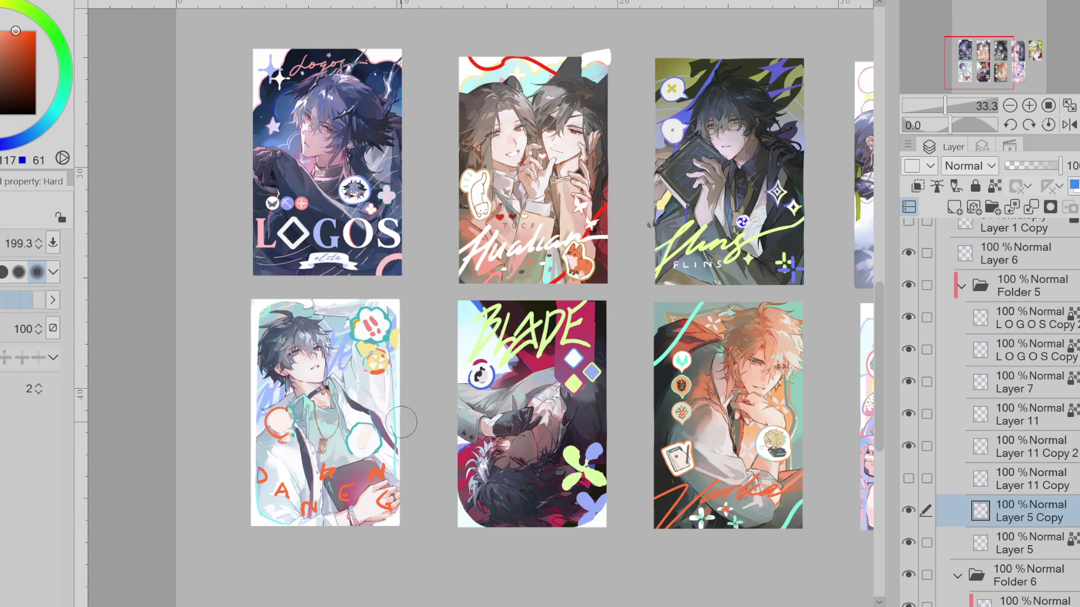
{"action": "left_click", "coordinate": [372, 328], "text": "alt"}
{"action": "key", "text": "b"}
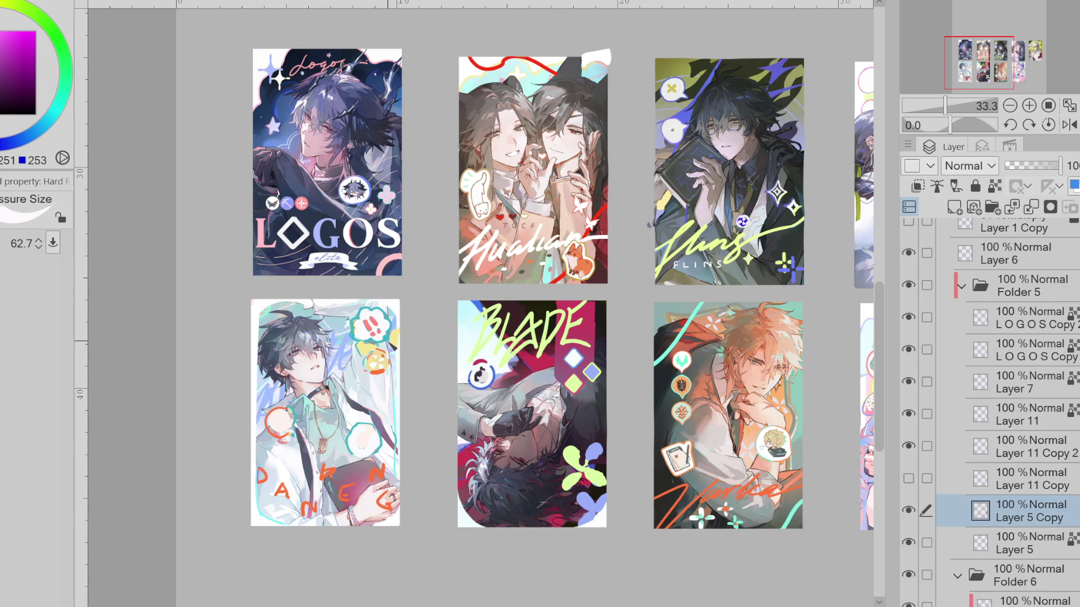
Erase the old orange lettering and leftover marks on the lower-left card
{"action": "key", "text": "e"}
{"action": "mouse_move", "coordinate": [353, 464]}
{"action": "left_mouse_down"}
{"action": "mouse_move", "coordinate": [295, 506]}
{"action": "mouse_move", "coordinate": [279, 489]}
{"action": "mouse_move", "coordinate": [352, 484]}
{"action": "mouse_move", "coordinate": [389, 523]}
{"action": "left_mouse_up"}
{"action": "left_click_drag", "start_coordinate": [304, 447], "coordinate": [253, 494]}
{"action": "key", "text": "b"}
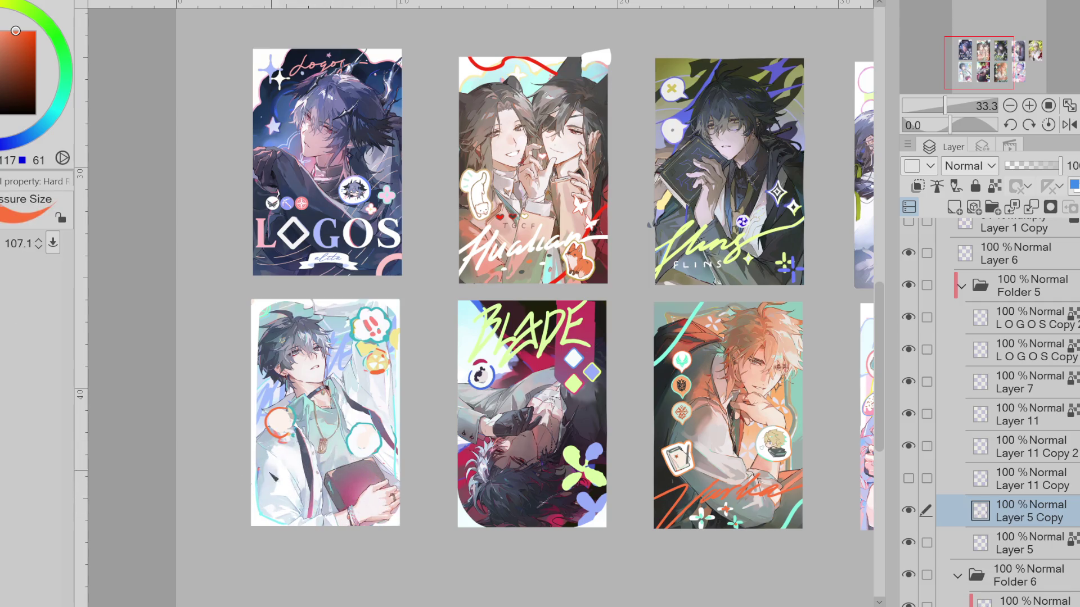
{"action": "left_click_drag", "start_coordinate": [291, 455], "coordinate": [257, 519]}
{"action": "key", "text": "ctrl+z"}
Letter a new flowing orange signature ending in a long sweeping tail
{"action": "mouse_move", "coordinate": [253, 468]}
{"action": "left_mouse_down"}
{"action": "mouse_move", "coordinate": [253, 510]}
{"action": "mouse_move", "coordinate": [324, 477]}
{"action": "mouse_move", "coordinate": [337, 507]}
{"action": "mouse_move", "coordinate": [389, 472]}
{"action": "left_mouse_up"}
{"action": "mouse_move", "coordinate": [341, 524]}
{"action": "left_mouse_down"}
{"action": "mouse_move", "coordinate": [398, 471]}
{"action": "mouse_move", "coordinate": [381, 525]}
{"action": "left_mouse_up"}
{"action": "key", "text": "ctrl+z"}
{"action": "key", "text": "ctrl+z"}
{"action": "key", "text": "ctrl+z"}
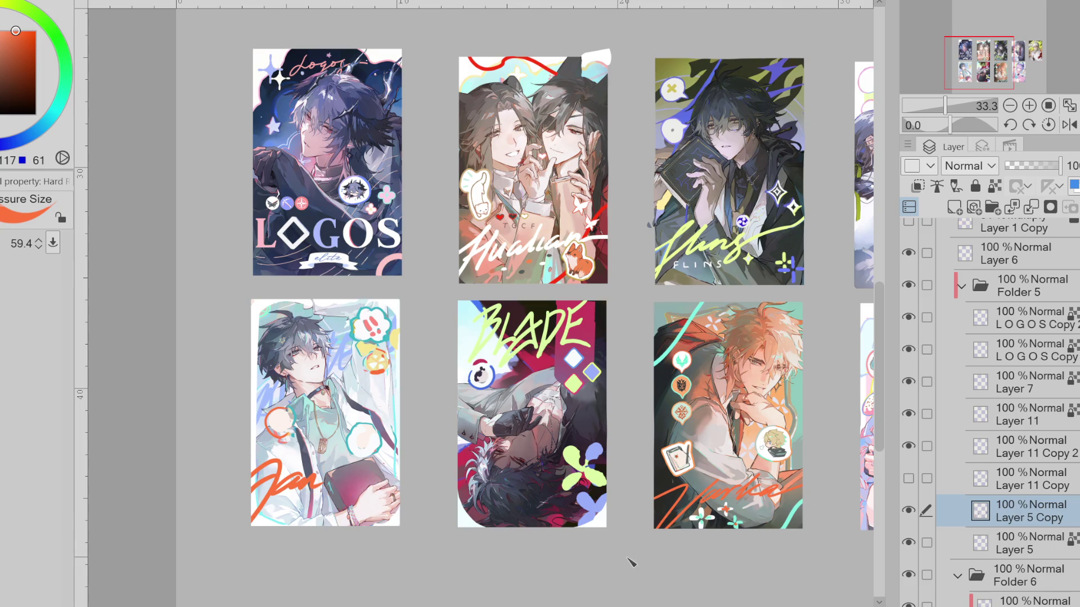
{"action": "mouse_move", "coordinate": [340, 444]}
{"action": "left_mouse_down"}
{"action": "mouse_move", "coordinate": [331, 461]}
{"action": "mouse_move", "coordinate": [383, 472]}
{"action": "mouse_move", "coordinate": [331, 522]}
{"action": "left_mouse_up"}
{"action": "left_click_drag", "start_coordinate": [397, 479], "coordinate": [393, 519]}
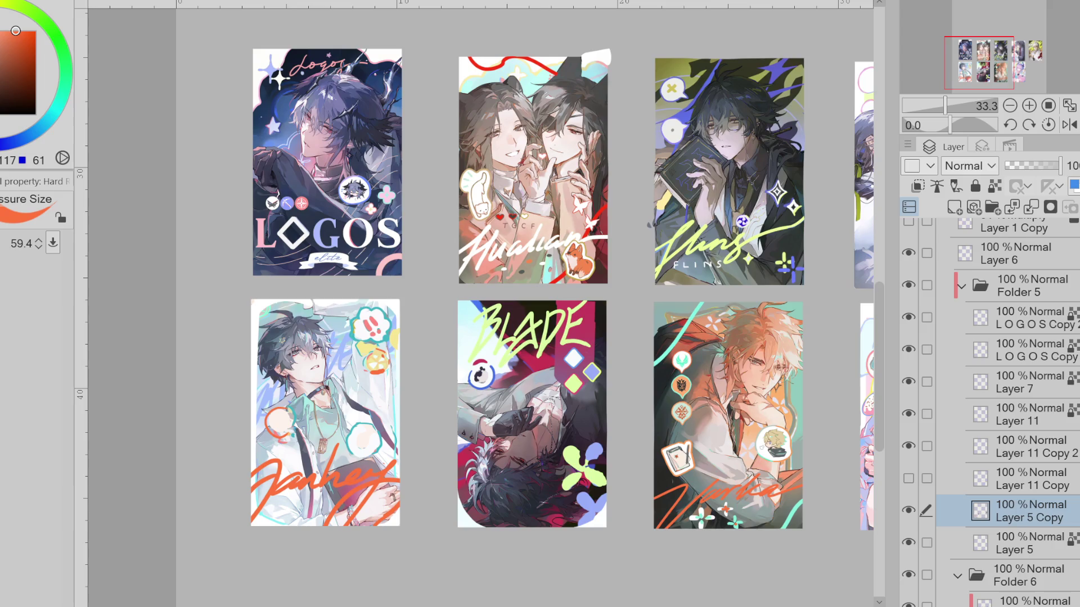
Outline the shoulder blob in orange, try a pale fill inside it and undo the fill
{"action": "key", "text": "bracketleft"}
{"action": "key", "text": "bracketleft"}
{"action": "key", "text": "bracketleft"}
{"action": "key", "text": "bracketright"}
{"action": "key", "text": "bracketright"}
{"action": "left_click_drag", "start_coordinate": [286, 407], "coordinate": [307, 428]}
{"action": "left_click", "coordinate": [285, 389], "text": "alt"}
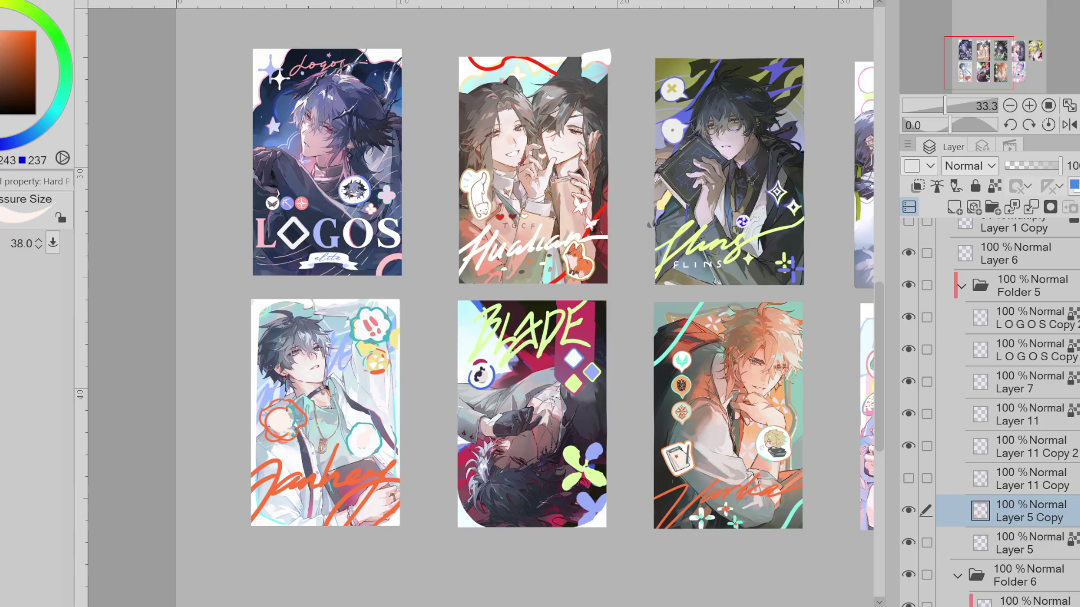
{"action": "key", "text": "e"}
{"action": "left_click_drag", "start_coordinate": [273, 427], "coordinate": [297, 406]}
{"action": "key", "text": "ctrl+z"}
{"action": "key", "text": "ctrl+z"}
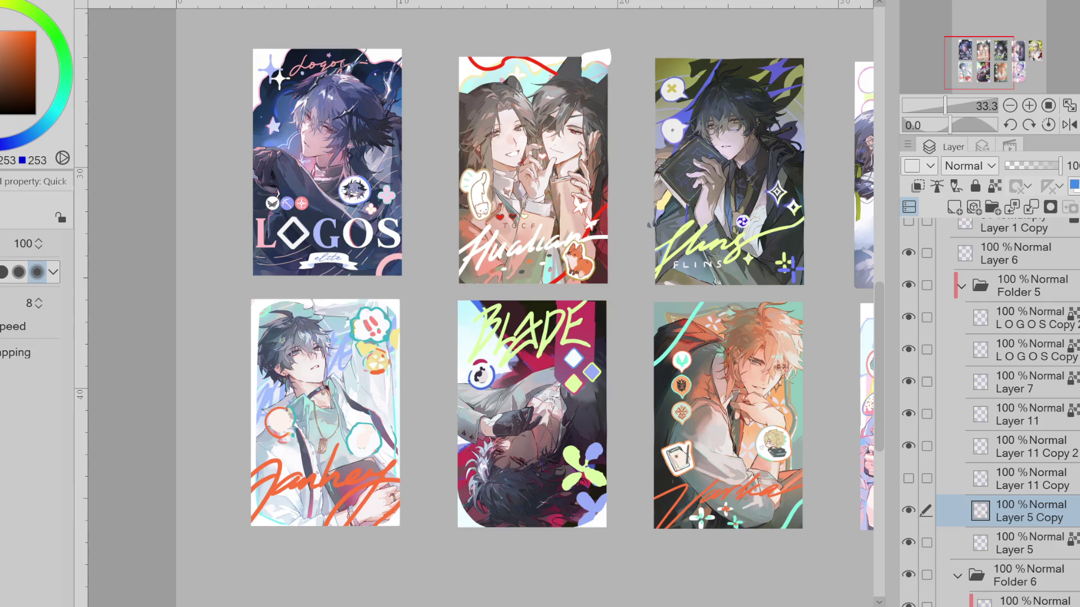
{"action": "scroll", "coordinate": [646, 224], "scroll_direction": "down", "scroll_amount": 1}
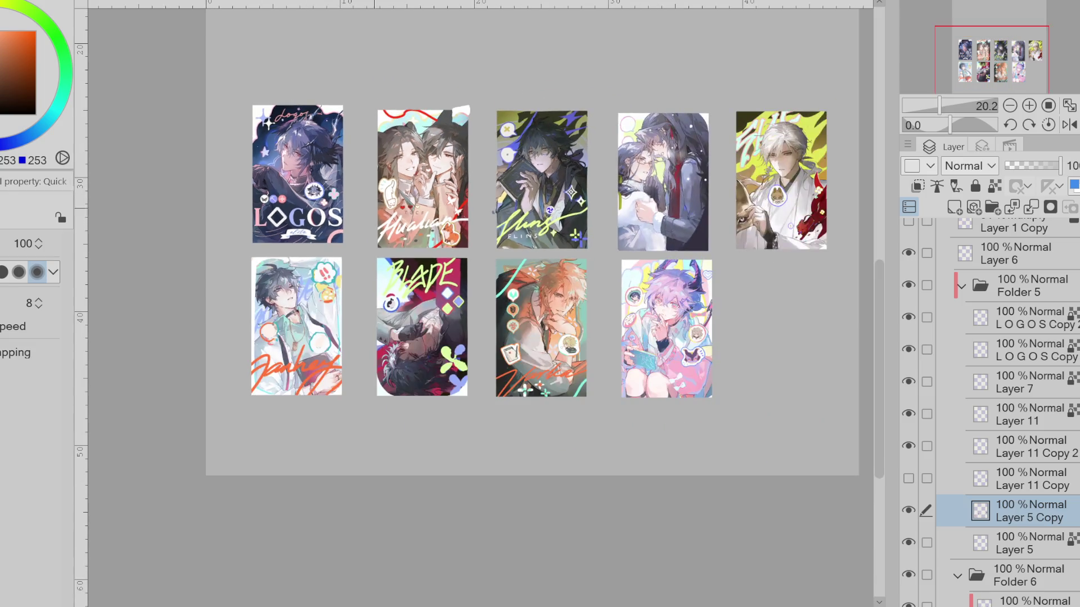
{"action": "scroll", "coordinate": [486, 201], "scroll_direction": "down", "scroll_amount": 1}
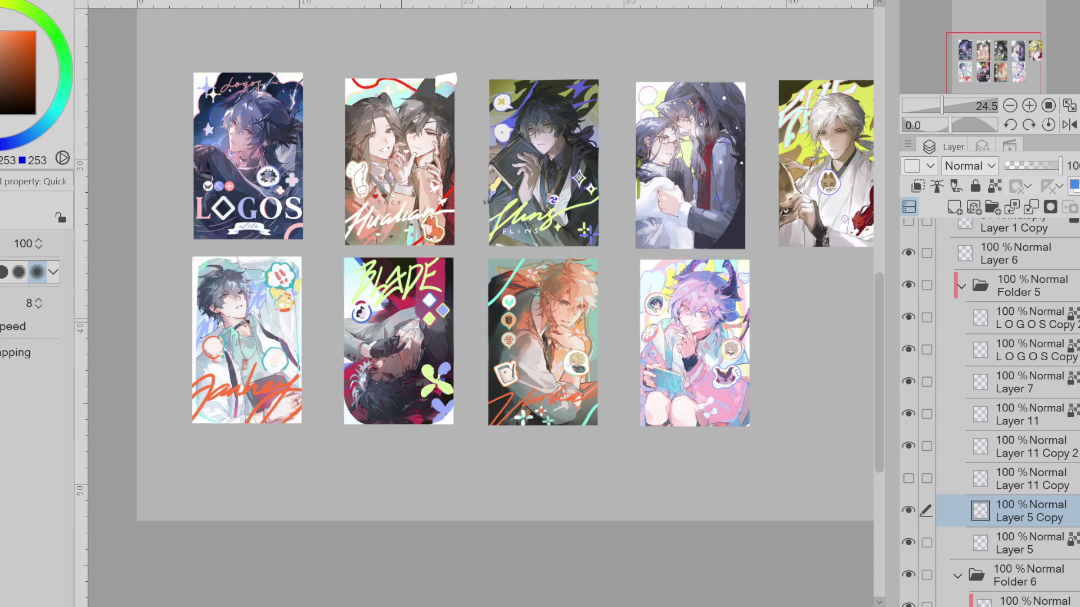
Toggle Layer 11 Copy's visibility to show the signature lettering on the remaining cards
{"action": "left_click", "coordinate": [908, 479]}
{"action": "left_click", "coordinate": [908, 479]}
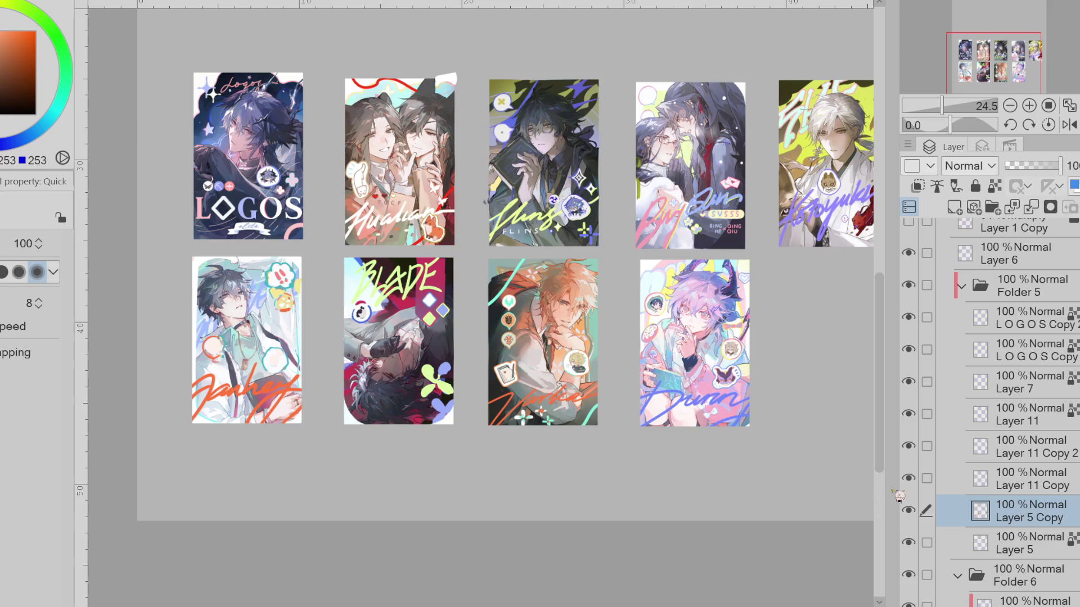
{"action": "scroll", "coordinate": [520, 391], "scroll_direction": "up", "scroll_amount": 3}
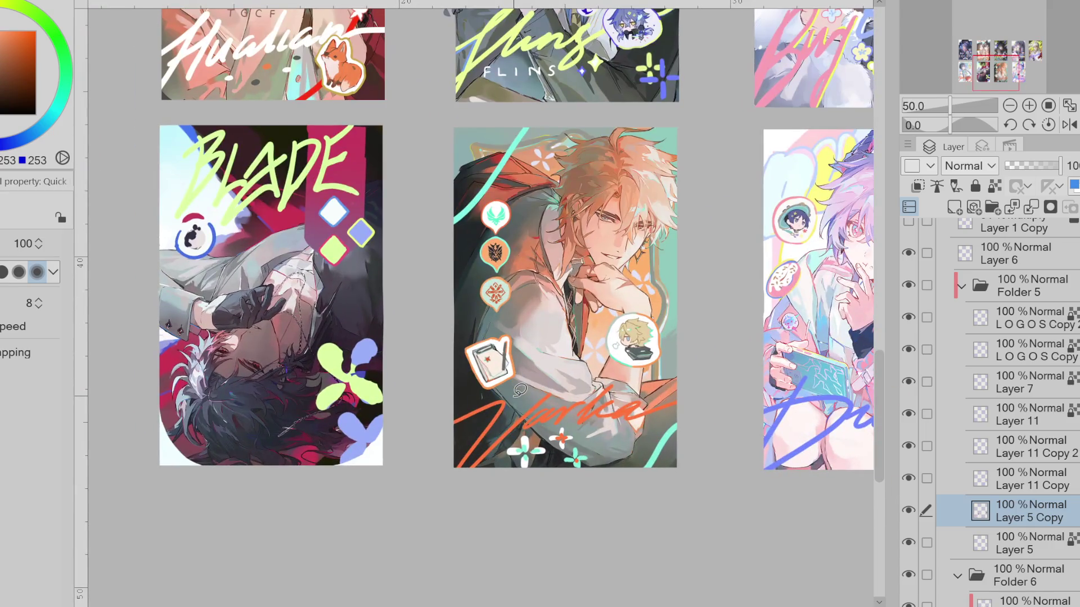
Switch to the hard pen in white and reduce its size to about 17.6 for fine lettering
{"action": "key", "text": "e"}
{"action": "key", "text": "x"}
{"action": "scroll", "coordinate": [537, 380], "scroll_direction": "up", "scroll_amount": 1}
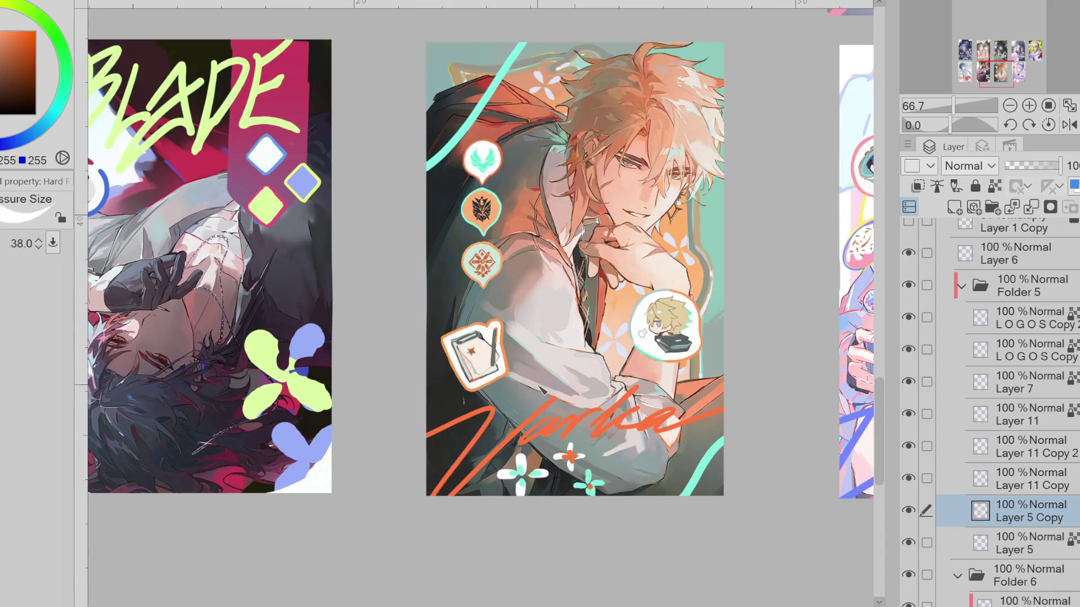
{"action": "left_click_drag", "start_coordinate": [536, 380], "coordinate": [540, 390]}
{"action": "scroll", "coordinate": [605, 322], "scroll_direction": "up", "scroll_amount": 1}
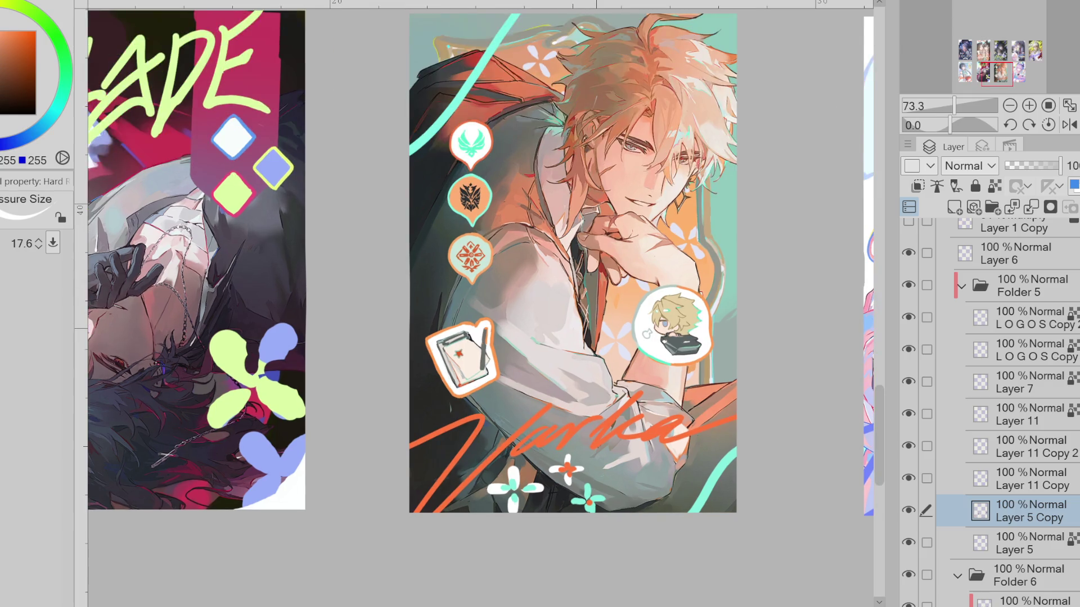
{"action": "scroll", "coordinate": [575, 331], "scroll_direction": "up", "scroll_amount": 3}
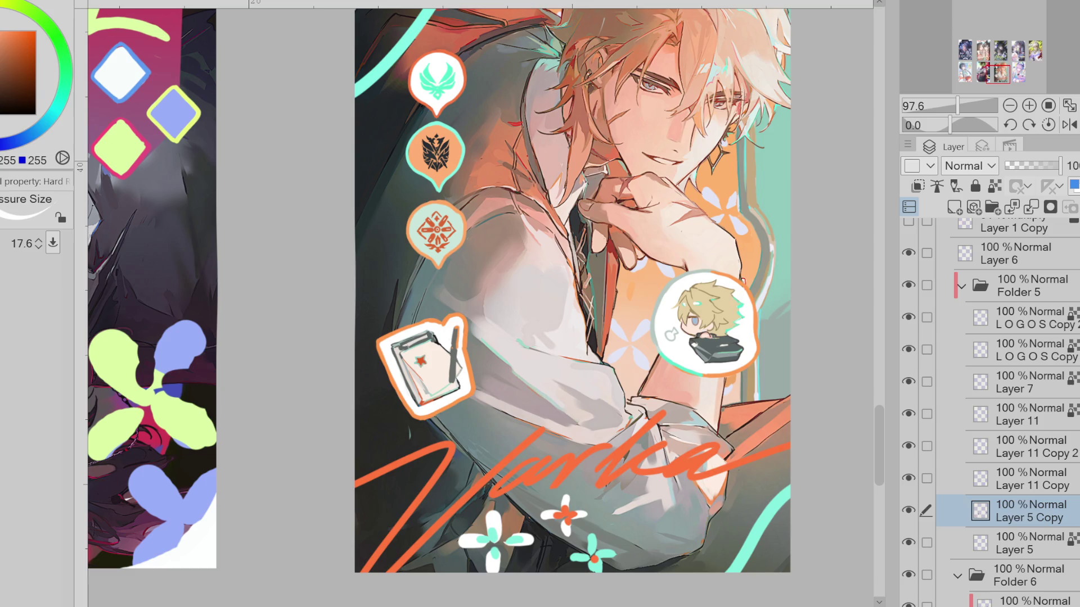
Letter the white R after the G, undoing a stray stroke along the way
{"action": "left_click_drag", "start_coordinate": [502, 409], "coordinate": [528, 405]}
{"action": "mouse_move", "coordinate": [523, 403]}
{"action": "left_mouse_down"}
{"action": "mouse_move", "coordinate": [524, 421]}
{"action": "mouse_move", "coordinate": [540, 393]}
{"action": "left_mouse_up"}
{"action": "key", "text": "ctrl+z"}
{"action": "key", "text": "ctrl+z"}
{"action": "key", "text": "e"}
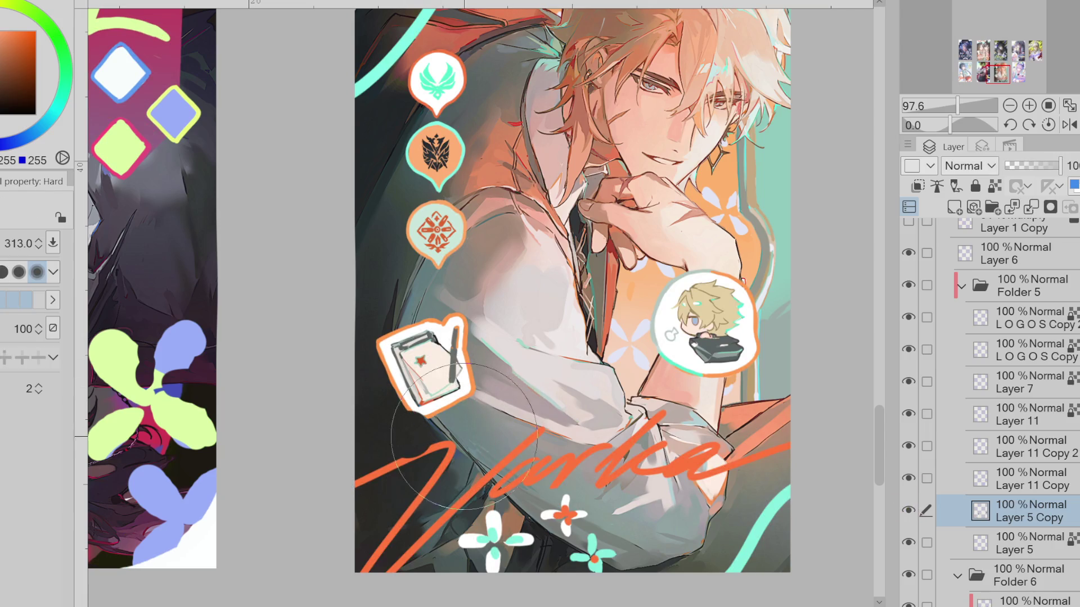
{"action": "key", "text": "p"}
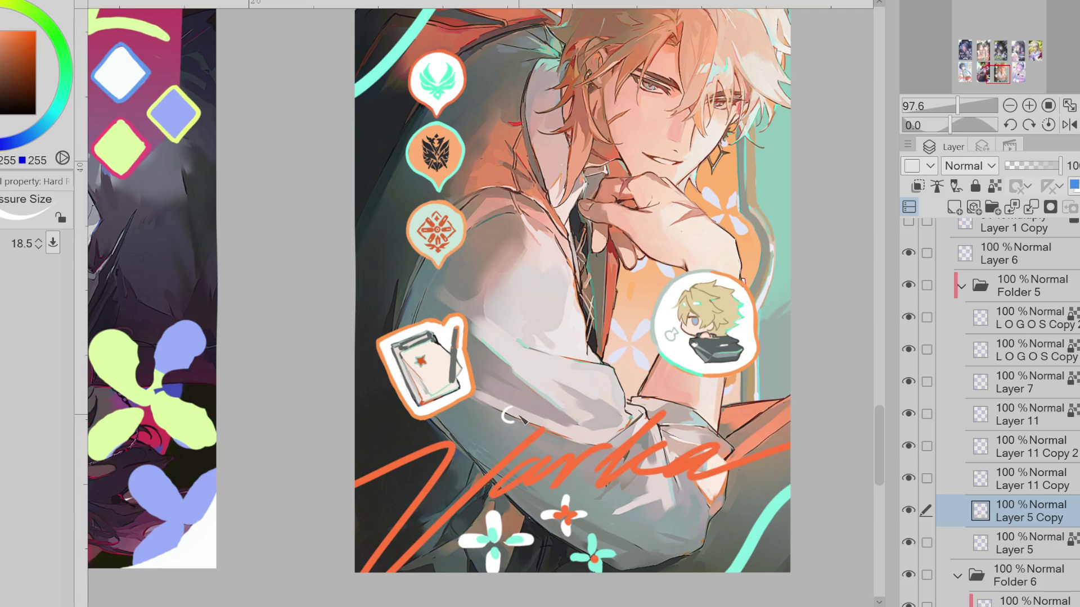
{"action": "left_click_drag", "start_coordinate": [515, 404], "coordinate": [523, 416]}
{"action": "scroll", "coordinate": [518, 409], "scroll_direction": "up", "scroll_amount": 3}
Finish the strokes through GRANDMAST and lasso-select the whole lettering
{"action": "mouse_move", "coordinate": [548, 402]}
{"action": "left_mouse_down"}
{"action": "mouse_move", "coordinate": [547, 422]}
{"action": "mouse_move", "coordinate": [531, 403]}
{"action": "mouse_move", "coordinate": [558, 426]}
{"action": "mouse_move", "coordinate": [671, 417]}
{"action": "mouse_move", "coordinate": [676, 427]}
{"action": "mouse_move", "coordinate": [715, 400]}
{"action": "mouse_move", "coordinate": [707, 424]}
{"action": "left_mouse_up"}
{"action": "key", "text": "ctrl+z"}
{"action": "key", "text": "ctrl+z"}
{"action": "key", "text": "ctrl+z"}
{"action": "key", "text": "ctrl+z"}
{"action": "key", "text": "ctrl+z"}
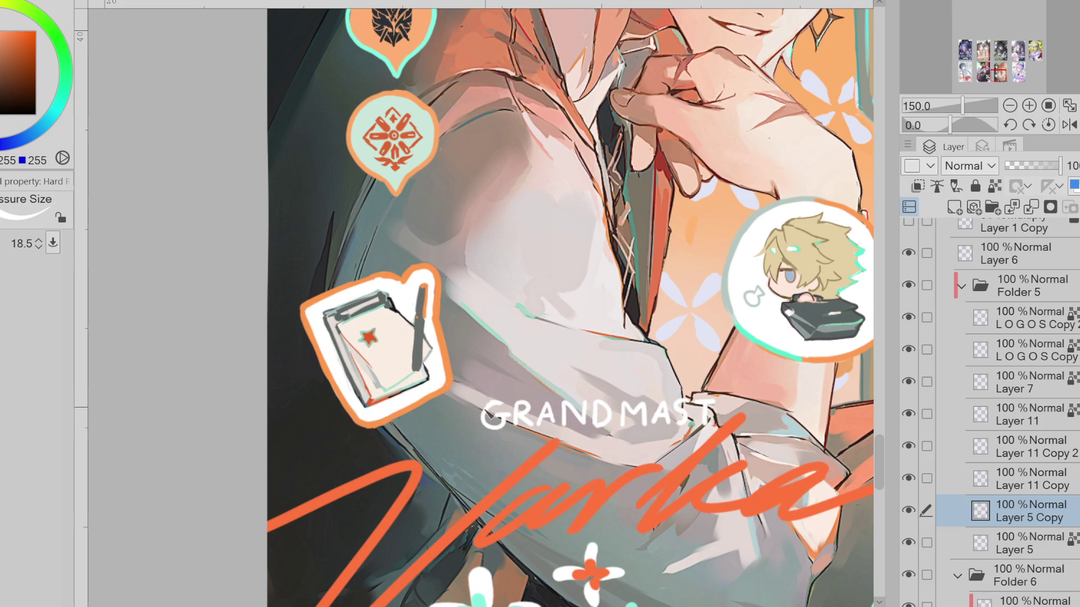
{"action": "scroll", "coordinate": [573, 352], "scroll_direction": "down", "scroll_amount": 5}
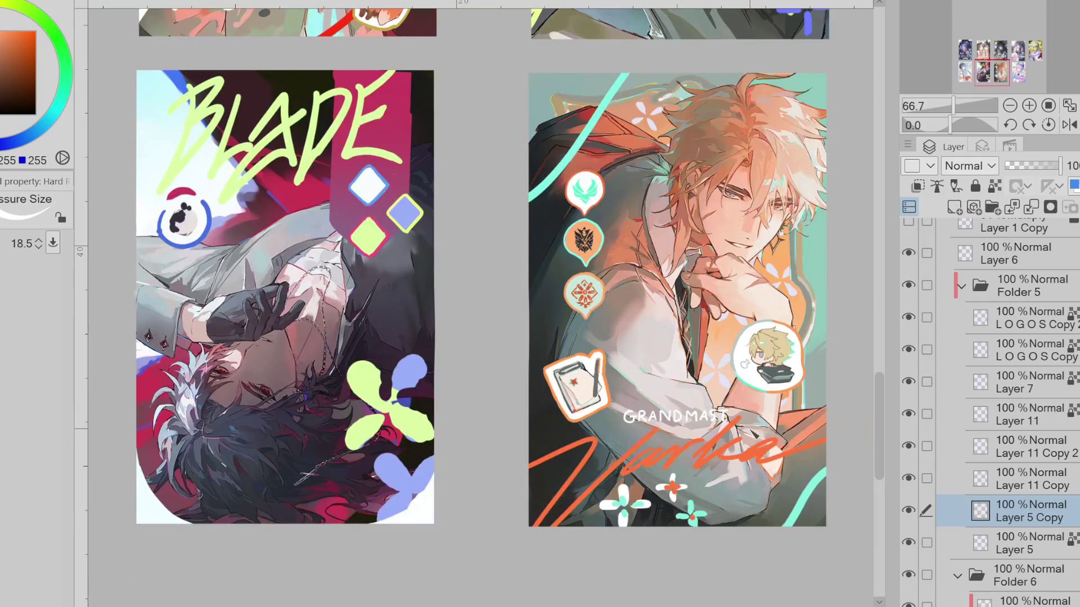
{"action": "scroll", "coordinate": [573, 351], "scroll_direction": "up", "scroll_amount": 5}
{"action": "key", "text": "m"}
{"action": "left_click_drag", "start_coordinate": [514, 362], "coordinate": [667, 417]}
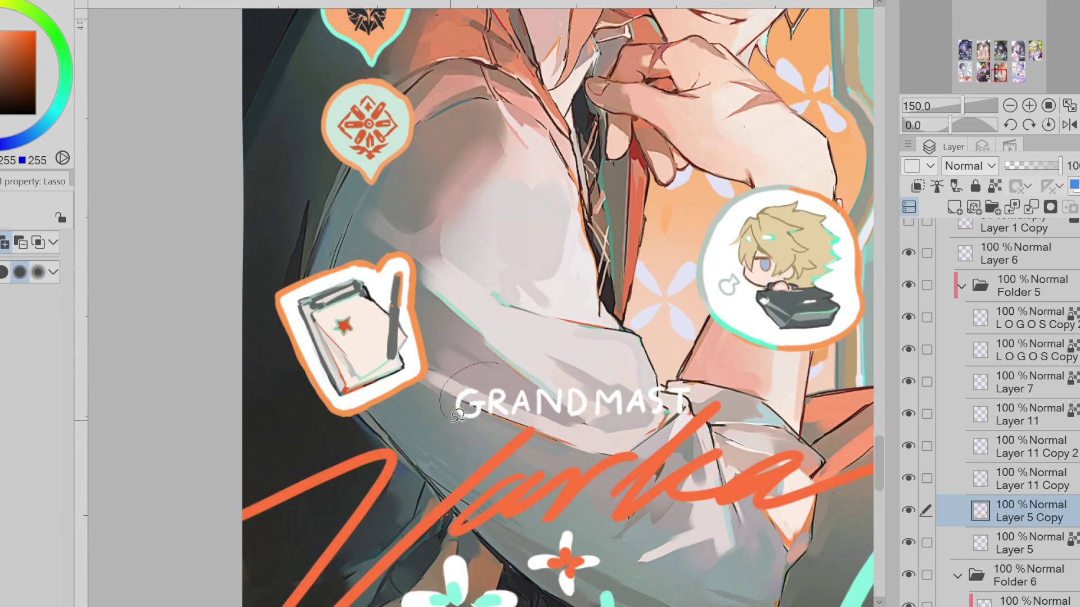
{"action": "scroll", "coordinate": [666, 418], "scroll_direction": "down", "scroll_amount": 1}
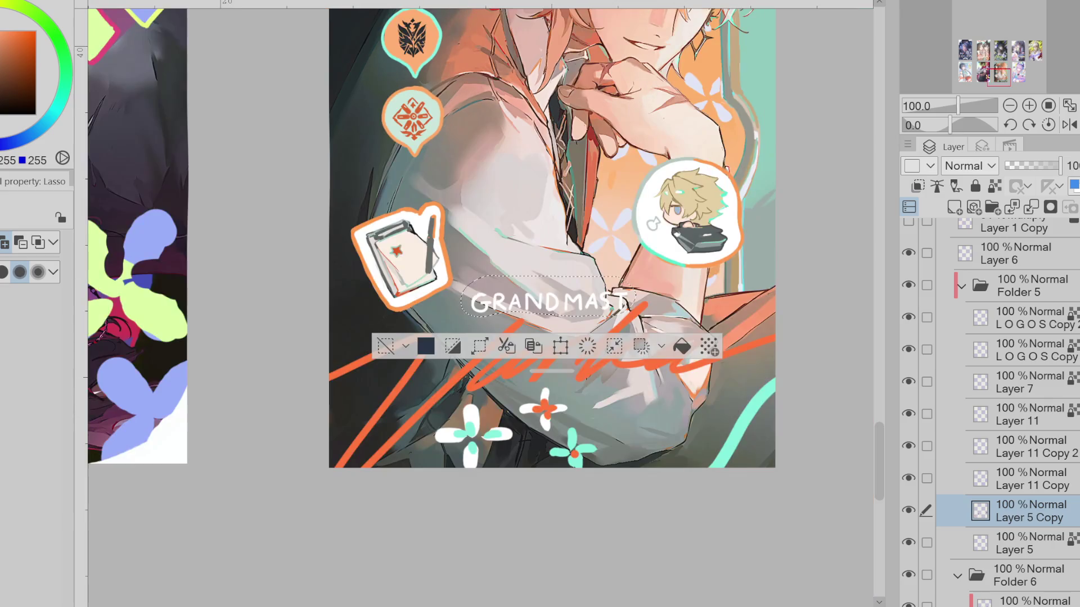
Move the GRANDMAST lettering down-right with Free Transform, then undo that move
{"action": "key", "text": "ctrl+t"}
{"action": "mouse_move", "coordinate": [595, 310]}
{"action": "left_mouse_down"}
{"action": "mouse_move", "coordinate": [702, 404]}
{"action": "mouse_move", "coordinate": [722, 384]}
{"action": "mouse_move", "coordinate": [716, 388]}
{"action": "left_mouse_up"}
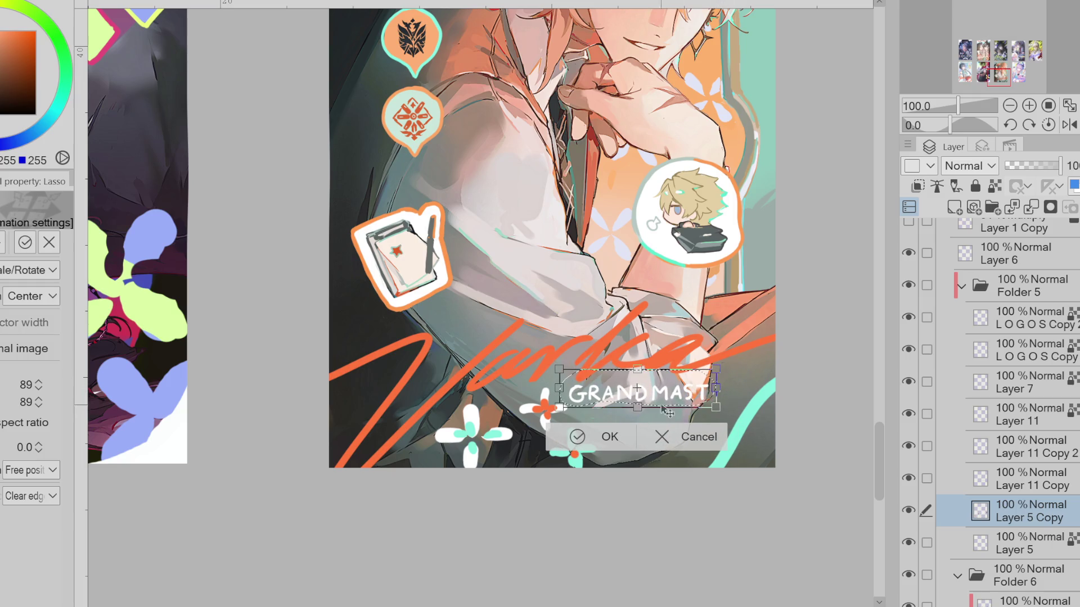
{"action": "left_click", "coordinate": [591, 436]}
{"action": "key", "text": "ctrl+z"}
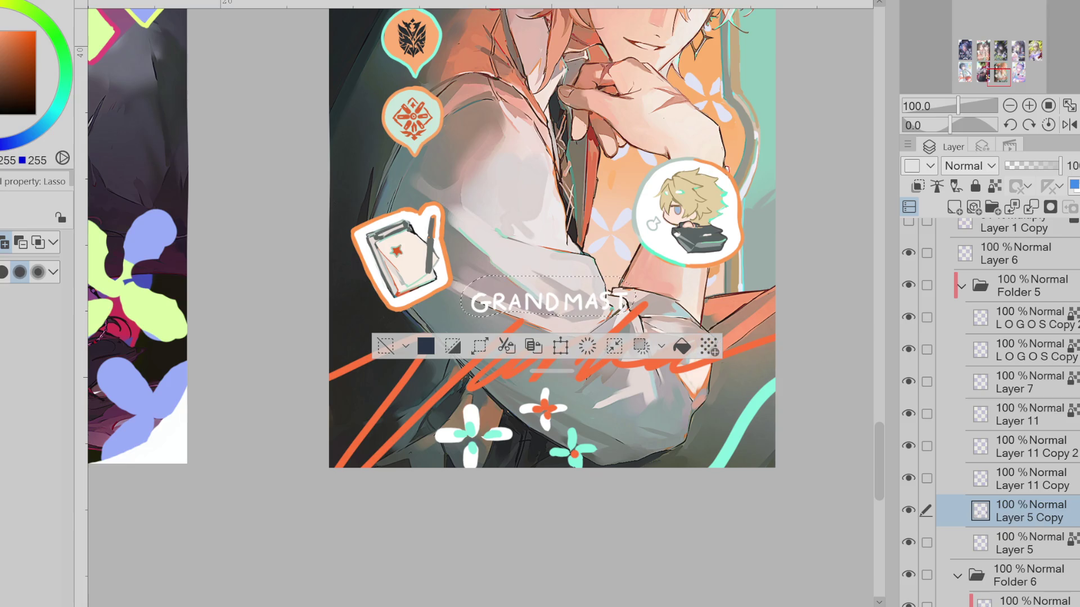
Reposition the lettering beside the orange signature, commit it, and draw the next letter
{"action": "key", "text": "ctrl+t"}
{"action": "mouse_move", "coordinate": [552, 285]}
{"action": "left_mouse_down"}
{"action": "mouse_move", "coordinate": [703, 400]}
{"action": "mouse_move", "coordinate": [725, 391]}
{"action": "mouse_move", "coordinate": [694, 407]}
{"action": "left_mouse_up"}
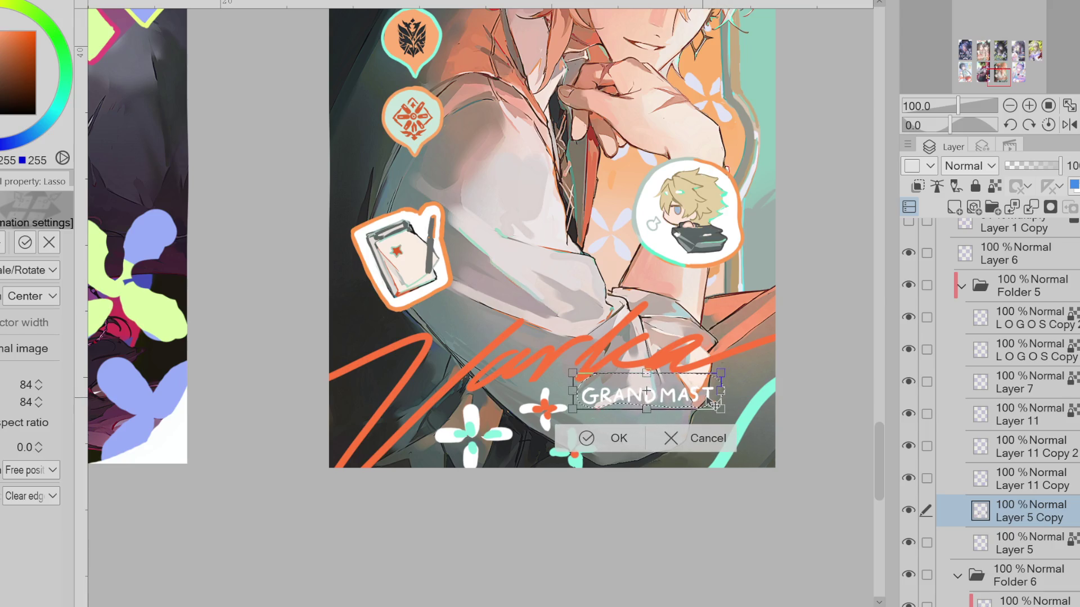
{"action": "key", "text": "Return"}
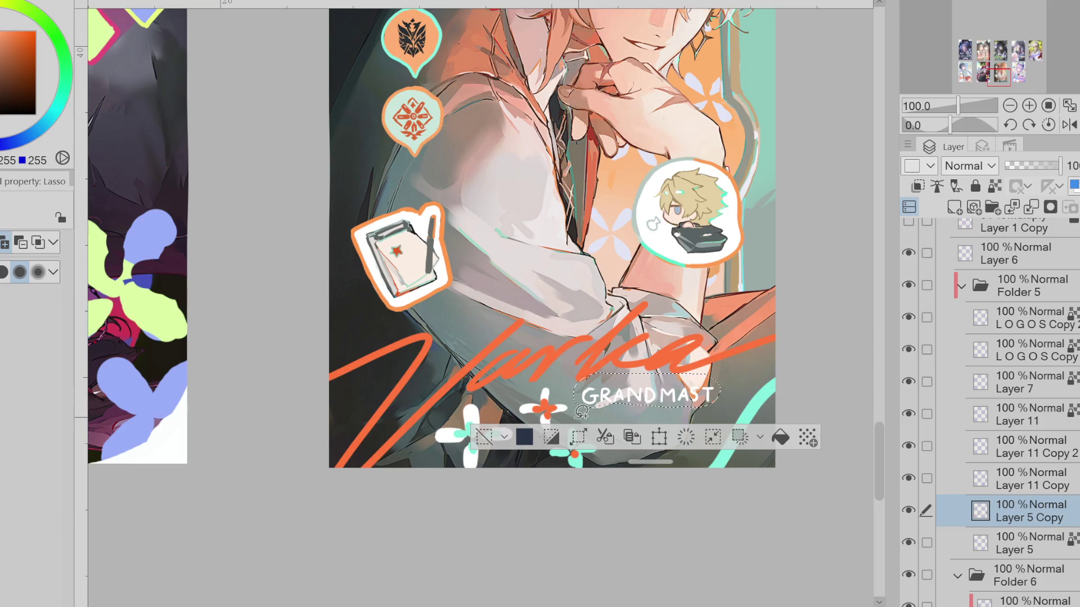
{"action": "scroll", "coordinate": [730, 400], "scroll_direction": "up", "scroll_amount": 1}
{"action": "key", "text": "p"}
{"action": "mouse_move", "coordinate": [713, 426]}
{"action": "left_mouse_down"}
{"action": "mouse_move", "coordinate": [713, 452]}
{"action": "mouse_move", "coordinate": [734, 454]}
{"action": "mouse_move", "coordinate": [710, 427]}
{"action": "mouse_move", "coordinate": [728, 454]}
{"action": "mouse_move", "coordinate": [724, 425]}
{"action": "mouse_move", "coordinate": [734, 458]}
{"action": "mouse_move", "coordinate": [750, 436]}
{"action": "mouse_move", "coordinate": [754, 454]}
{"action": "left_mouse_up"}
Finish GRANDMASTER and draw a four-pointed white sparkle with two dots beneath it
{"action": "key", "text": "ctrl+z"}
{"action": "key", "text": "ctrl+z"}
{"action": "key", "text": "ctrl+z"}
{"action": "key", "text": "ctrl+z"}
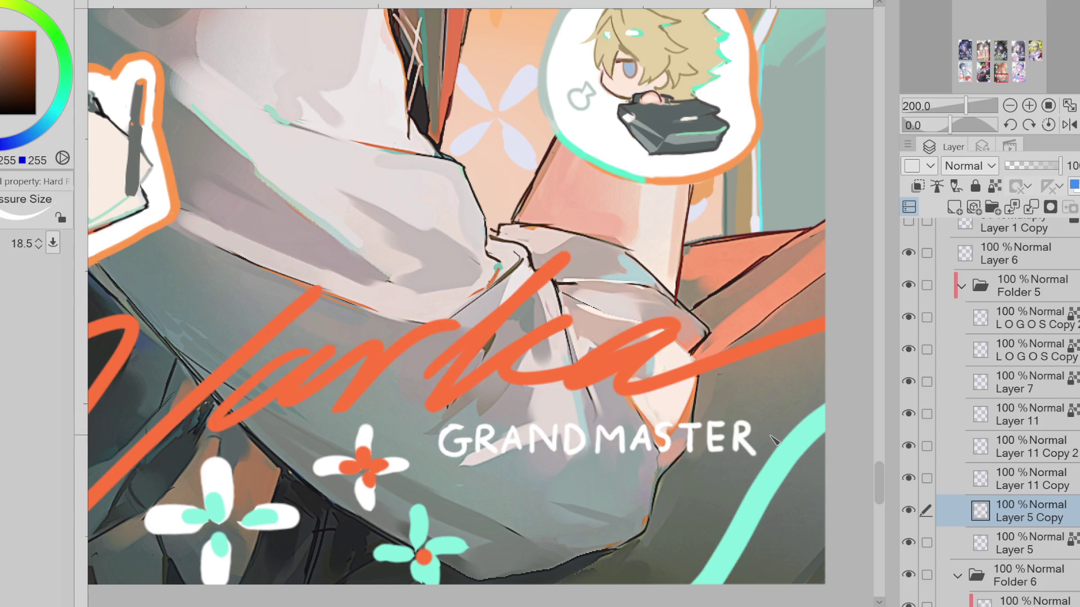
{"action": "scroll", "coordinate": [771, 438], "scroll_direction": "down", "scroll_amount": 1}
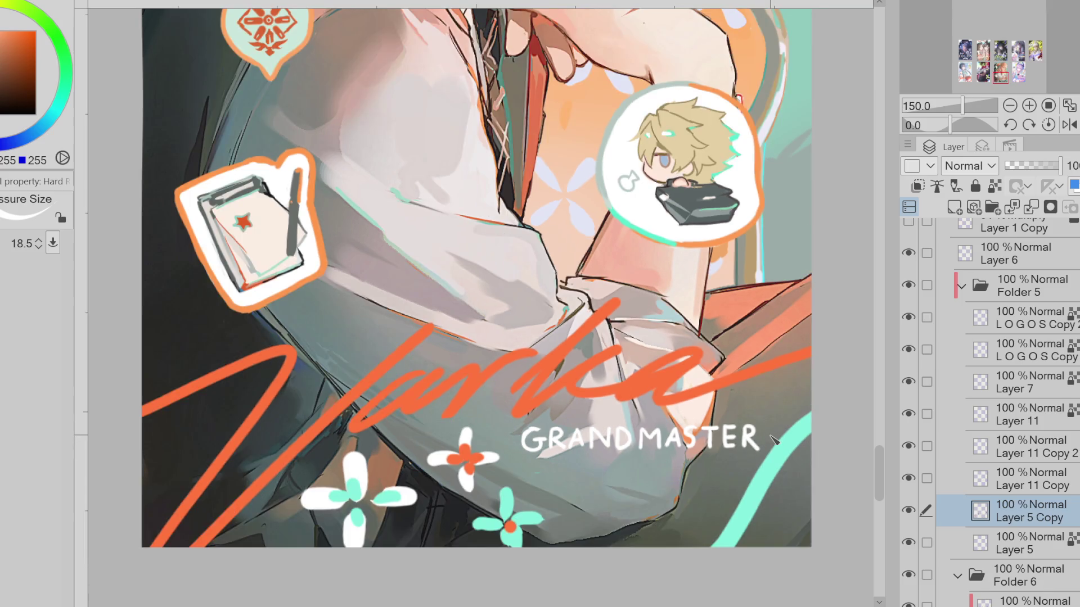
{"action": "mouse_move", "coordinate": [641, 473]}
{"action": "left_mouse_down"}
{"action": "mouse_move", "coordinate": [633, 487]}
{"action": "mouse_move", "coordinate": [619, 476]}
{"action": "mouse_move", "coordinate": [650, 473]}
{"action": "mouse_move", "coordinate": [627, 480]}
{"action": "mouse_move", "coordinate": [651, 487]}
{"action": "mouse_move", "coordinate": [653, 477]}
{"action": "mouse_move", "coordinate": [627, 475]}
{"action": "mouse_move", "coordinate": [639, 489]}
{"action": "left_mouse_up"}
{"action": "key", "text": "ctrl+z"}
{"action": "key", "text": "ctrl+z"}
{"action": "key", "text": "ctrl+z"}
{"action": "key", "text": "ctrl+z"}
{"action": "key", "text": "ctrl+z"}
{"action": "mouse_move", "coordinate": [638, 489]}
{"action": "left_mouse_down"}
{"action": "mouse_move", "coordinate": [651, 474]}
{"action": "mouse_move", "coordinate": [639, 460]}
{"action": "mouse_move", "coordinate": [639, 498]}
{"action": "left_mouse_up"}
{"action": "left_click", "coordinate": [617, 475]}
{"action": "left_click", "coordinate": [657, 475]}
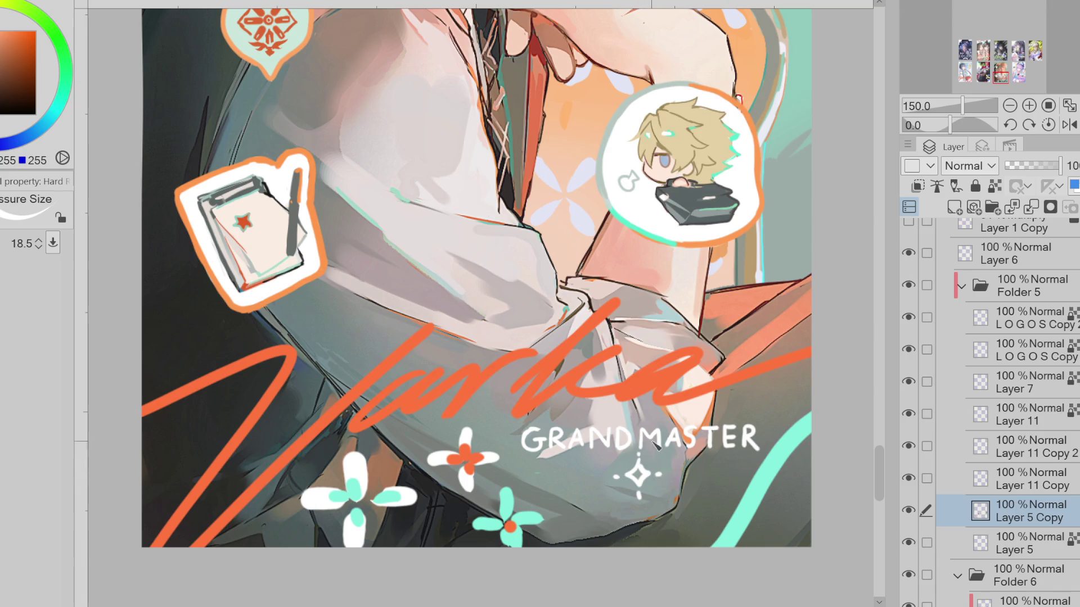
{"action": "scroll", "coordinate": [673, 429], "scroll_direction": "down", "scroll_amount": 3}
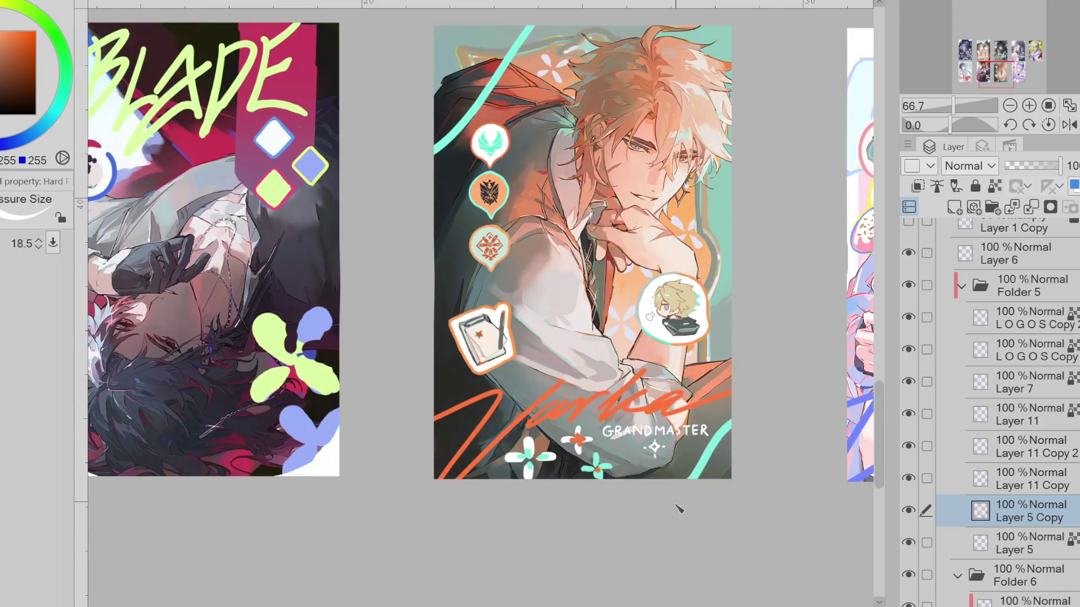
{"action": "scroll", "coordinate": [672, 483], "scroll_direction": "up", "scroll_amount": 1}
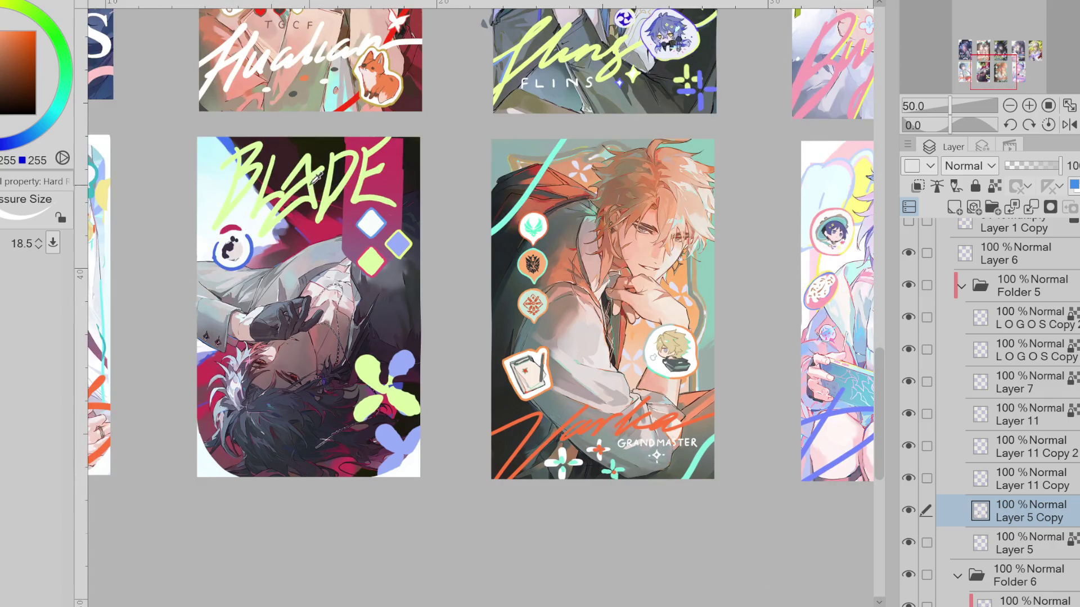
{"action": "scroll", "coordinate": [311, 187], "scroll_direction": "up", "scroll_amount": 1}
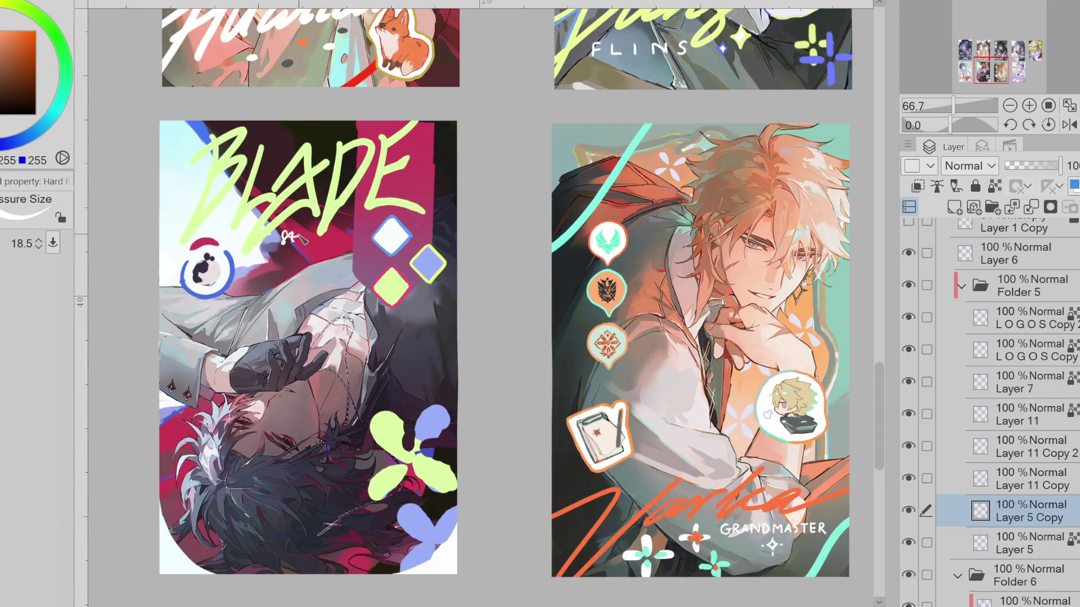
{"action": "scroll", "coordinate": [304, 152], "scroll_direction": "up", "scroll_amount": 1}
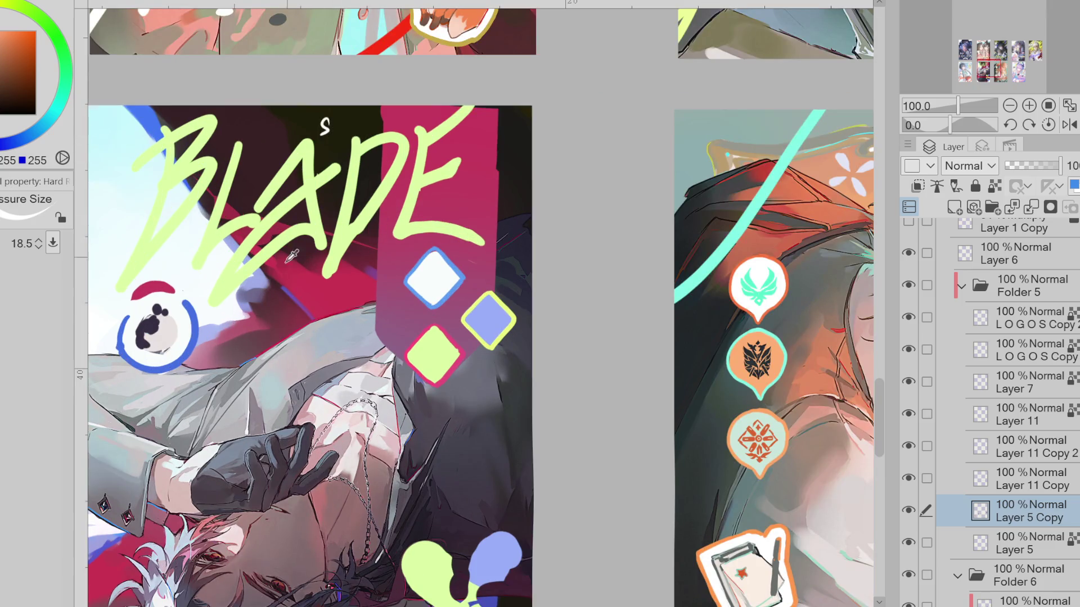
Start the vertical subtitle strokes beside BLADE, undoing a misdrawn attempt
{"action": "mouse_move", "coordinate": [293, 275]}
{"action": "left_mouse_down"}
{"action": "mouse_move", "coordinate": [319, 290]}
{"action": "mouse_move", "coordinate": [394, 278]}
{"action": "left_mouse_up"}
{"action": "left_click_drag", "start_coordinate": [320, 298], "coordinate": [361, 304]}
{"action": "key", "text": "ctrl+z"}
{"action": "key", "text": "ctrl+z"}
{"action": "key", "text": "ctrl+z"}
{"action": "key", "text": "ctrl+z"}
{"action": "key", "text": "ctrl+z"}
{"action": "key", "text": "ctrl+z"}
{"action": "key", "text": "ctrl+z"}
{"action": "key", "text": "ctrl+z"}
{"action": "left_click_drag", "start_coordinate": [478, 130], "coordinate": [489, 259]}
Letter HUNTER vertically, undo the last strokes, and sample pink-red from the card
{"action": "left_click_drag", "start_coordinate": [505, 151], "coordinate": [509, 214]}
{"action": "left_click_drag", "start_coordinate": [505, 214], "coordinate": [515, 277]}
{"action": "scroll", "coordinate": [507, 215], "scroll_direction": "down", "scroll_amount": 2}
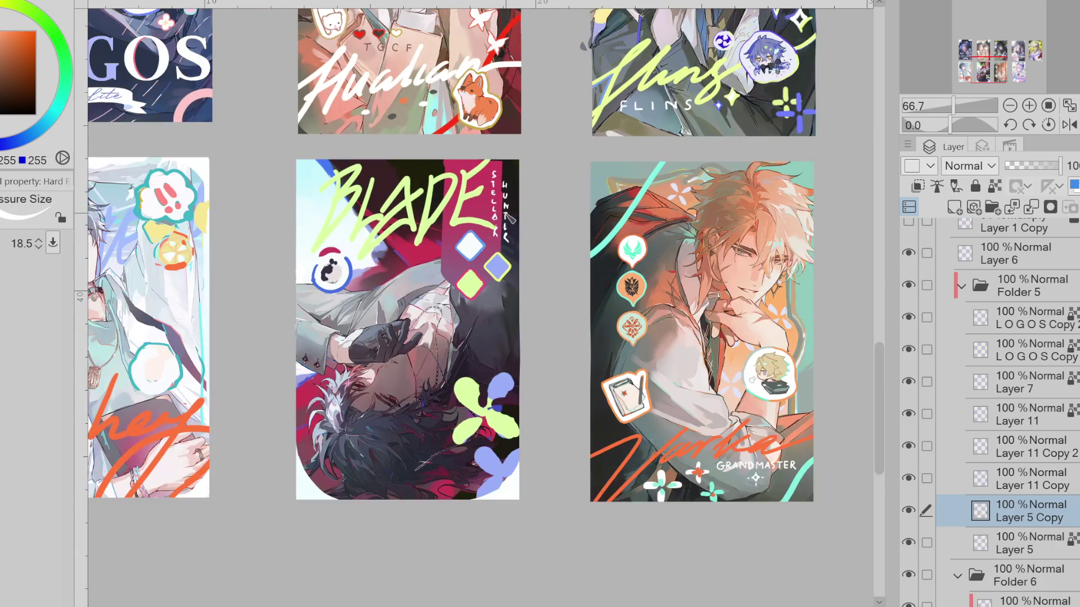
{"action": "key", "text": "ctrl+z"}
{"action": "key", "text": "ctrl+z"}
{"action": "key", "text": "ctrl+z"}
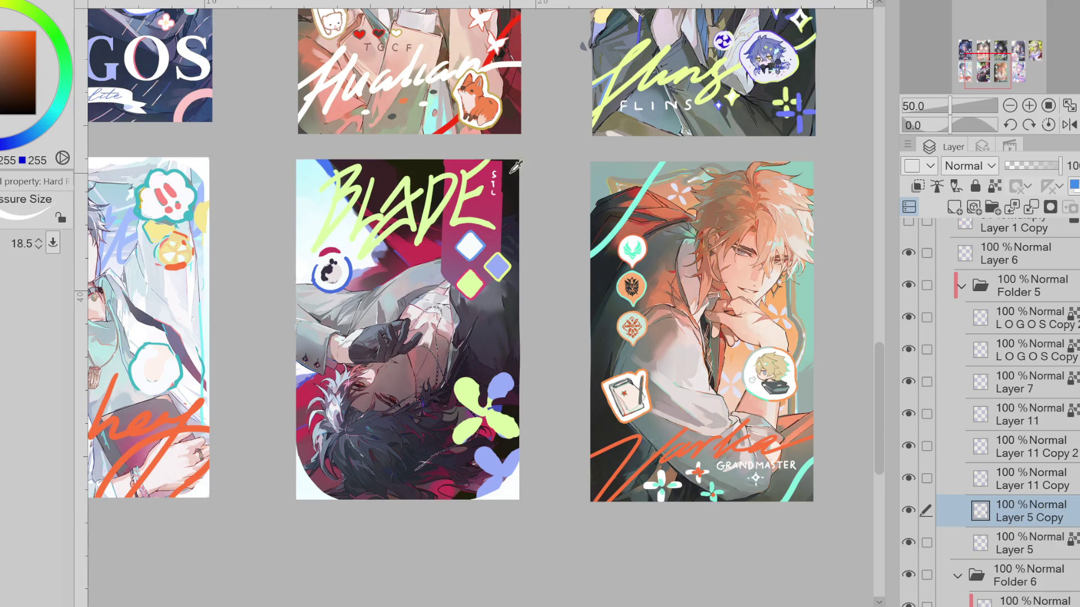
{"action": "key", "text": "ctrl+z"}
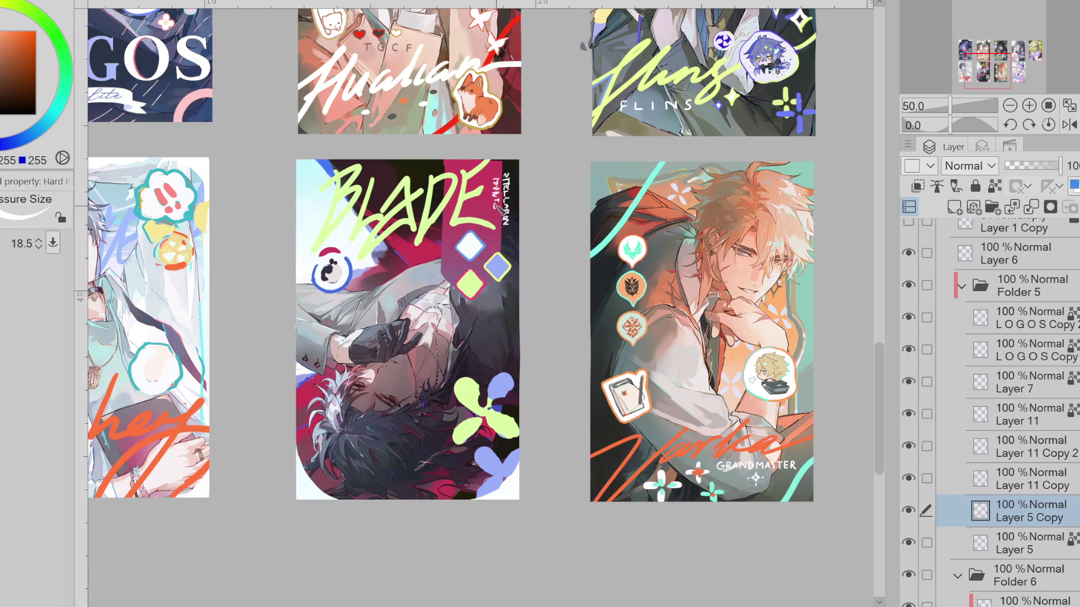
{"action": "left_click", "coordinate": [501, 221], "text": "alt"}
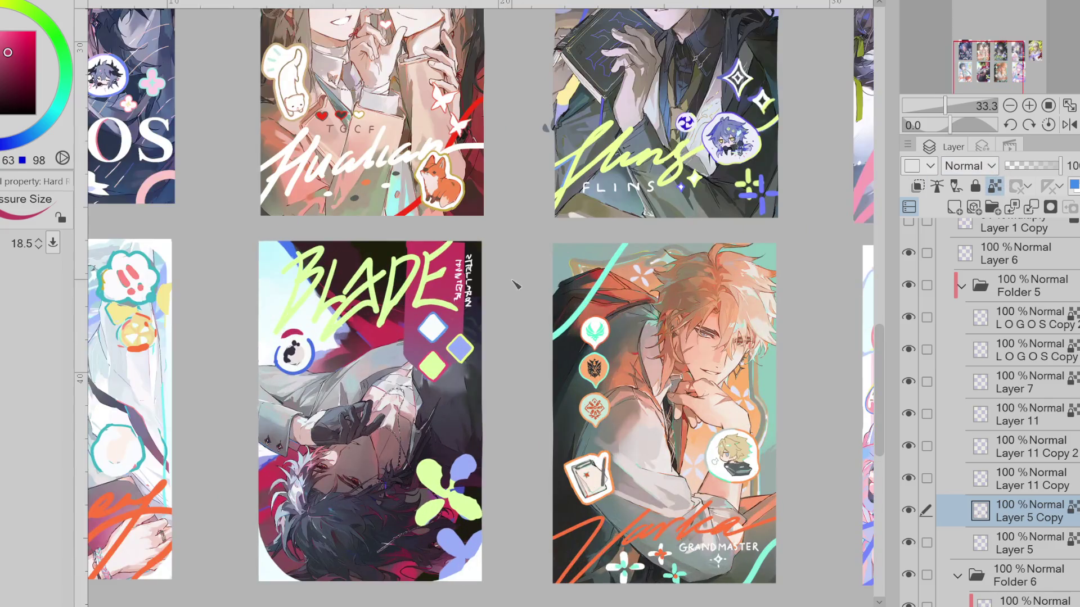
Eyedrop the lime green from the Blade flowers, enlarge the brush and unlock transparent pixels
{"action": "left_click", "coordinate": [448, 304], "text": "alt"}
{"action": "left_click_drag", "start_coordinate": [452, 297], "coordinate": [484, 272]}
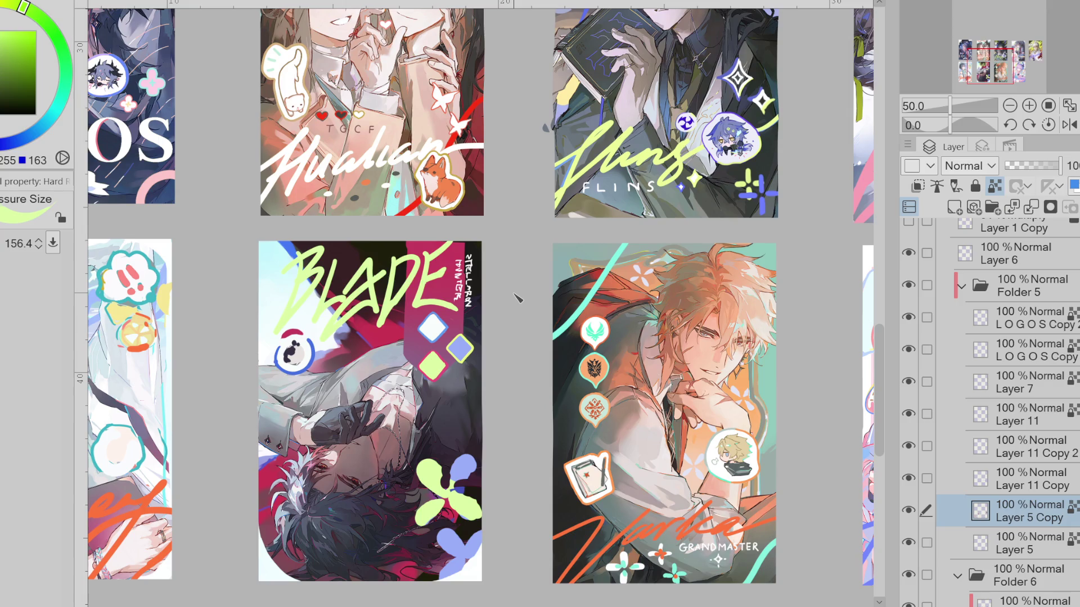
{"action": "scroll", "coordinate": [518, 298], "scroll_direction": "down", "scroll_amount": 1}
{"action": "key", "text": "slash"}
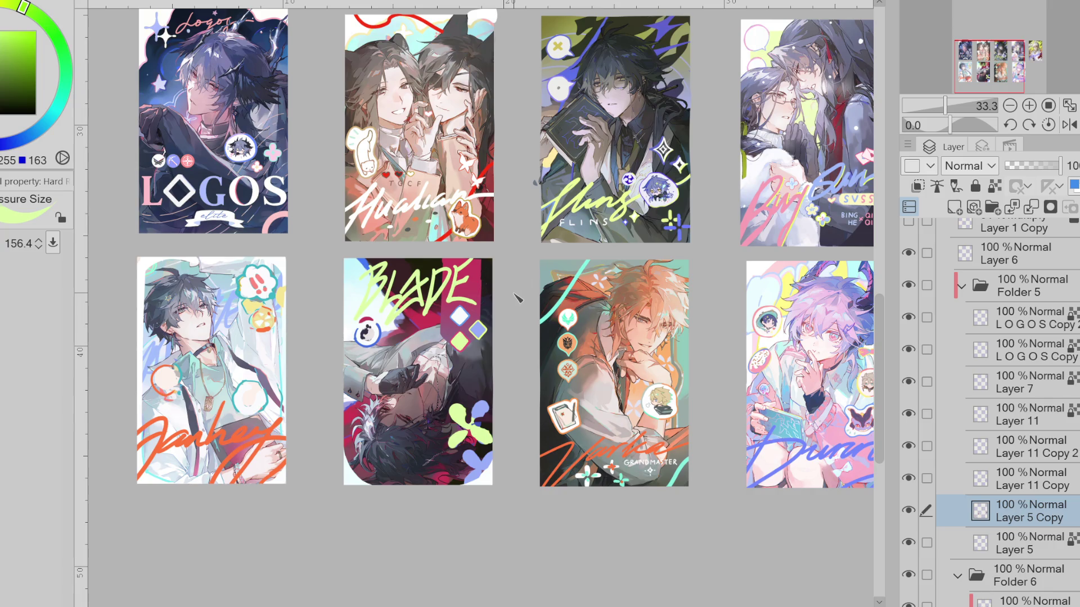
{"action": "scroll", "coordinate": [519, 297], "scroll_direction": "up", "scroll_amount": 1}
{"action": "scroll", "coordinate": [518, 297], "scroll_direction": "up", "scroll_amount": 1}
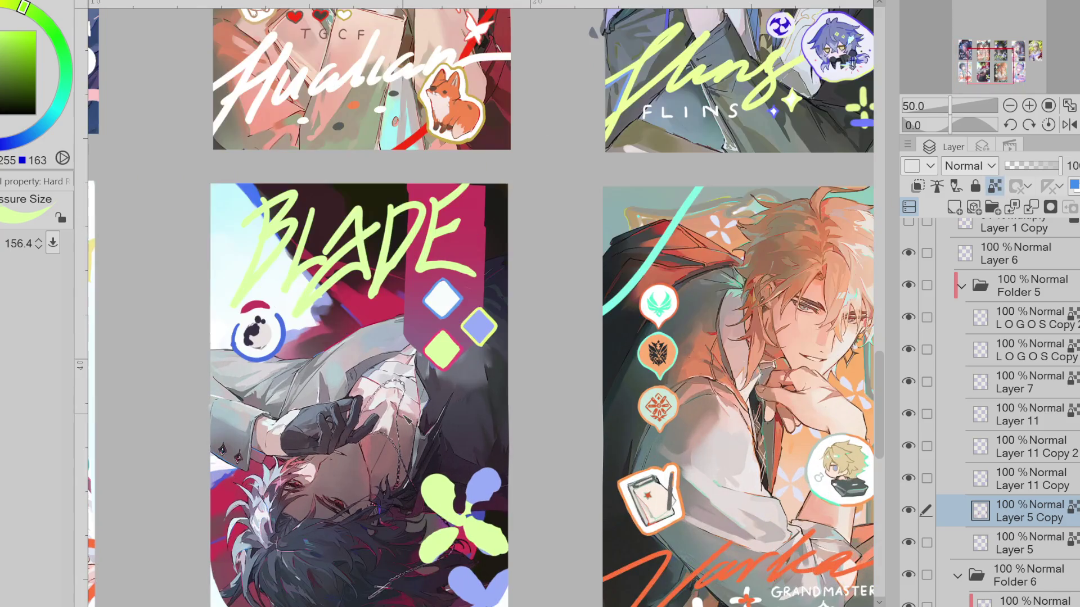
{"action": "key", "text": "ctrl+minus"}
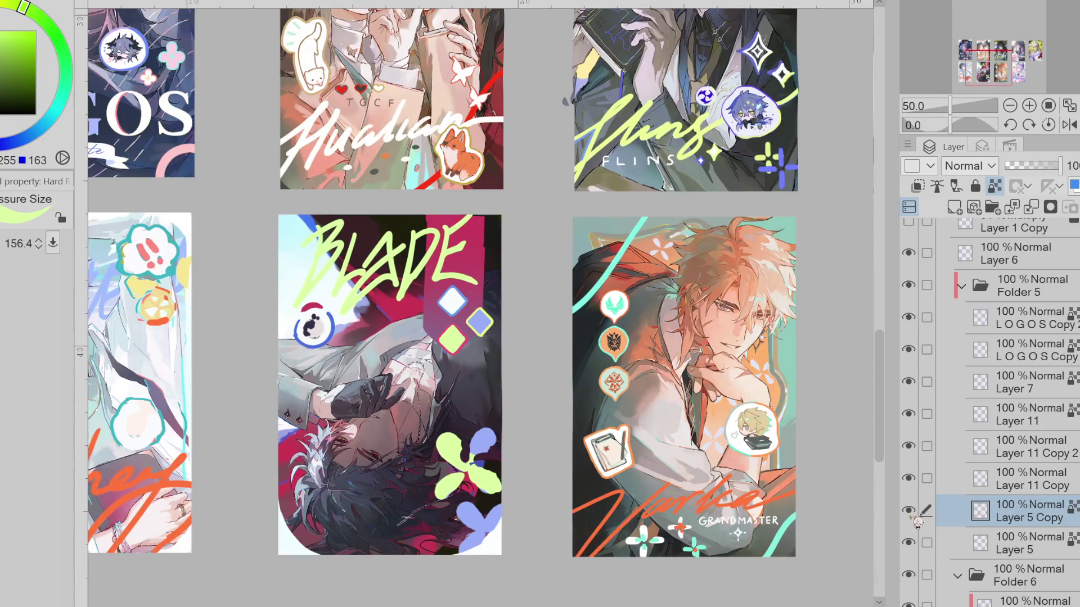
{"action": "key", "text": "ctrl+minus"}
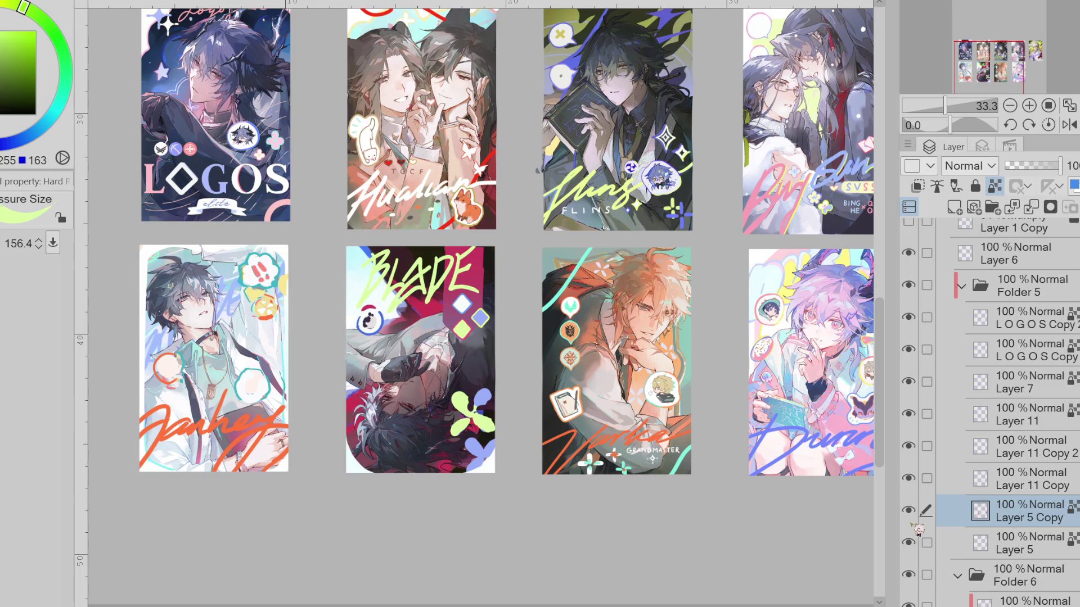
{"action": "key", "text": "ctrl+plus"}
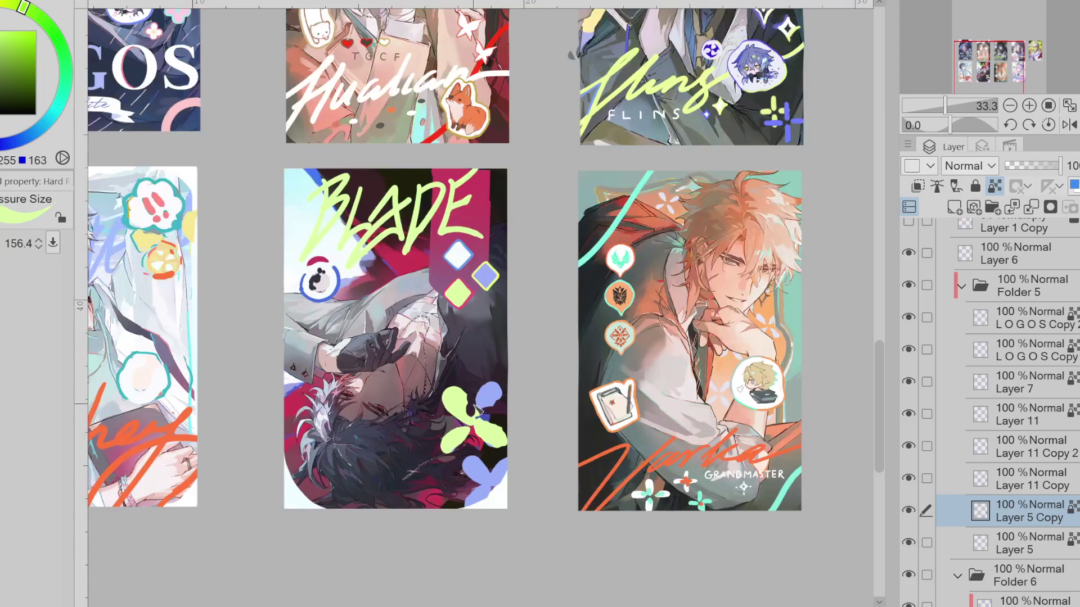
{"action": "key", "text": "ctrl+plus"}
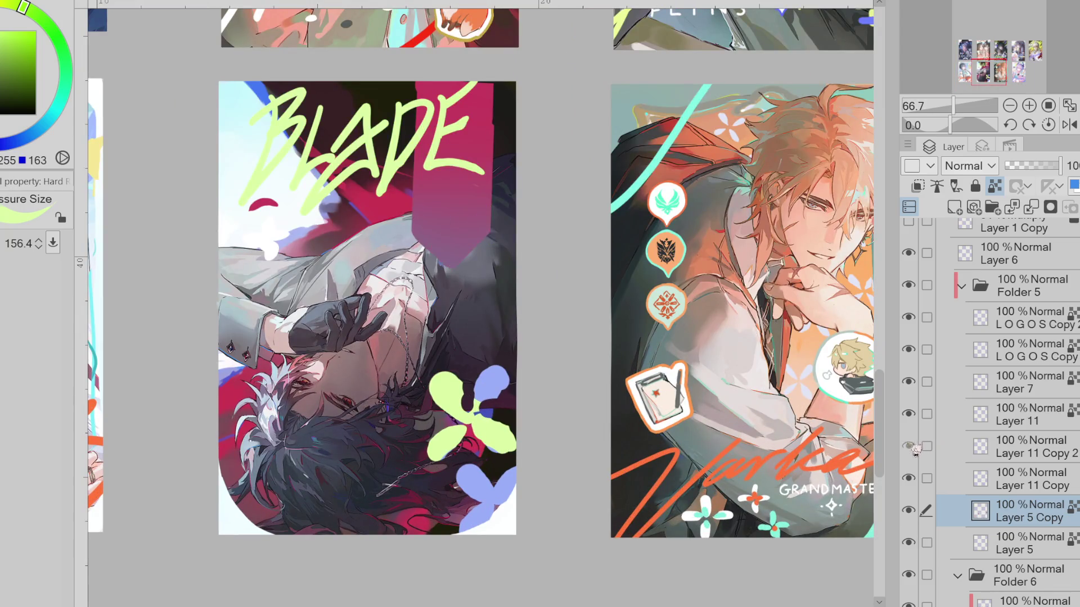
Move Layer 5 above Layer 11 Copy 2, pick periwinkle blue, and check the flowers by toggling visibility
{"action": "left_click", "coordinate": [965, 450]}
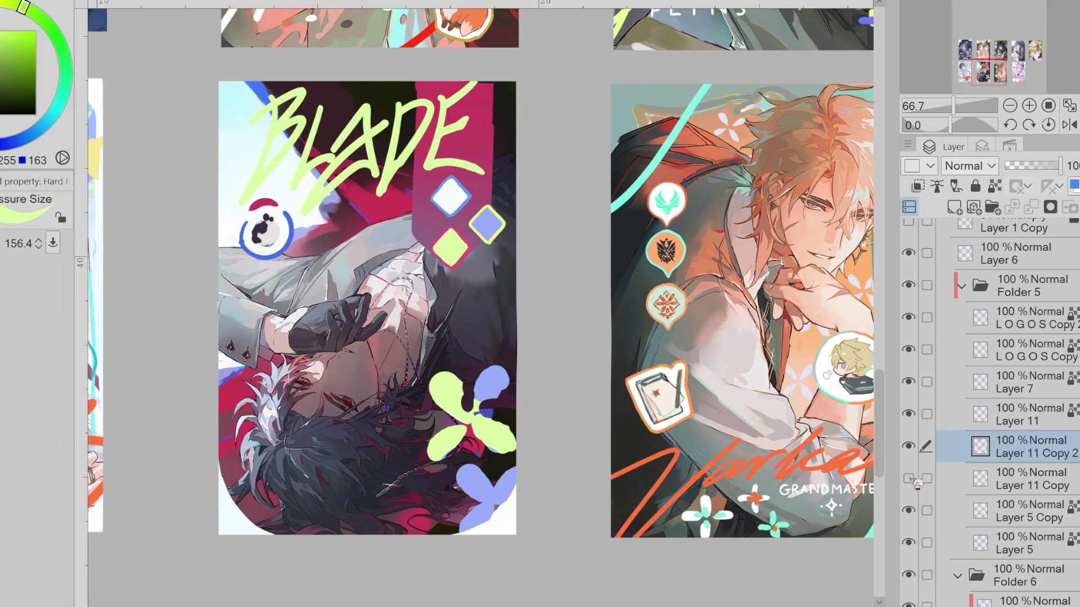
{"action": "left_click_drag", "start_coordinate": [1012, 544], "coordinate": [1017, 456]}
{"action": "left_click", "coordinate": [517, 496], "text": "alt"}
{"action": "left_click", "coordinate": [916, 449]}
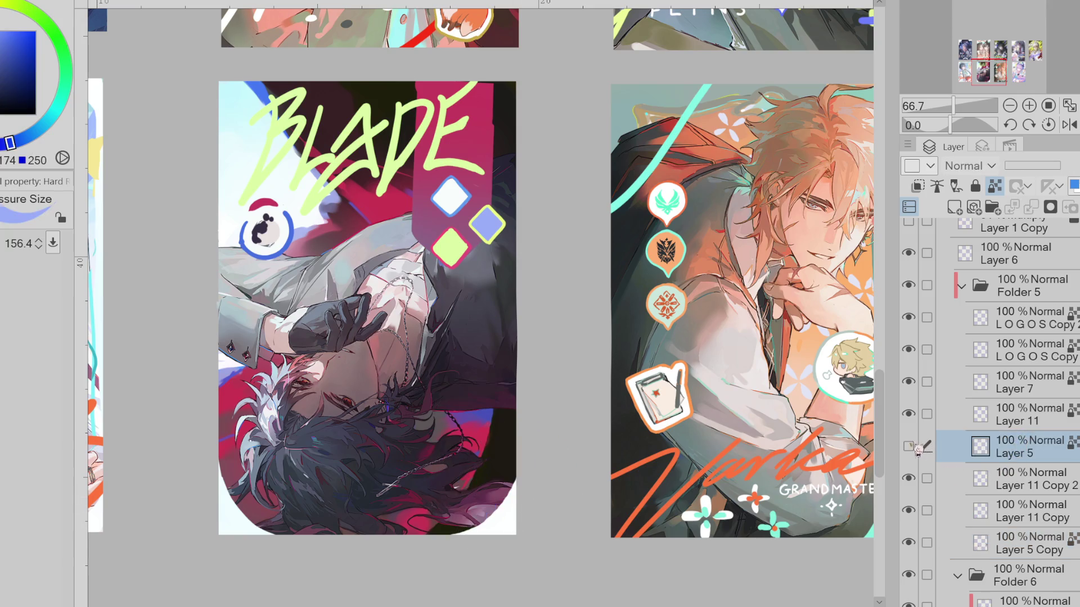
{"action": "left_click", "coordinate": [909, 447]}
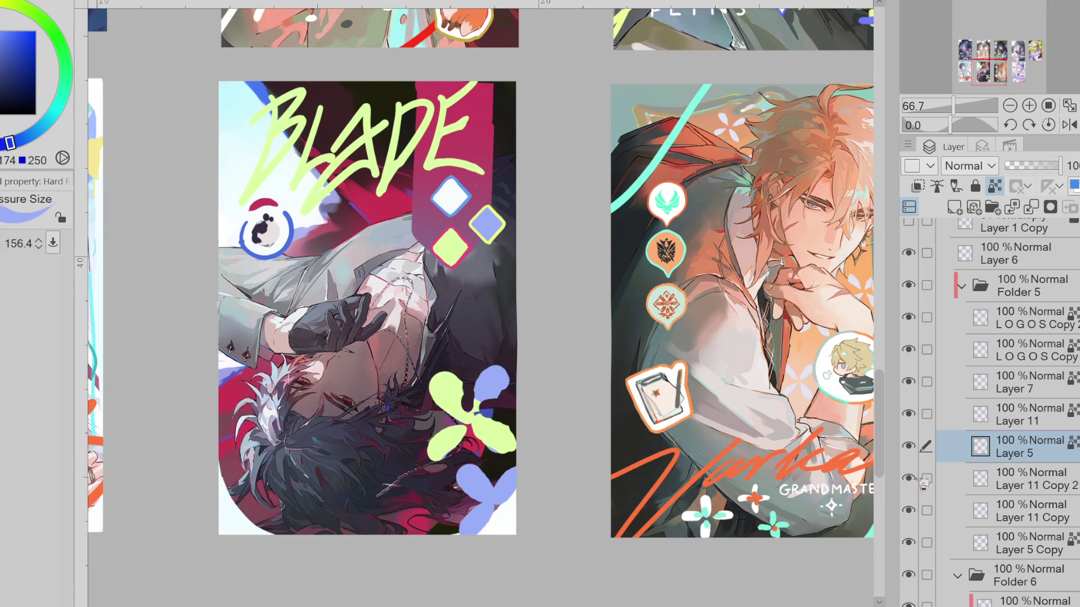
Merge the flower layer into Layer 11 Copy 2 with Ctrl+E and verify the merged contents
{"action": "left_click", "coordinate": [1008, 482]}
{"action": "key", "text": "ctrl+e"}
{"action": "left_click", "coordinate": [909, 446]}
{"action": "left_click", "coordinate": [909, 414]}
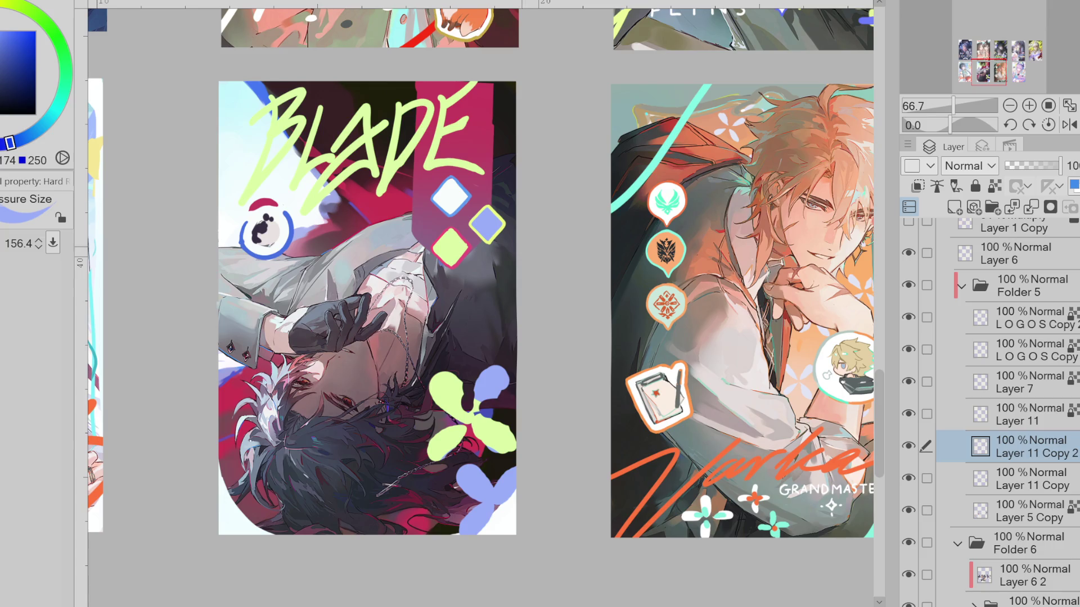
{"action": "scroll", "coordinate": [437, 280], "scroll_direction": "down", "scroll_amount": 3}
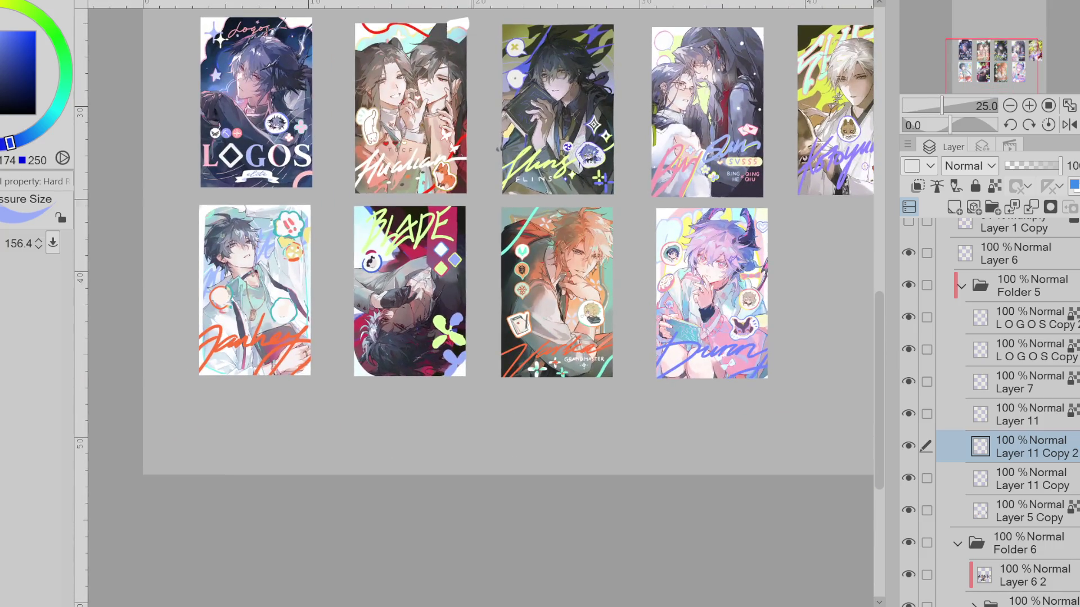
{"action": "scroll", "coordinate": [249, 164], "scroll_direction": "up", "scroll_amount": 1}
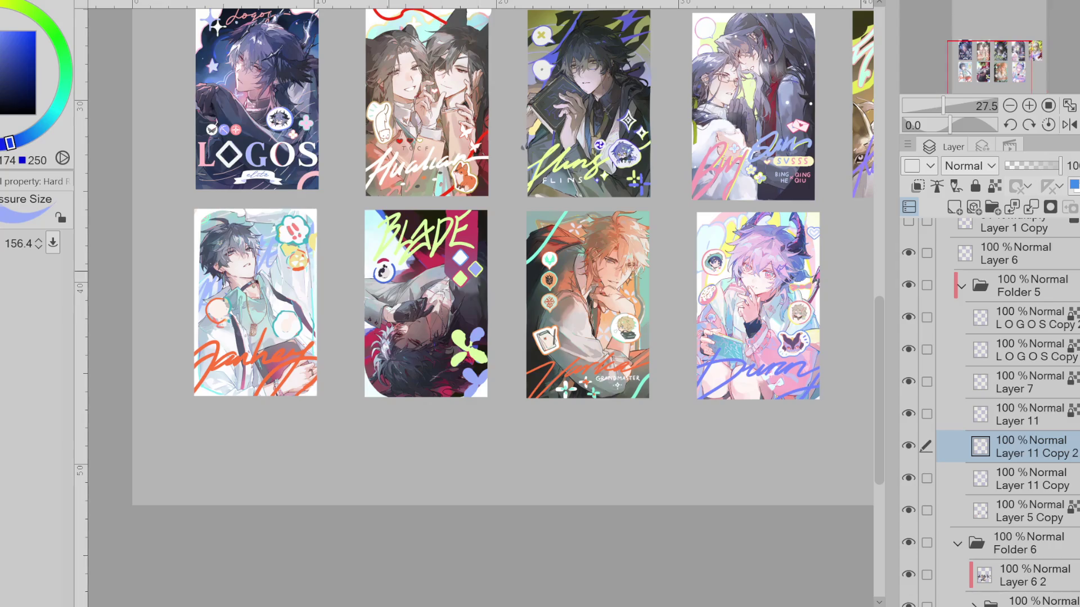
{"action": "scroll", "coordinate": [523, 146], "scroll_direction": "up", "scroll_amount": 1}
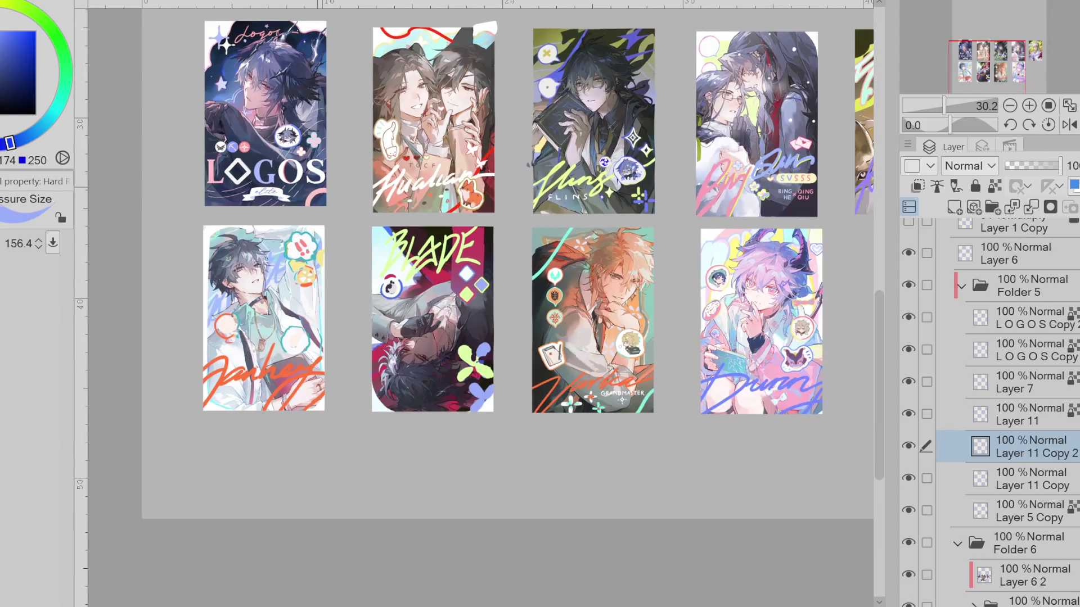
{"action": "scroll", "coordinate": [523, 146], "scroll_direction": "down", "scroll_amount": 1}
Toggle a title layer's eye icon repeatedly to preview a card without its title
{"action": "left_click", "coordinate": [911, 346]}
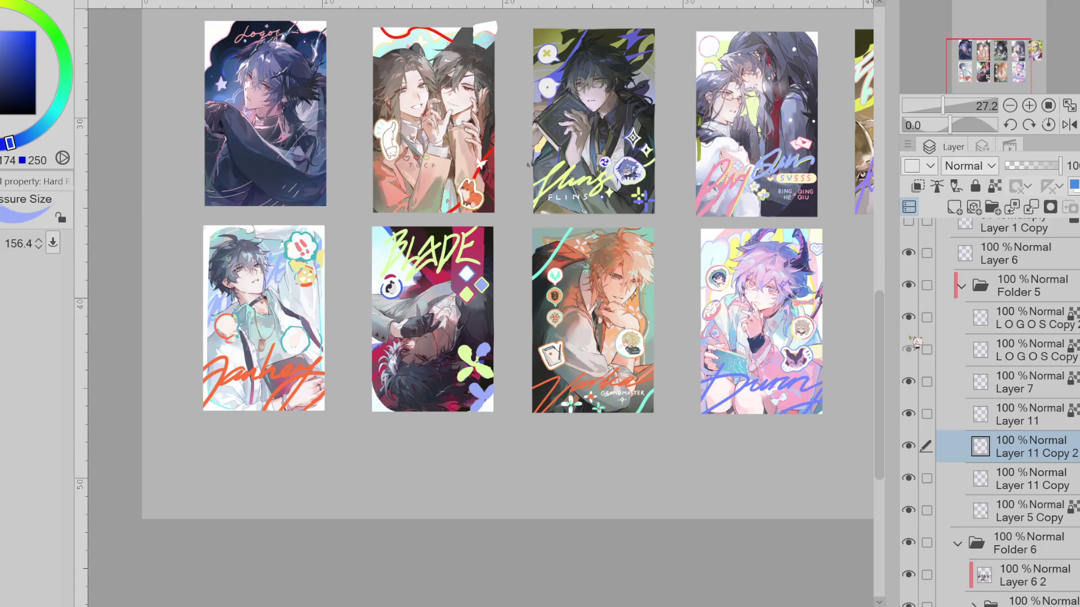
{"action": "left_click", "coordinate": [911, 345]}
{"action": "left_click", "coordinate": [913, 345]}
{"action": "left_click", "coordinate": [913, 344]}
{"action": "left_click", "coordinate": [913, 346]}
{"action": "left_click", "coordinate": [912, 345]}
{"action": "left_click", "coordinate": [913, 346]}
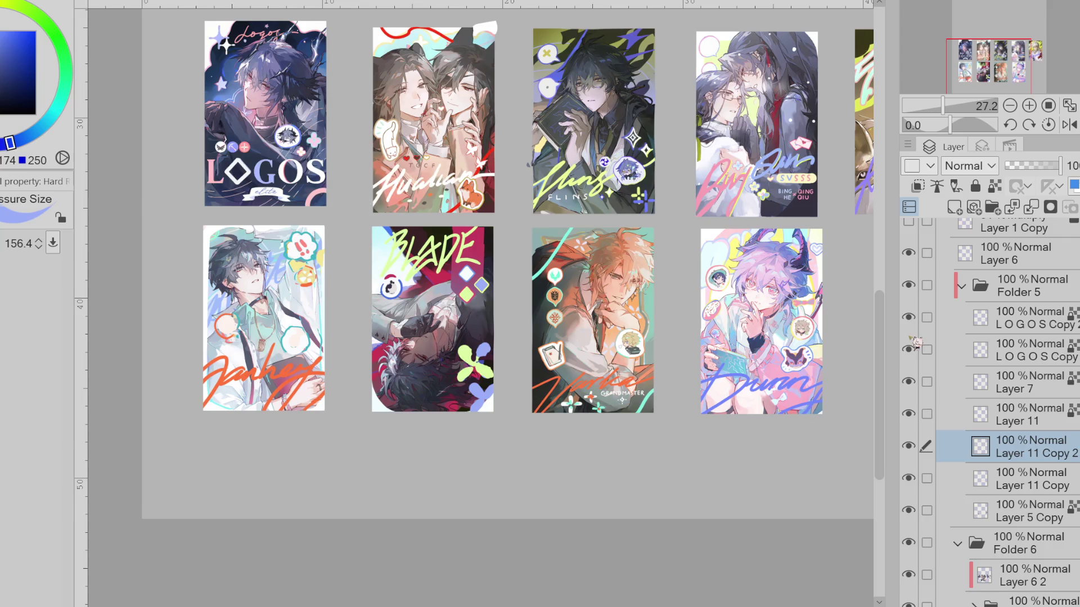
{"action": "scroll", "coordinate": [530, 163], "scroll_direction": "up", "scroll_amount": 2}
{"action": "scroll", "coordinate": [536, 194], "scroll_direction": "down", "scroll_amount": 2}
{"action": "scroll", "coordinate": [543, 236], "scroll_direction": "up", "scroll_amount": 3}
{"action": "scroll", "coordinate": [550, 263], "scroll_direction": "down", "scroll_amount": 1}
{"action": "scroll", "coordinate": [550, 263], "scroll_direction": "down", "scroll_amount": 1}
{"action": "scroll", "coordinate": [542, 267], "scroll_direction": "up", "scroll_amount": 1}
{"action": "scroll", "coordinate": [548, 295], "scroll_direction": "up", "scroll_amount": 2}
{"action": "scroll", "coordinate": [557, 330], "scroll_direction": "up", "scroll_amount": 1}
{"action": "scroll", "coordinate": [557, 330], "scroll_direction": "up", "scroll_amount": 1}
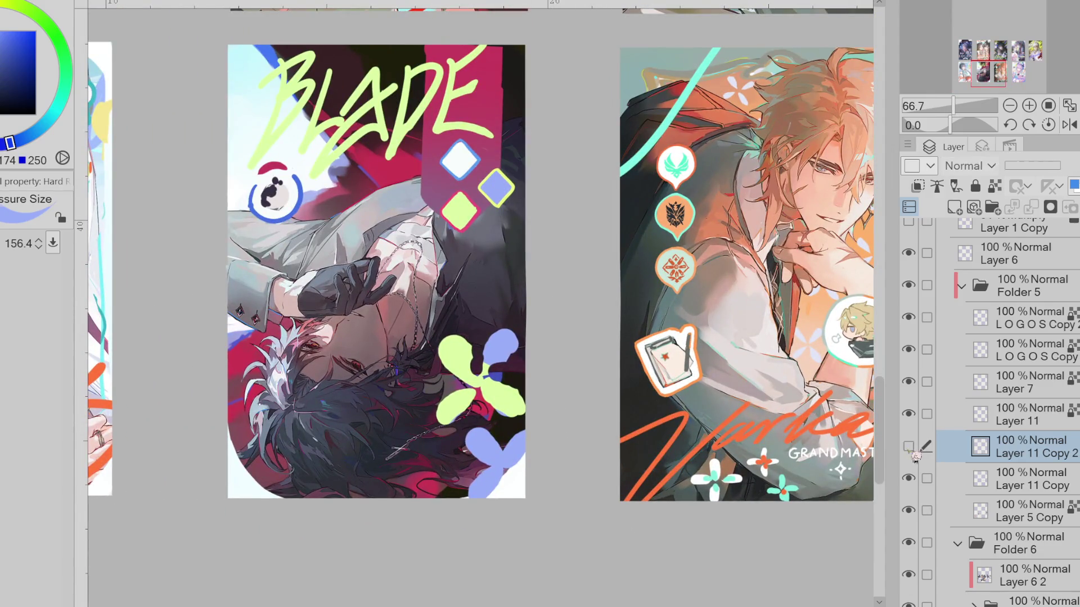
{"action": "scroll", "coordinate": [498, 325], "scroll_direction": "up", "scroll_amount": 2}
{"action": "scroll", "coordinate": [485, 388], "scroll_direction": "up", "scroll_amount": 2}
With a smaller brush, fill the dark gap and repaint the neck of the blue petal, then ready the green pen
{"action": "key", "text": "bracketleft"}
{"action": "key", "text": "bracketleft"}
{"action": "key", "text": "bracketleft"}
{"action": "left_click_drag", "start_coordinate": [472, 367], "coordinate": [466, 422]}
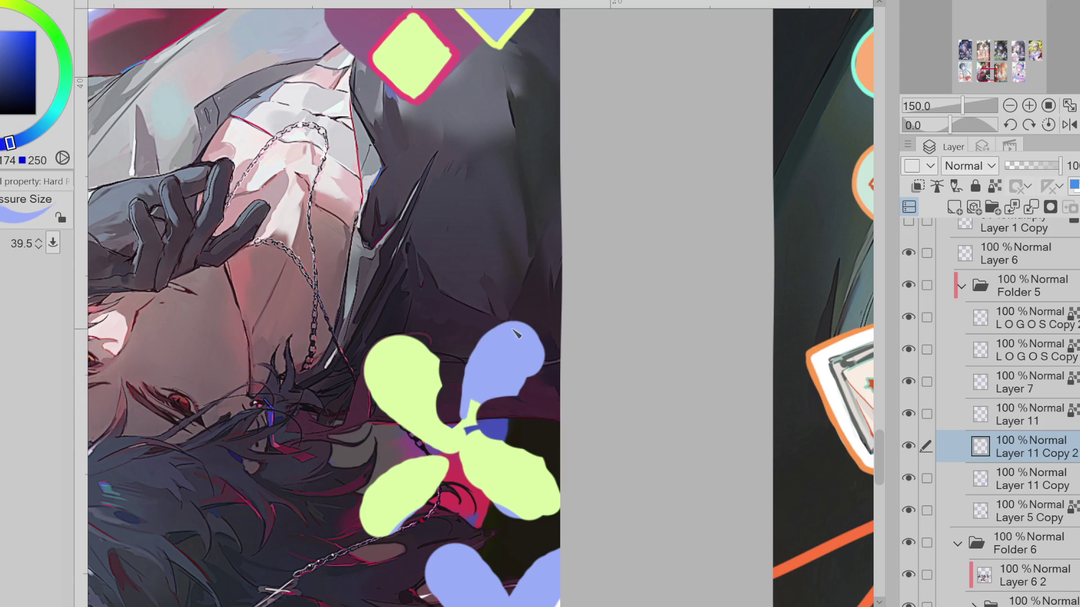
{"action": "left_click_drag", "start_coordinate": [526, 380], "coordinate": [481, 414]}
{"action": "key", "text": "e"}
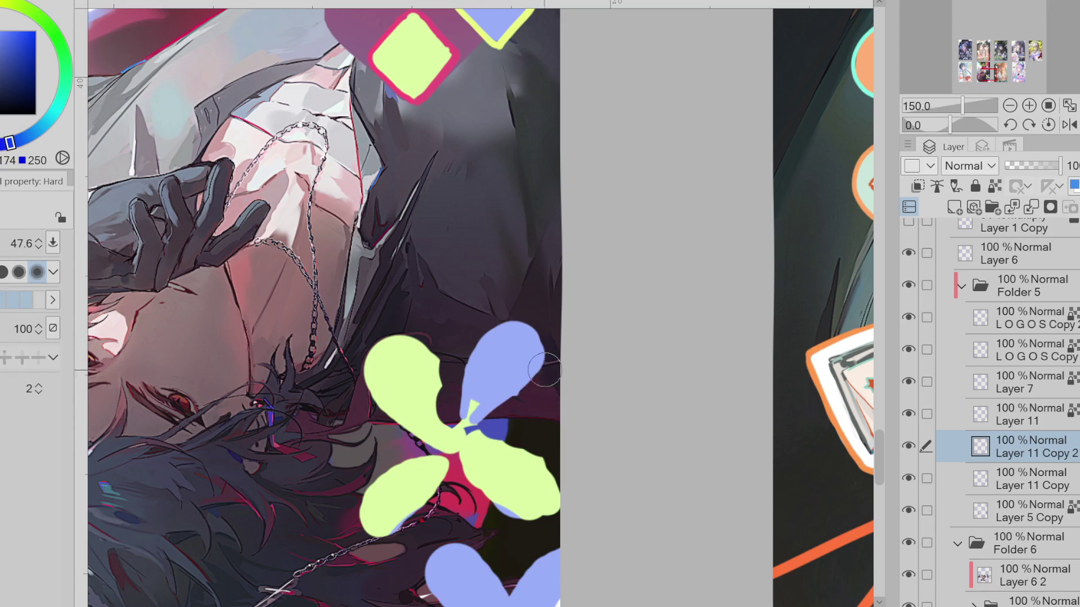
{"action": "key", "text": "b"}
{"action": "key", "text": "x"}
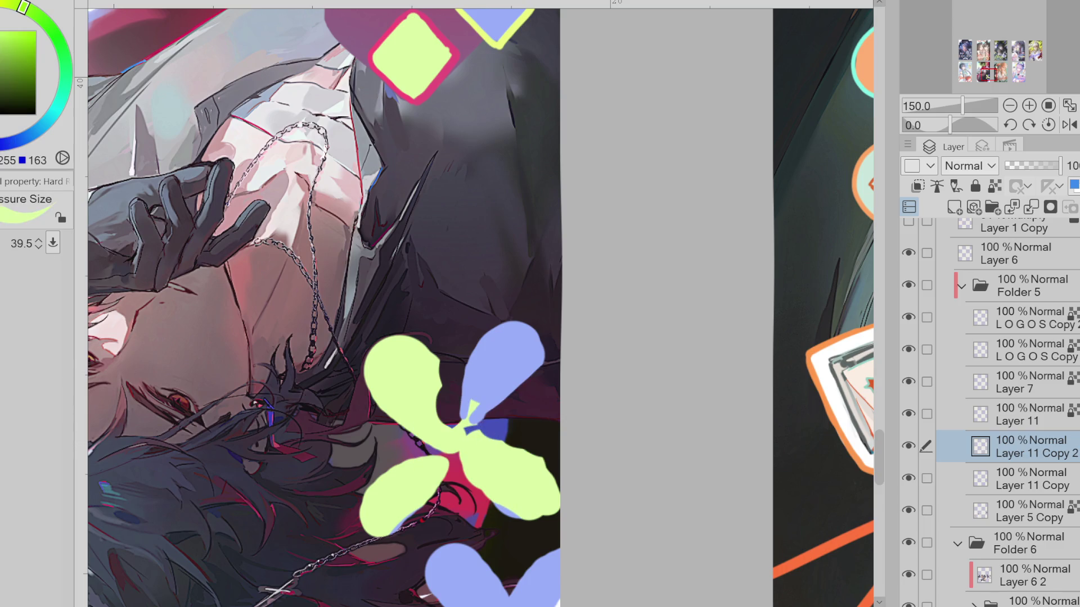
{"action": "key", "text": "e"}
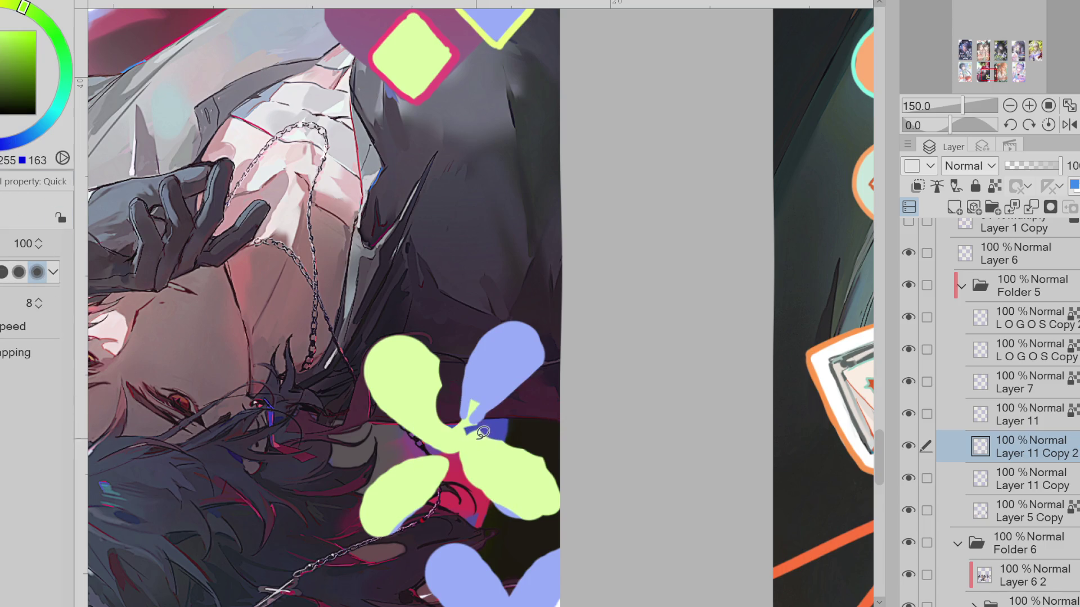
{"action": "key", "text": "b"}
Paint green over the stray blue between petals and round out the green petal's edge
{"action": "mouse_move", "coordinate": [498, 427]}
{"action": "left_mouse_down"}
{"action": "mouse_move", "coordinate": [517, 516]}
{"action": "mouse_move", "coordinate": [453, 456]}
{"action": "left_mouse_up"}
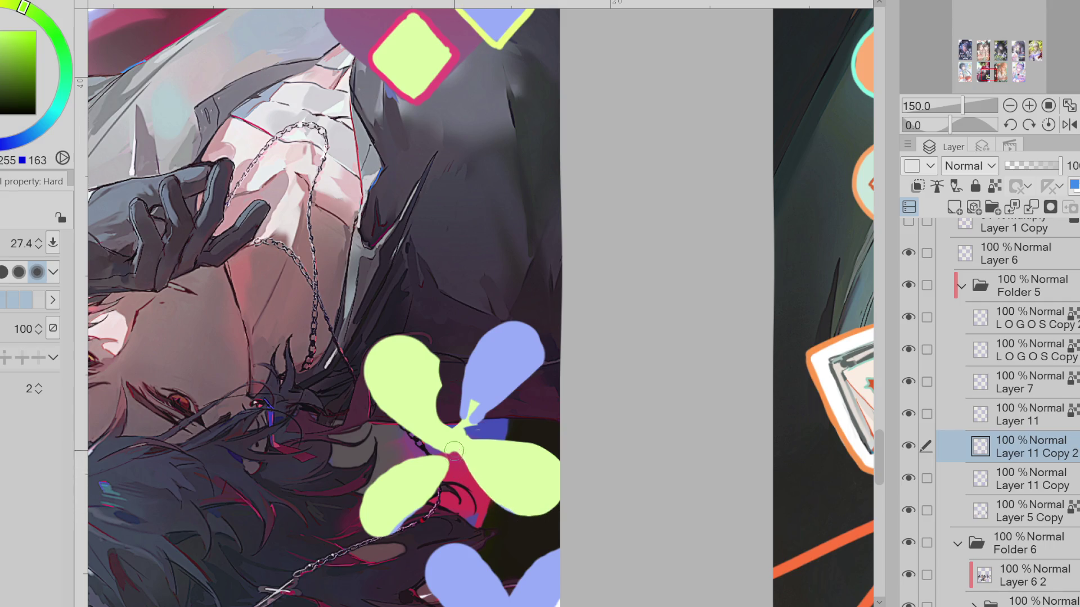
{"action": "left_click_drag", "start_coordinate": [455, 462], "coordinate": [426, 394]}
{"action": "key", "text": "]"}
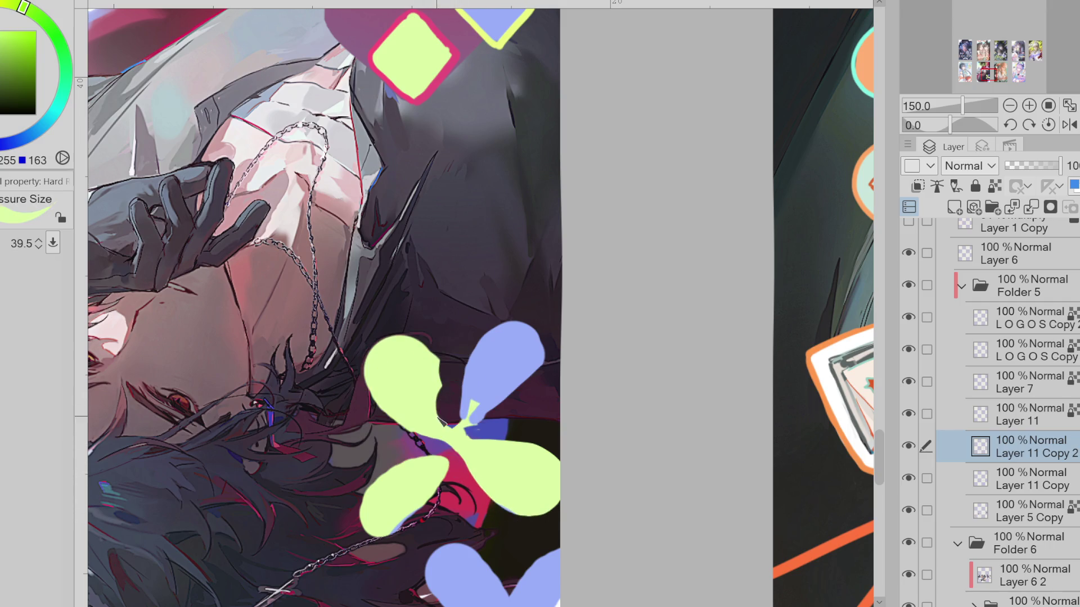
{"action": "left_click_drag", "start_coordinate": [379, 348], "coordinate": [437, 442]}
{"action": "key", "text": "b"}
{"action": "left_click_drag", "start_coordinate": [403, 332], "coordinate": [446, 412]}
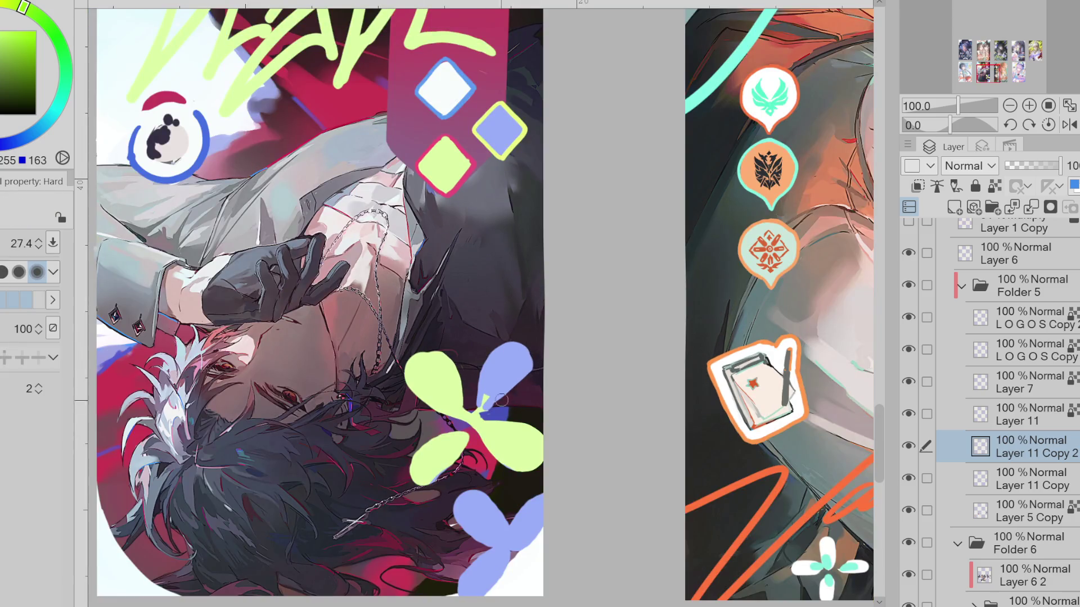
{"action": "left_click", "coordinate": [501, 400], "text": "alt"}
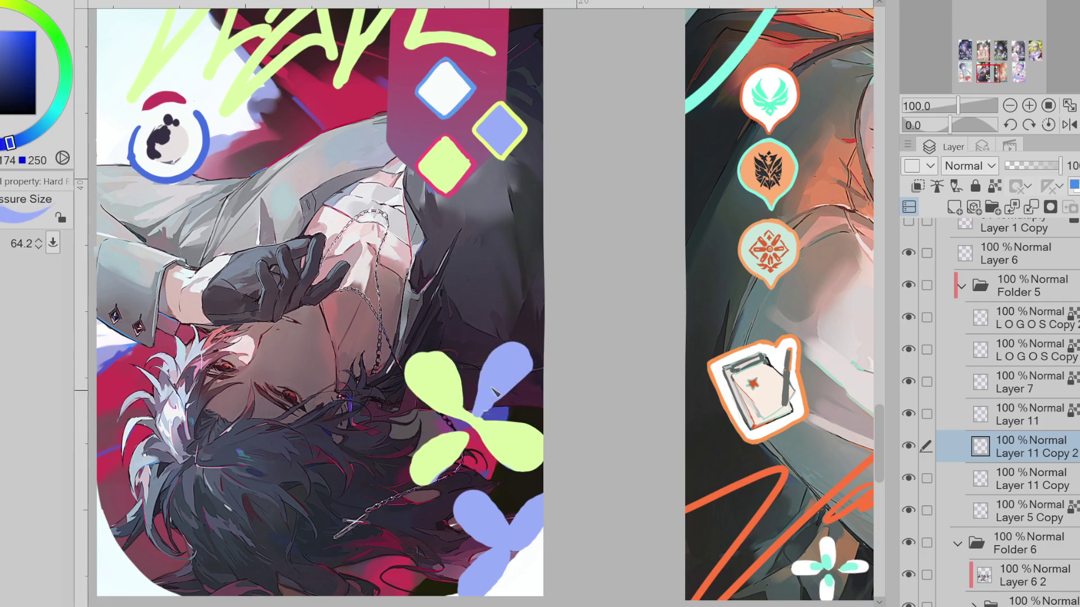
Fill the lower-left petal green, then erase the hand-painted flower and undo a test stroke
{"action": "left_click", "coordinate": [458, 431], "text": "alt"}
{"action": "mouse_move", "coordinate": [475, 428]}
{"action": "left_mouse_down"}
{"action": "mouse_move", "coordinate": [434, 473]}
{"action": "mouse_move", "coordinate": [506, 396]}
{"action": "mouse_move", "coordinate": [560, 366]}
{"action": "mouse_move", "coordinate": [551, 448]}
{"action": "left_mouse_up"}
{"action": "key", "text": "e"}
{"action": "key", "text": "b"}
{"action": "left_click_drag", "start_coordinate": [434, 412], "coordinate": [456, 361]}
{"action": "key", "text": "ctrl+z"}
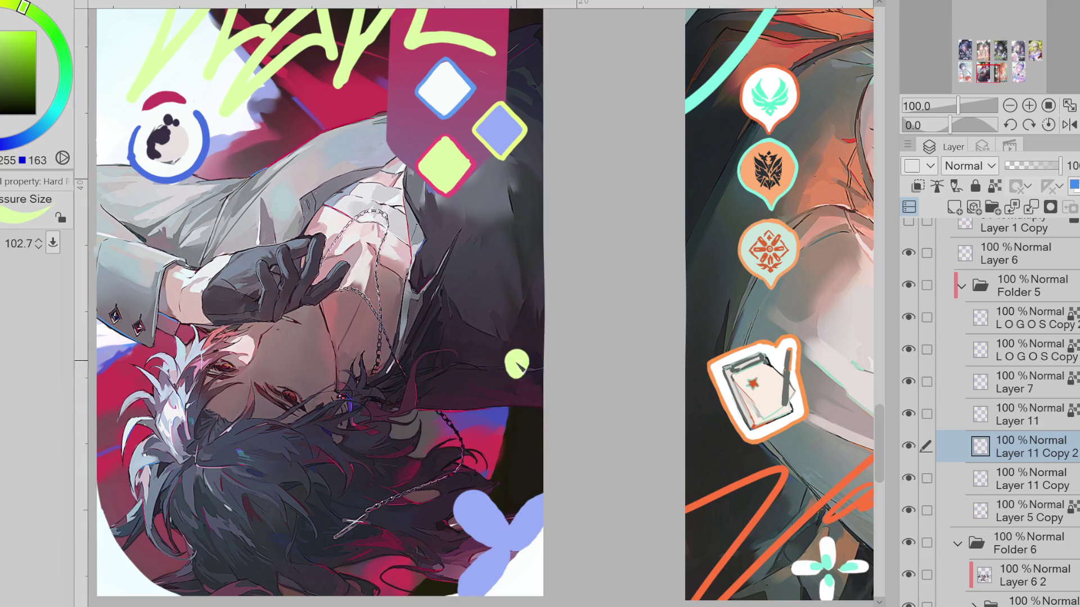
Lasso-fill one green teardrop petal and copy-paste it as a new layer
{"action": "key", "text": "p"}
{"action": "left_click_drag", "start_coordinate": [490, 414], "coordinate": [495, 408]}
{"action": "left_click_drag", "start_coordinate": [519, 346], "coordinate": [490, 406]}
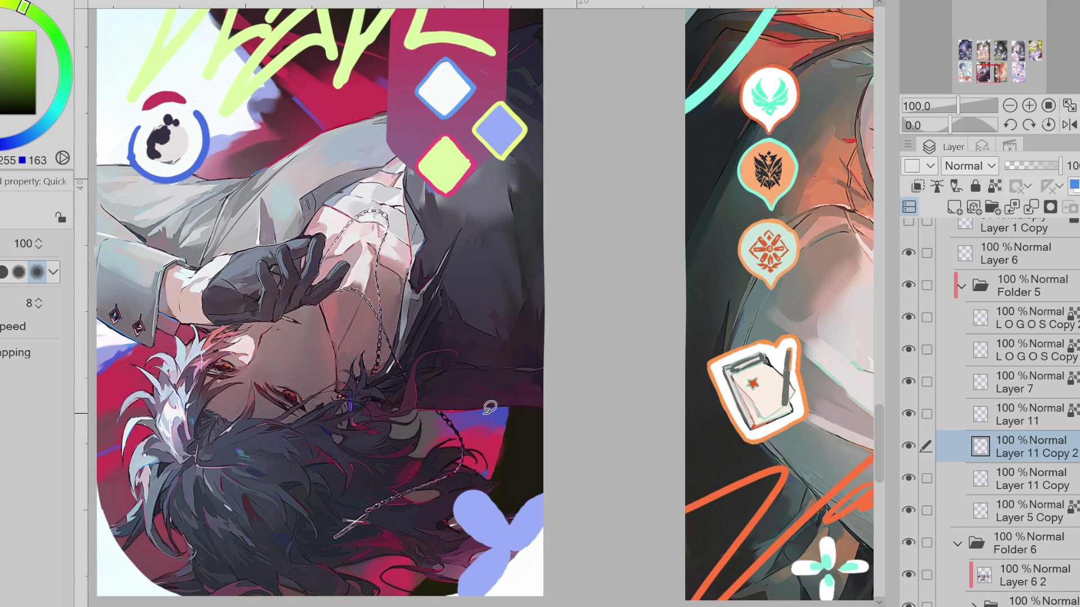
{"action": "mouse_move", "coordinate": [528, 376]}
{"action": "left_mouse_down"}
{"action": "mouse_move", "coordinate": [503, 397]}
{"action": "mouse_move", "coordinate": [505, 356]}
{"action": "mouse_move", "coordinate": [525, 390]}
{"action": "left_mouse_up"}
{"action": "key", "text": "ctrl+z"}
{"action": "key", "text": "m"}
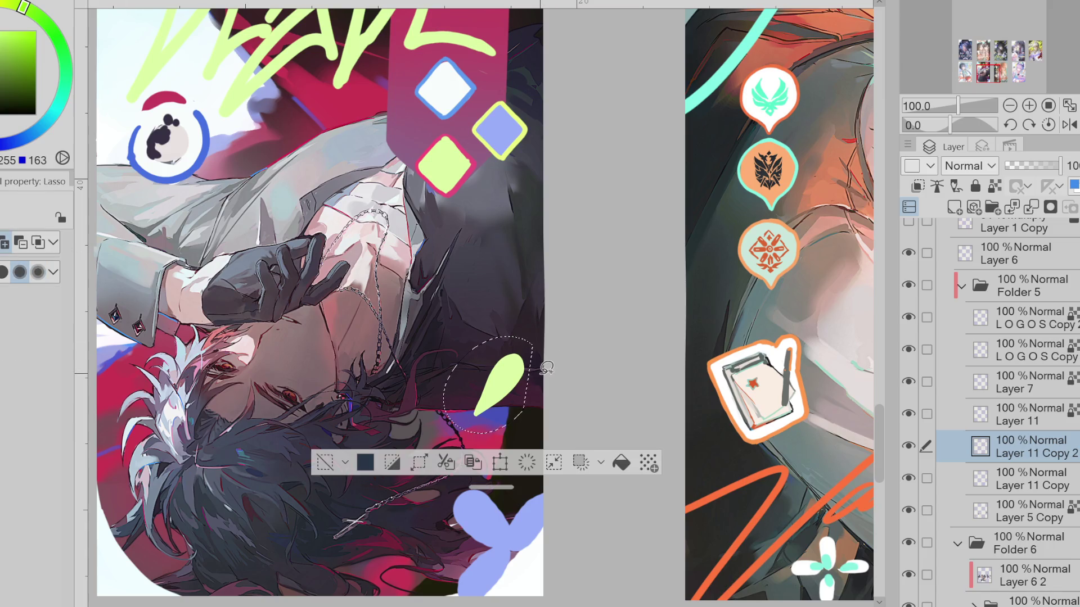
{"action": "key", "text": "ctrl+c"}
{"action": "key", "text": "ctrl+v"}
Mirror and rotate the petal copy beside the original with Free Transform and merge it down
{"action": "key", "text": "ctrl+t"}
{"action": "left_click_drag", "start_coordinate": [493, 439], "coordinate": [509, 433]}
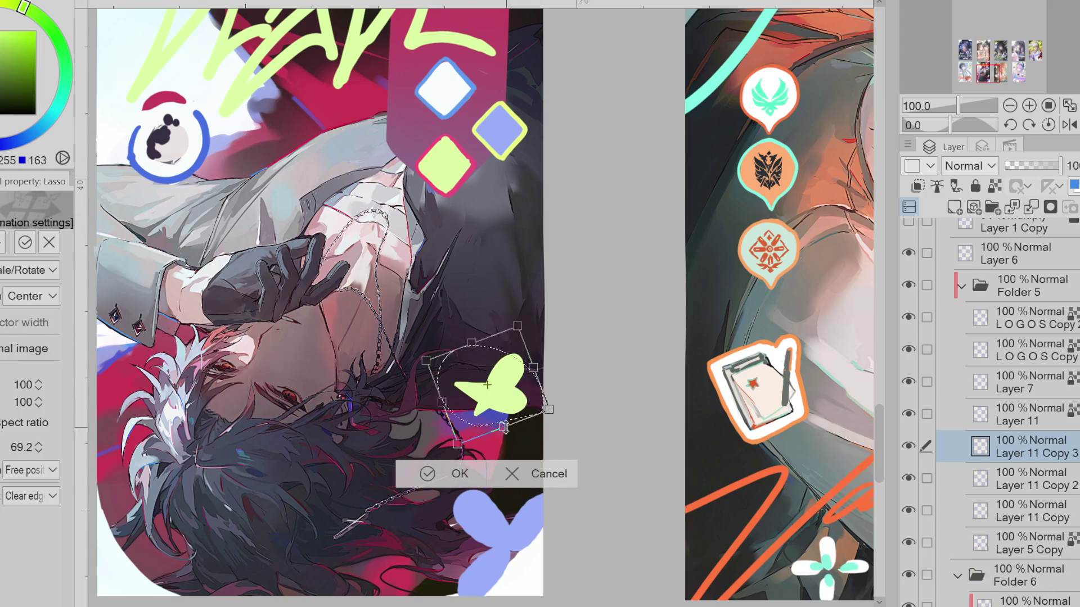
{"action": "left_click_drag", "start_coordinate": [487, 385], "coordinate": [497, 426]}
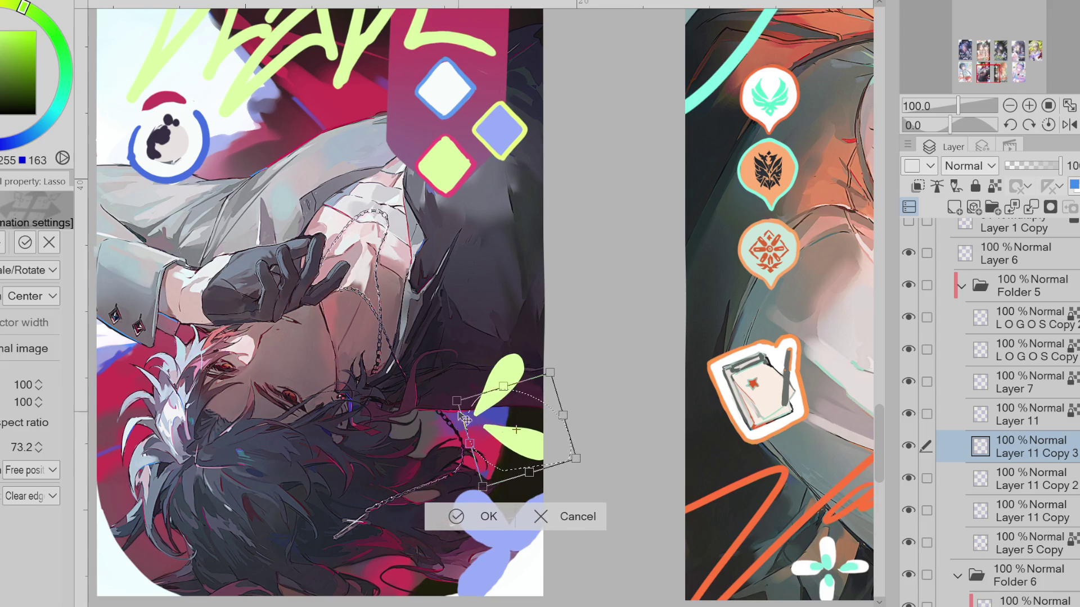
{"action": "left_click_drag", "start_coordinate": [562, 450], "coordinate": [555, 464]}
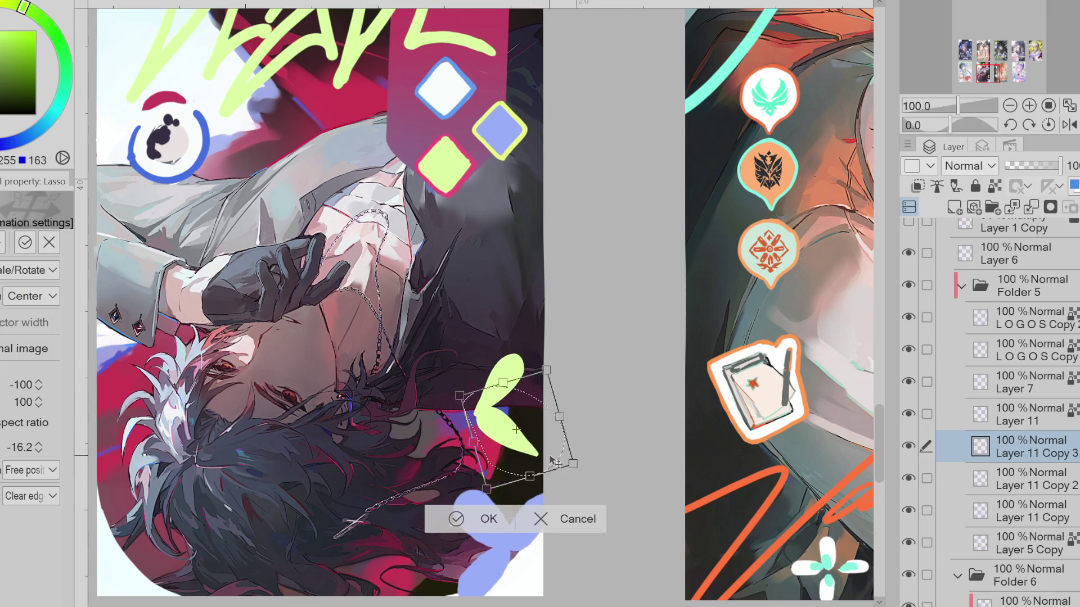
{"action": "left_click_drag", "start_coordinate": [515, 422], "coordinate": [447, 389]}
{"action": "left_click_drag", "start_coordinate": [523, 434], "coordinate": [532, 425]}
{"action": "left_click", "coordinate": [409, 481]}
{"action": "key", "text": "ctrl+d"}
{"action": "key", "text": "ctrl+e"}
Copy the petal pair, flip it vertically and rotate it below to complete the four-petal cross
{"action": "left_click_drag", "start_coordinate": [529, 368], "coordinate": [540, 404]}
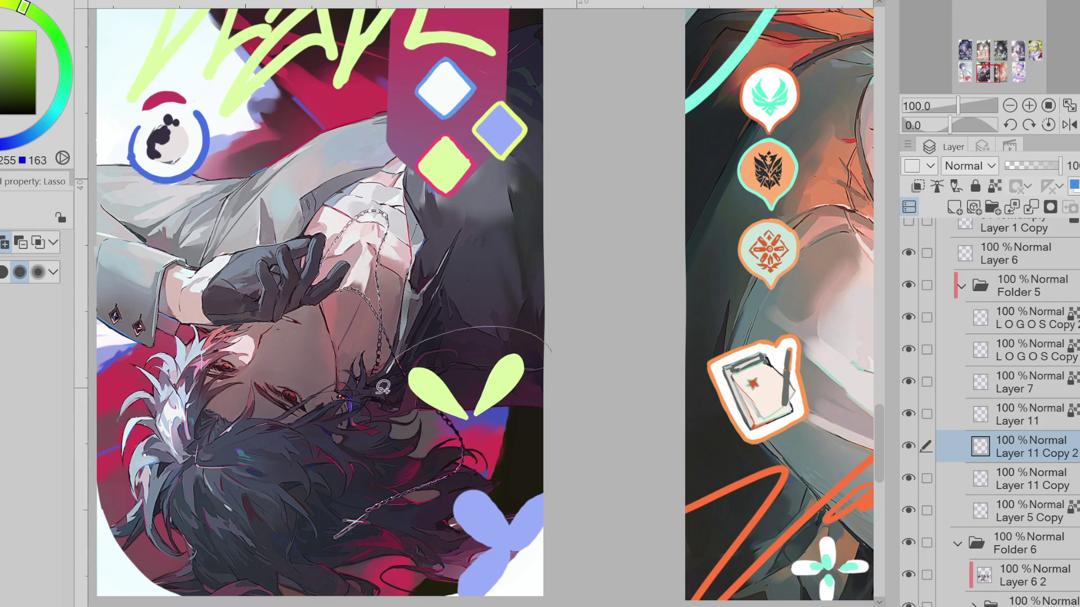
{"action": "key", "text": "ctrl+c"}
{"action": "key", "text": "ctrl+v"}
{"action": "key", "text": "ctrl+t"}
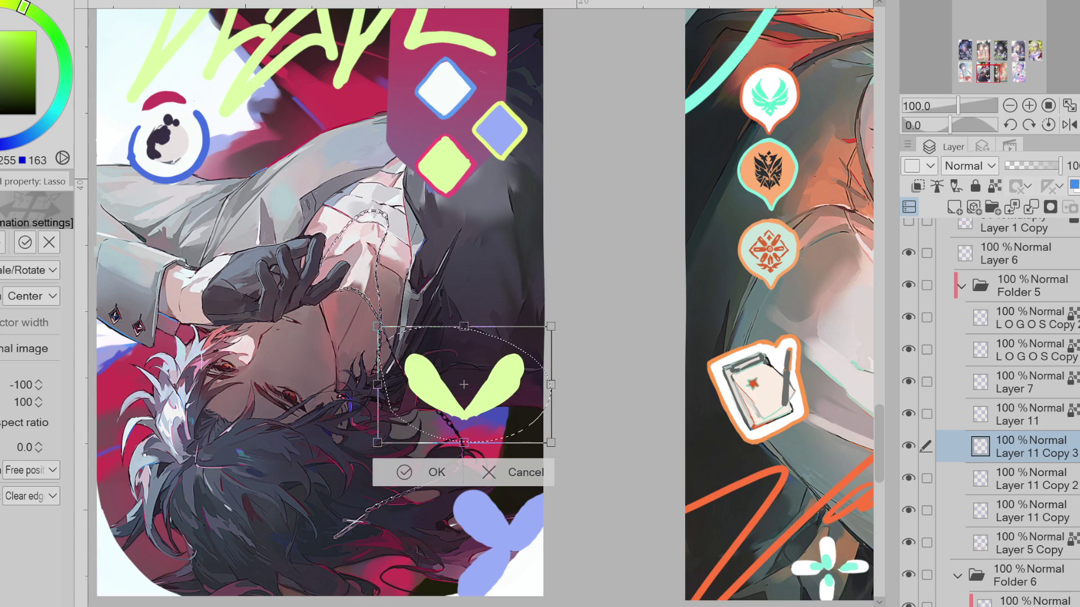
{"action": "key", "text": "ctrl+shift+v"}
{"action": "left_click_drag", "start_coordinate": [399, 384], "coordinate": [394, 410]}
{"action": "mouse_move", "coordinate": [593, 470]}
{"action": "left_mouse_down"}
{"action": "mouse_move", "coordinate": [543, 468]}
{"action": "mouse_move", "coordinate": [554, 462]}
{"action": "left_mouse_up"}
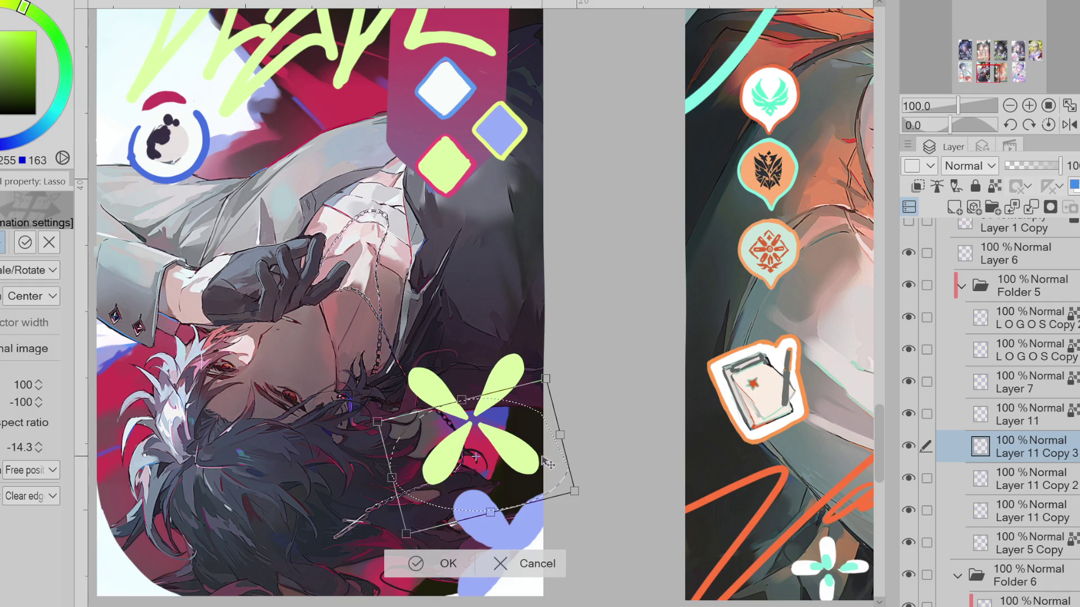
{"action": "left_click", "coordinate": [419, 563]}
{"action": "key", "text": "ctrl+d"}
Rotate the lower petals into alignment, clear the selection, and pick blue on the hard pen
{"action": "left_click_drag", "start_coordinate": [480, 434], "coordinate": [472, 420]}
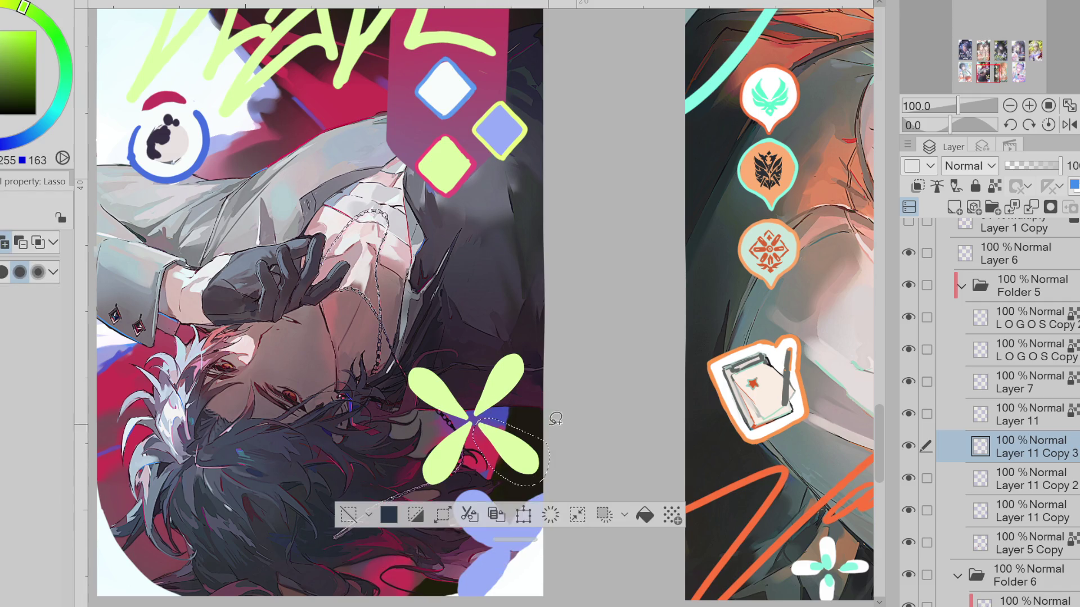
{"action": "key", "text": "ctrl+t"}
{"action": "left_click_drag", "start_coordinate": [539, 477], "coordinate": [504, 484]}
{"action": "left_click", "coordinate": [473, 521]}
{"action": "left_click", "coordinate": [350, 512]}
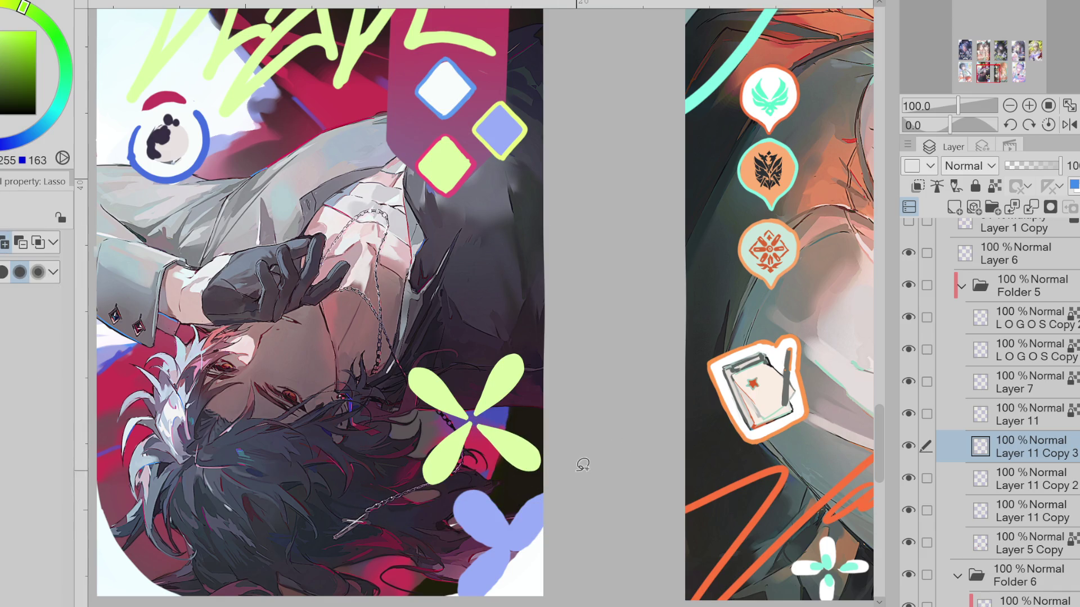
{"action": "key", "text": "b"}
{"action": "key", "text": "x"}
Merge the petals down, lasso the green flower, sample its green and the blue patch colour
{"action": "key", "text": "ctrl+e"}
{"action": "scroll", "coordinate": [507, 380], "scroll_direction": "up", "scroll_amount": 2}
{"action": "scroll", "coordinate": [506, 354], "scroll_direction": "down", "scroll_amount": 2}
{"action": "scroll", "coordinate": [498, 330], "scroll_direction": "up", "scroll_amount": 2}
{"action": "scroll", "coordinate": [488, 320], "scroll_direction": "down", "scroll_amount": 2}
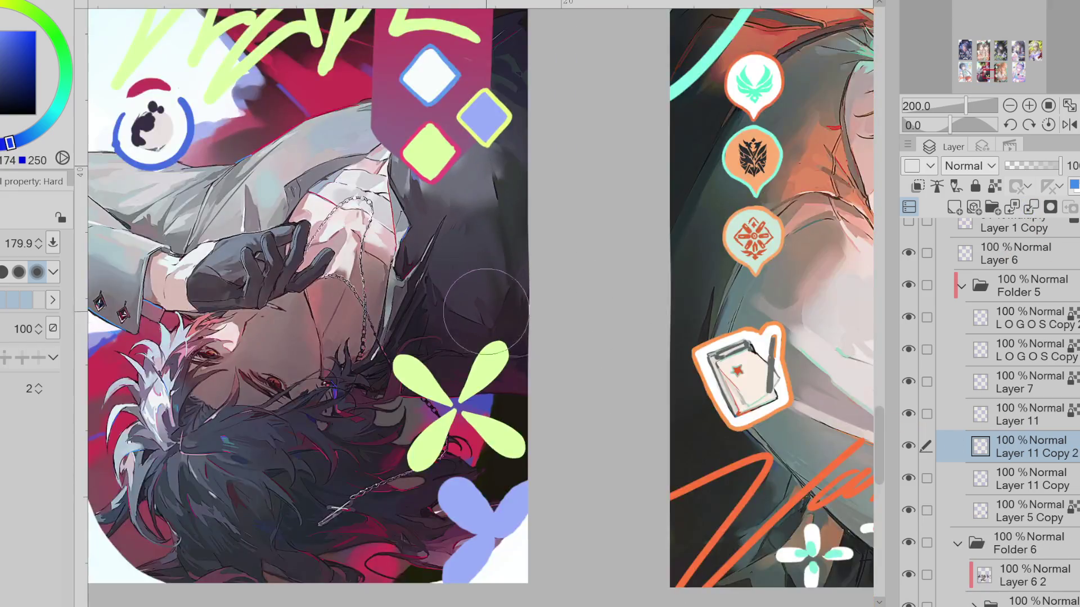
{"action": "scroll", "coordinate": [487, 319], "scroll_direction": "down", "scroll_amount": 2}
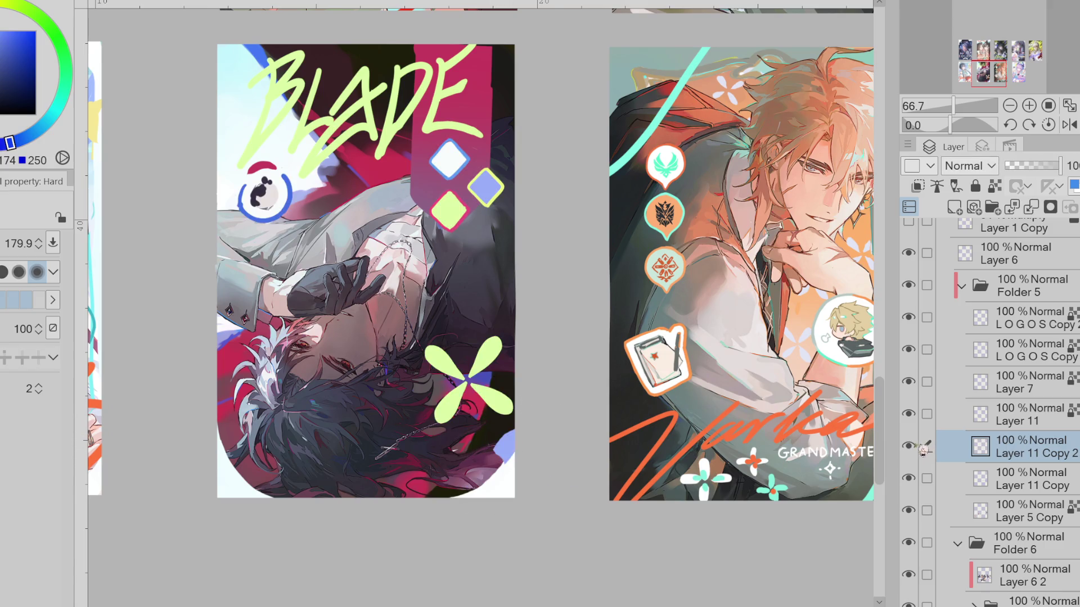
{"action": "key", "text": "m"}
{"action": "left_click_drag", "start_coordinate": [486, 320], "coordinate": [534, 393]}
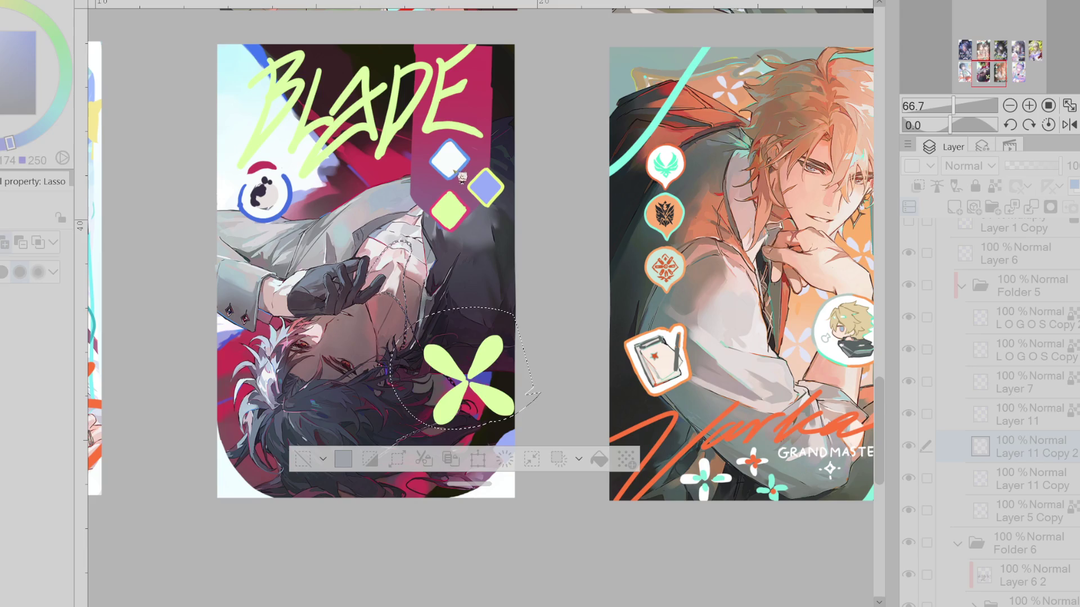
{"action": "left_click", "coordinate": [474, 378], "text": "alt"}
{"action": "key", "text": "p"}
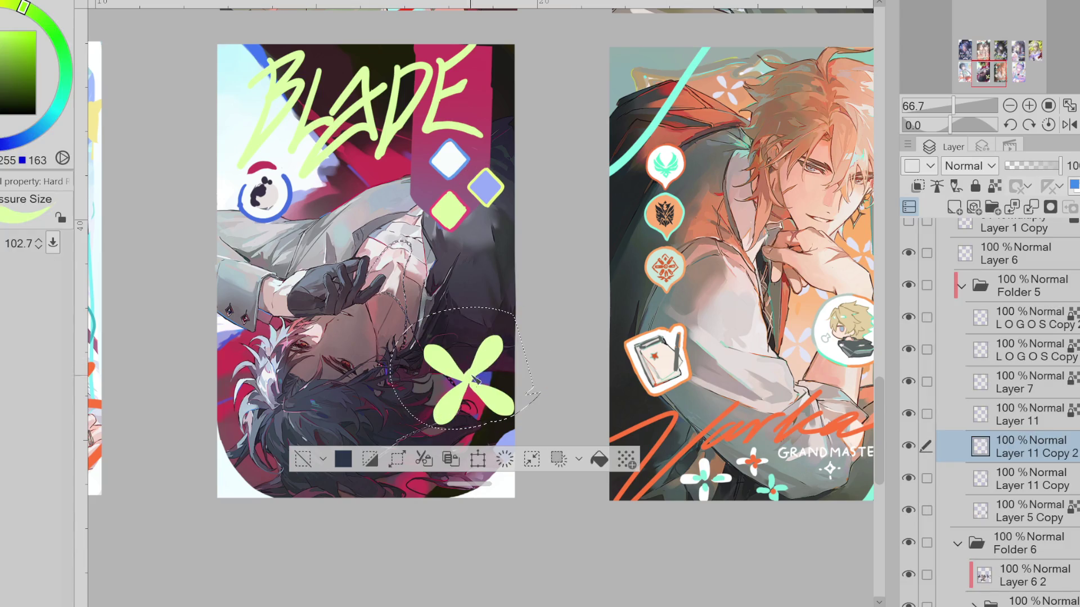
{"action": "left_click_drag", "start_coordinate": [483, 389], "coordinate": [469, 386]}
{"action": "key", "text": "ctrl+d"}
{"action": "left_click", "coordinate": [505, 443], "text": "alt"}
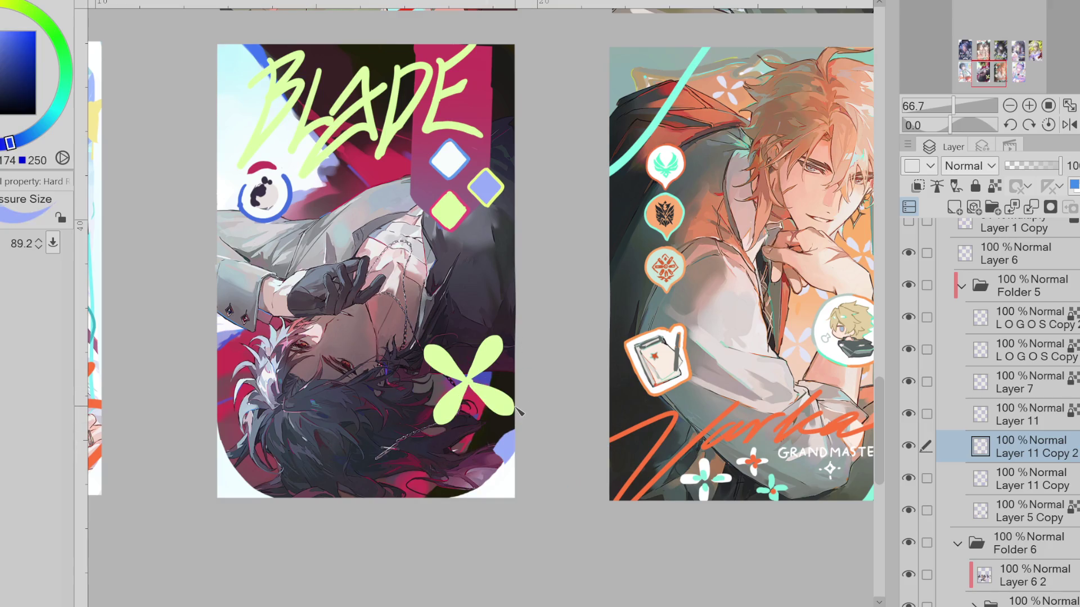
Copy-paste the flower, move the copy to the left, and merge it into the flower layer
{"action": "key", "text": "m"}
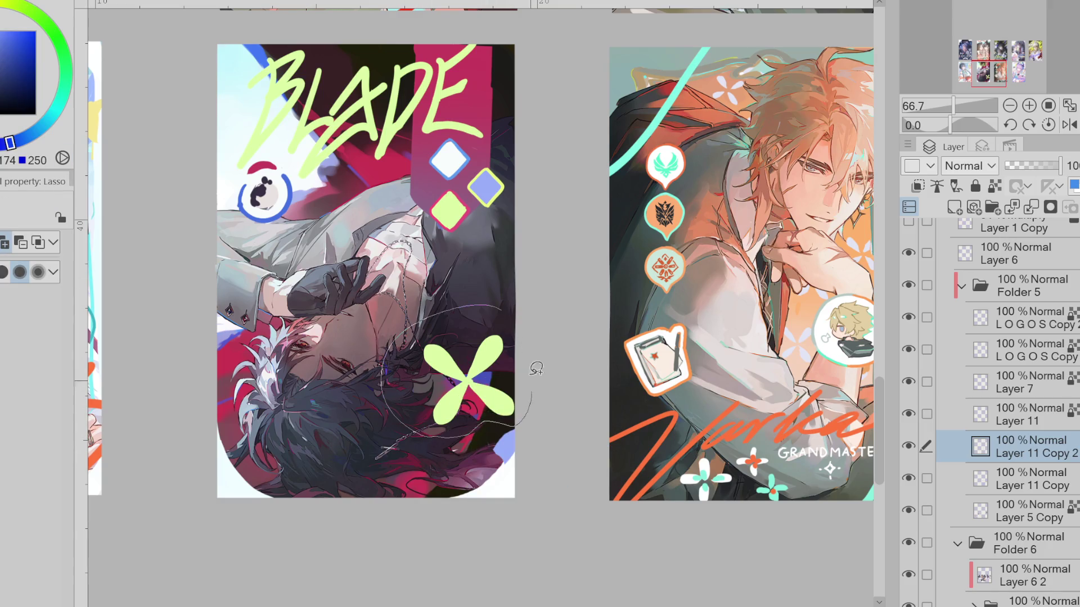
{"action": "left_click_drag", "start_coordinate": [535, 385], "coordinate": [541, 388]}
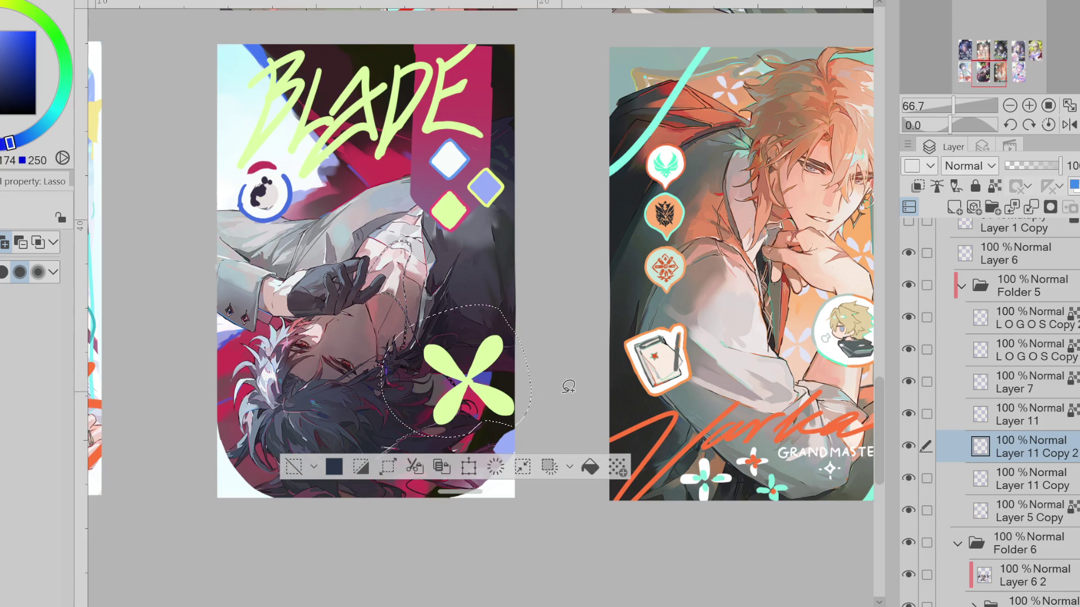
{"action": "key", "text": "ctrl+c"}
{"action": "key", "text": "ctrl+v"}
{"action": "key", "text": "ctrl+t"}
{"action": "mouse_move", "coordinate": [481, 379]}
{"action": "left_mouse_down"}
{"action": "mouse_move", "coordinate": [367, 375]}
{"action": "mouse_move", "coordinate": [353, 399]}
{"action": "left_mouse_up"}
{"action": "left_click", "coordinate": [302, 466]}
{"action": "key", "text": "b"}
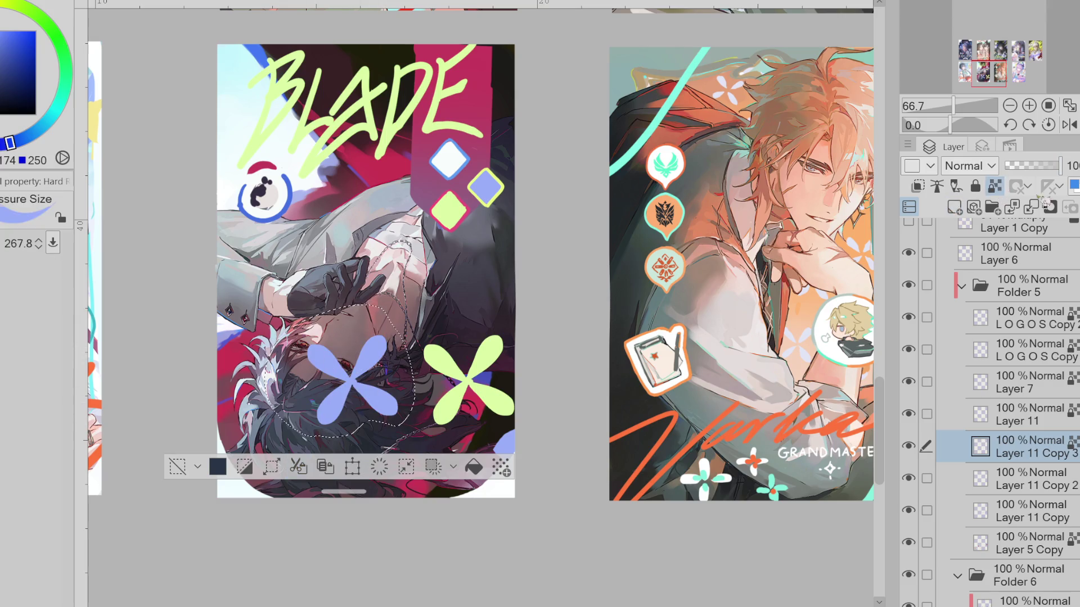
{"action": "left_click", "coordinate": [1031, 207]}
{"action": "key", "text": "e"}
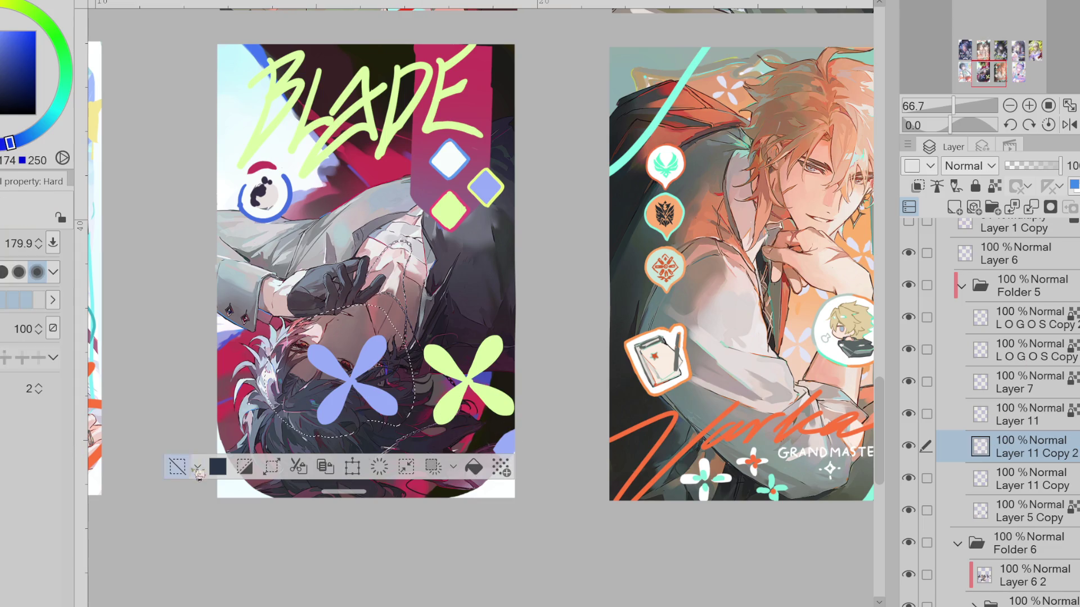
{"action": "key", "text": "ctrl+d"}
On Layer 11 Copy 2, lasso the blue flower and drag it down-right with Ctrl+T
{"action": "left_click", "coordinate": [1012, 414]}
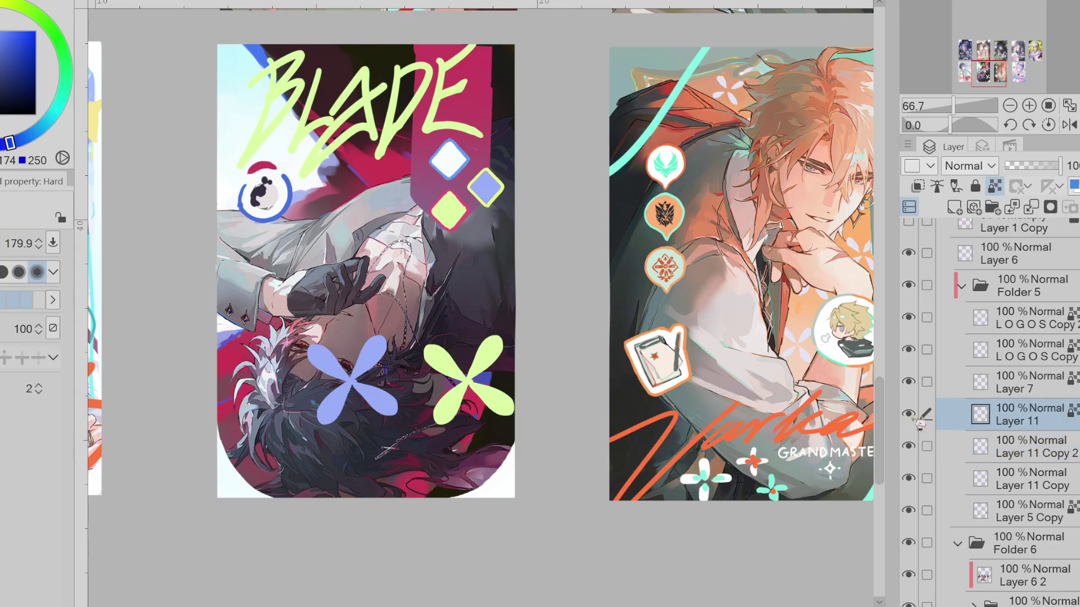
{"action": "left_click", "coordinate": [1002, 458]}
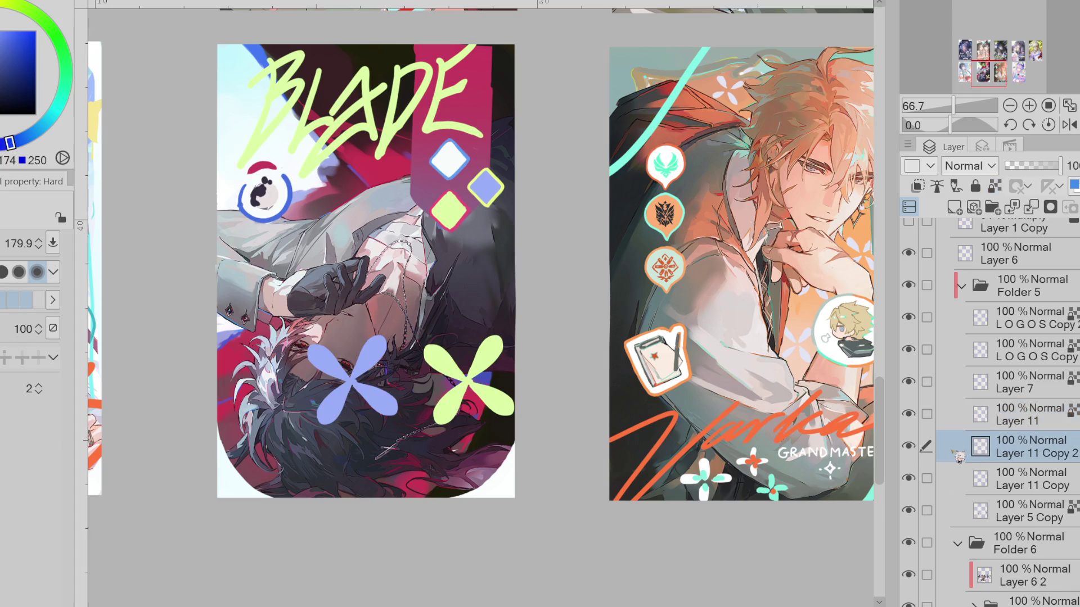
{"action": "key", "text": "m"}
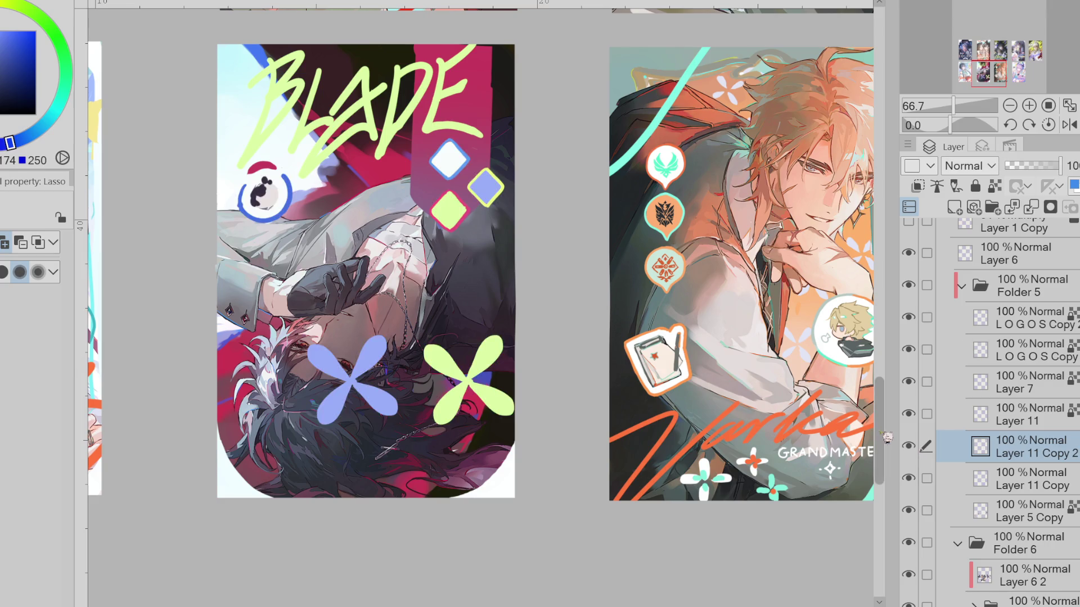
{"action": "left_click_drag", "start_coordinate": [345, 308], "coordinate": [348, 315]}
{"action": "key", "text": "ctrl+t"}
{"action": "mouse_move", "coordinate": [398, 408]}
{"action": "left_mouse_down"}
{"action": "mouse_move", "coordinate": [527, 510]}
{"action": "mouse_move", "coordinate": [557, 485]}
{"action": "mouse_move", "coordinate": [497, 501]}
{"action": "left_mouse_up"}
Scale the blue flower to 79%, rotate it about 21° clockwise, and commit the transform
{"action": "mouse_move", "coordinate": [361, 530]}
{"action": "left_mouse_down"}
{"action": "mouse_move", "coordinate": [422, 507]}
{"action": "mouse_move", "coordinate": [503, 502]}
{"action": "left_mouse_up"}
{"action": "mouse_move", "coordinate": [567, 452]}
{"action": "left_mouse_down"}
{"action": "mouse_move", "coordinate": [574, 483]}
{"action": "mouse_move", "coordinate": [531, 469]}
{"action": "mouse_move", "coordinate": [527, 482]}
{"action": "left_mouse_up"}
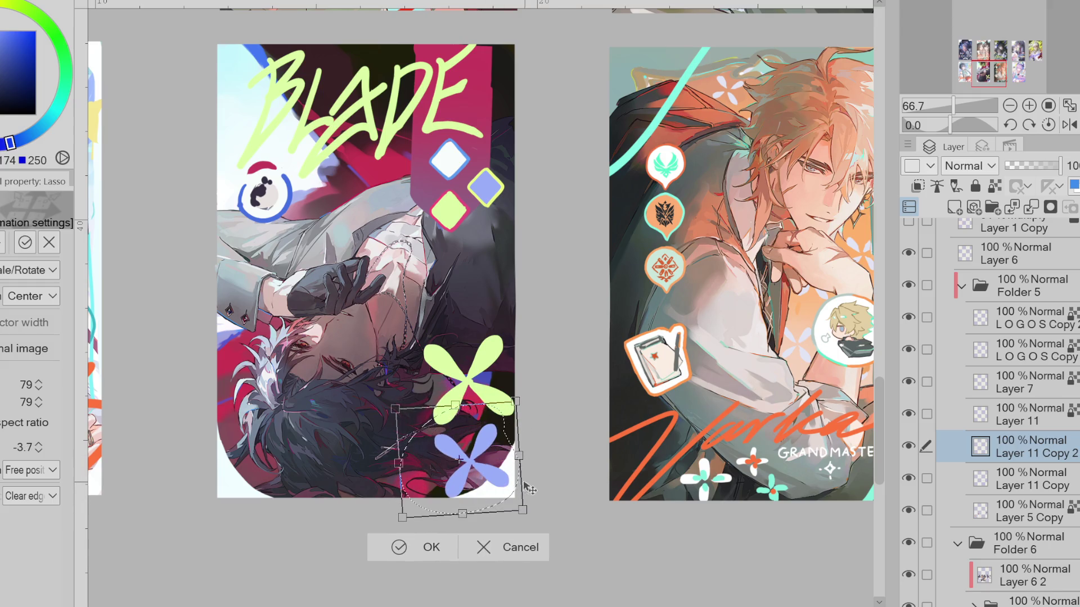
{"action": "left_click", "coordinate": [398, 547]}
{"action": "key", "text": "e"}
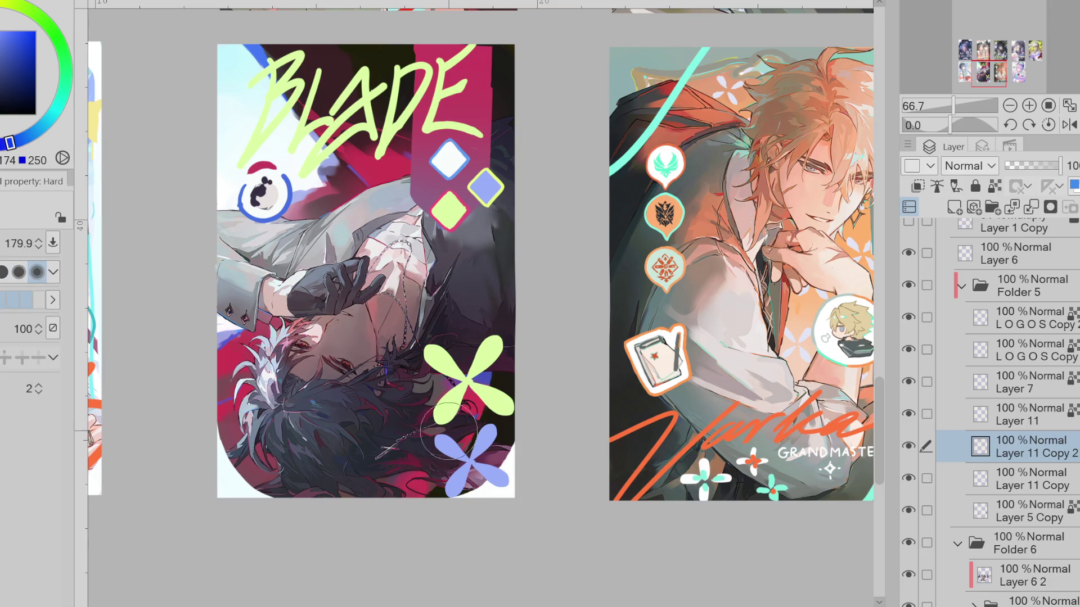
{"action": "key", "text": "ctrl+d"}
{"action": "scroll", "coordinate": [493, 429], "scroll_direction": "up", "scroll_amount": 4}
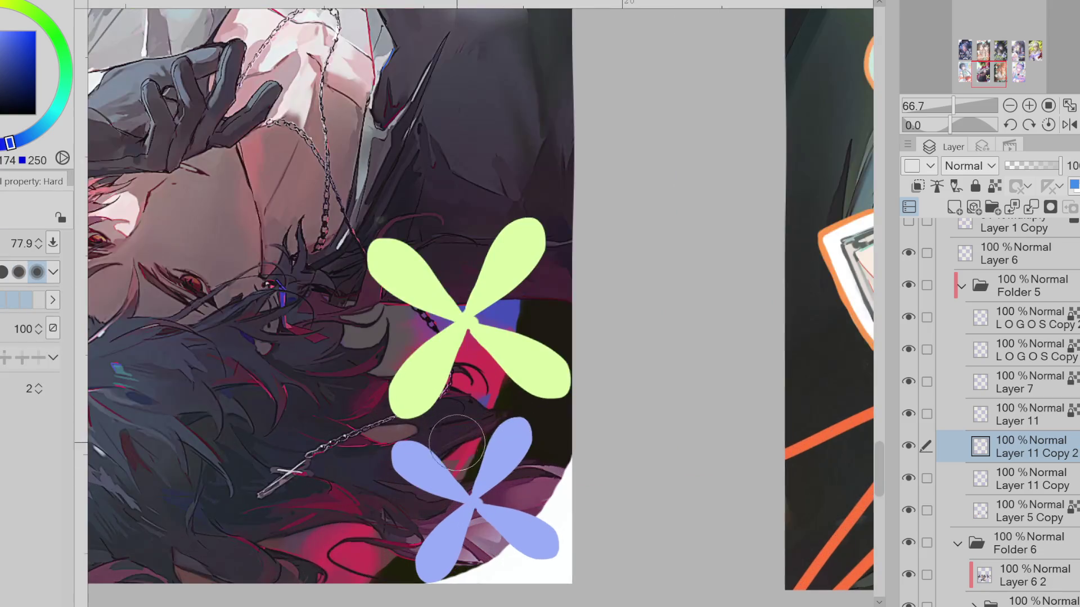
{"action": "left_click", "coordinate": [908, 446]}
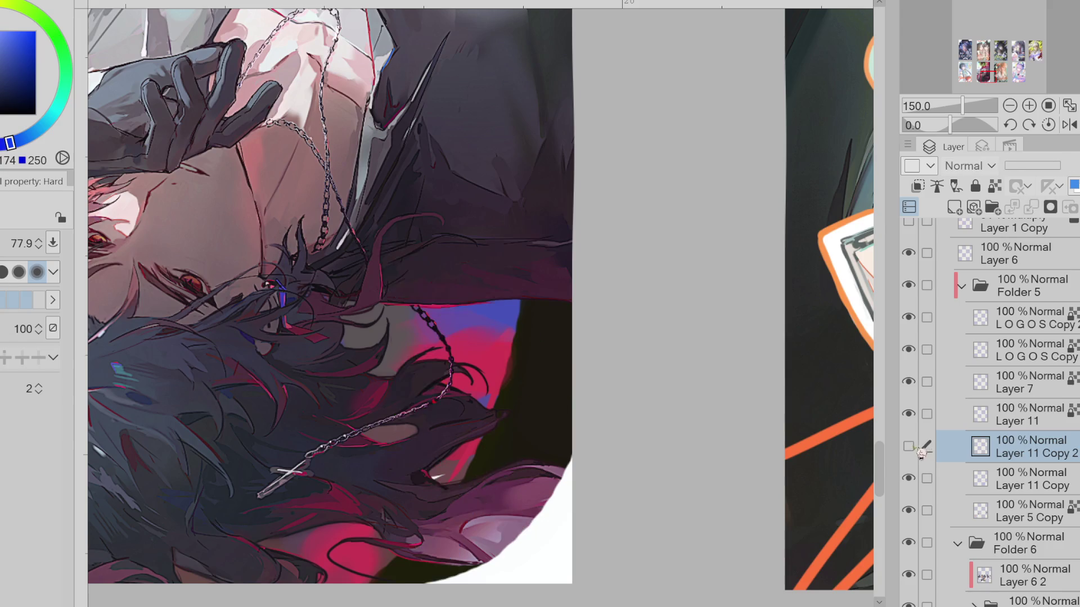
{"action": "left_click", "coordinate": [908, 446]}
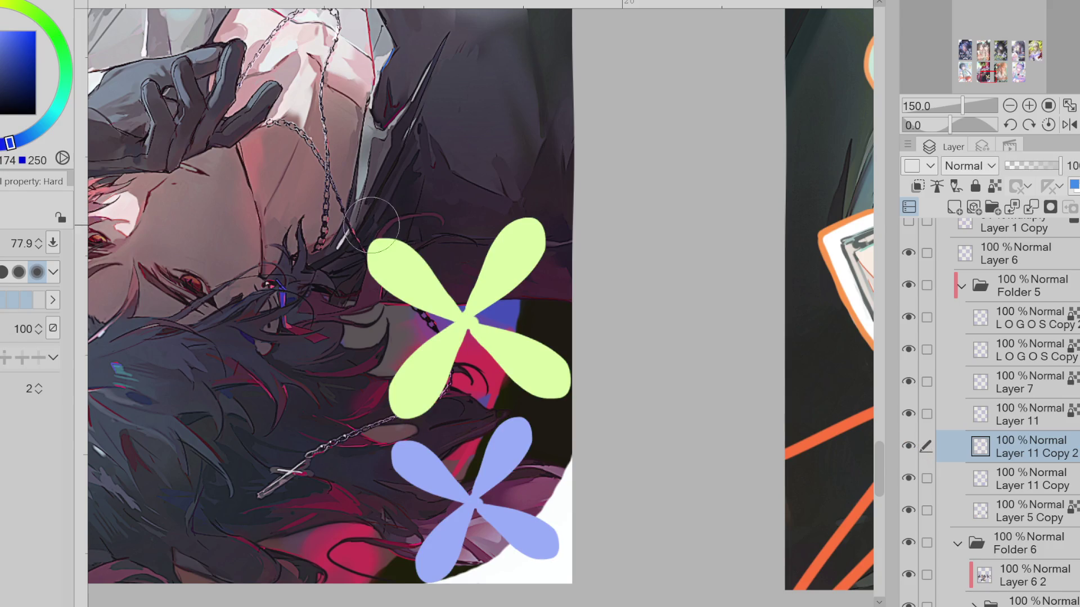
{"action": "left_click", "coordinate": [909, 447]}
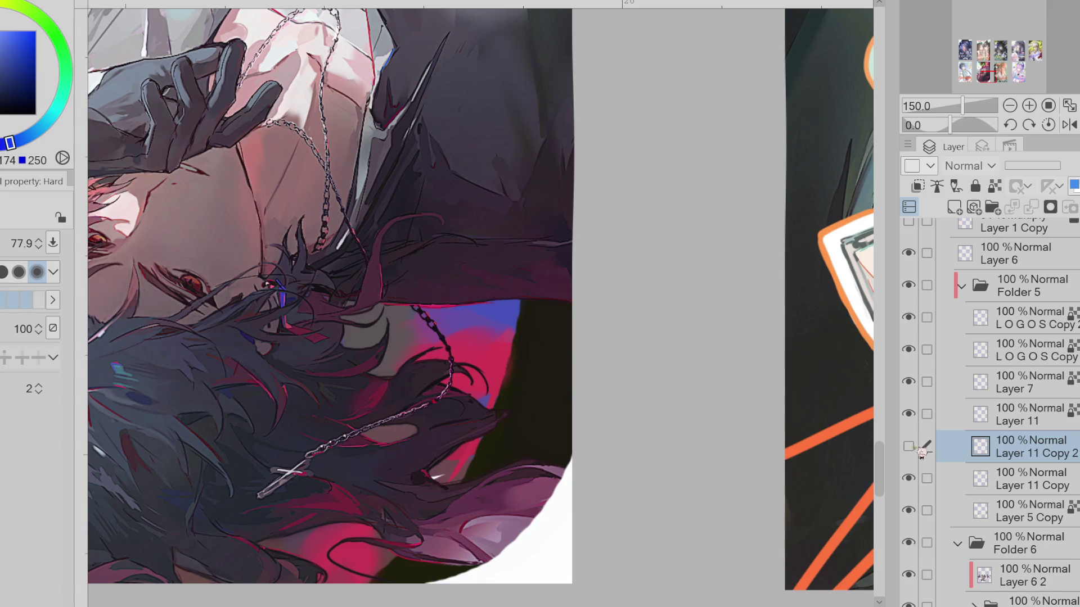
{"action": "left_click", "coordinate": [909, 446]}
{"action": "key", "text": "ctrl+minus"}
{"action": "key", "text": "ctrl+minus"}
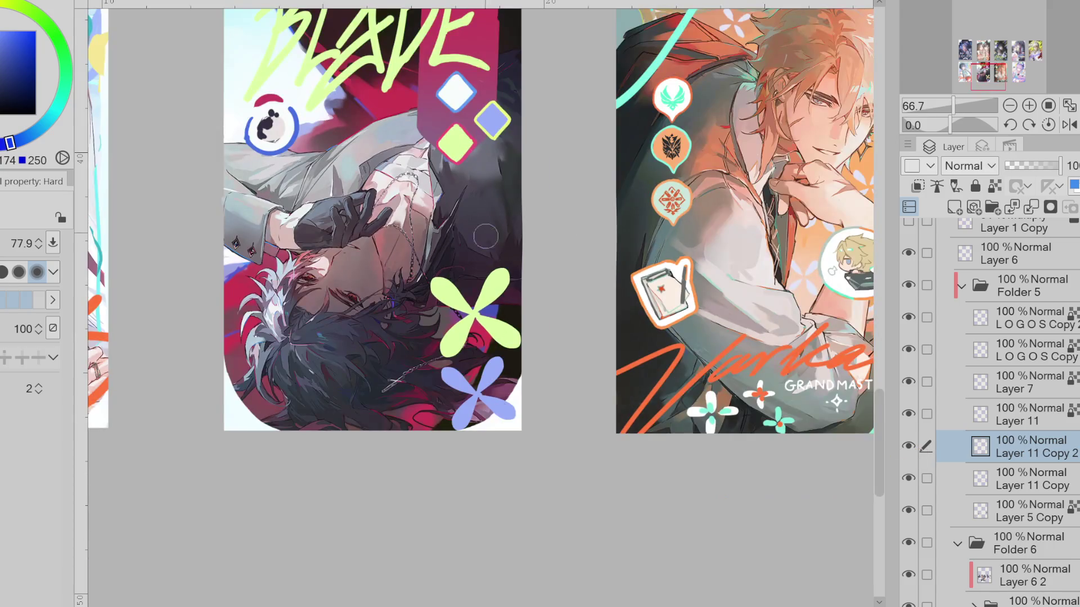
{"action": "key", "text": "ctrl+alt+0"}
{"action": "key", "text": "ctrl+minus"}
{"action": "key", "text": "ctrl+plus"}
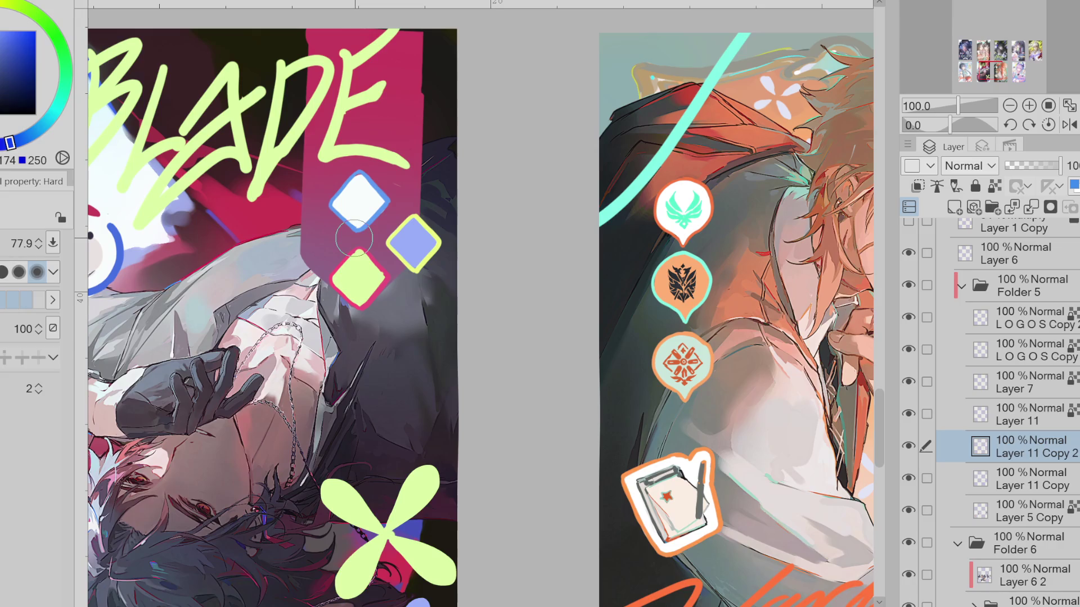
{"action": "left_click", "coordinate": [909, 446]}
{"action": "left_click", "coordinate": [910, 446]}
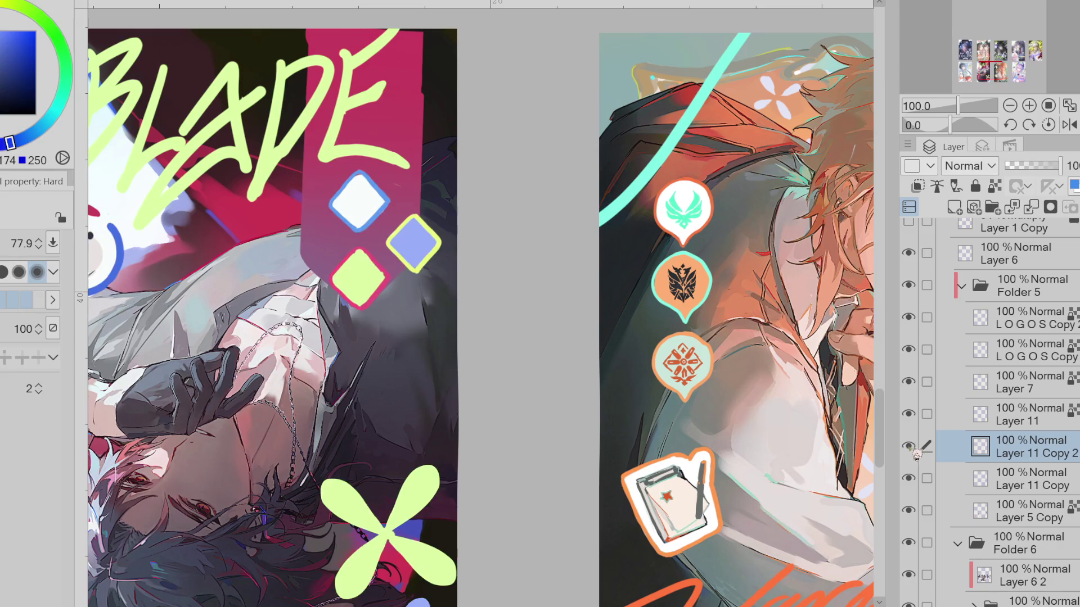
{"action": "left_click", "coordinate": [922, 417]}
{"action": "left_click", "coordinate": [921, 417]}
{"action": "left_click", "coordinate": [921, 417]}
{"action": "left_click", "coordinate": [909, 415]}
{"action": "left_click", "coordinate": [1013, 414]}
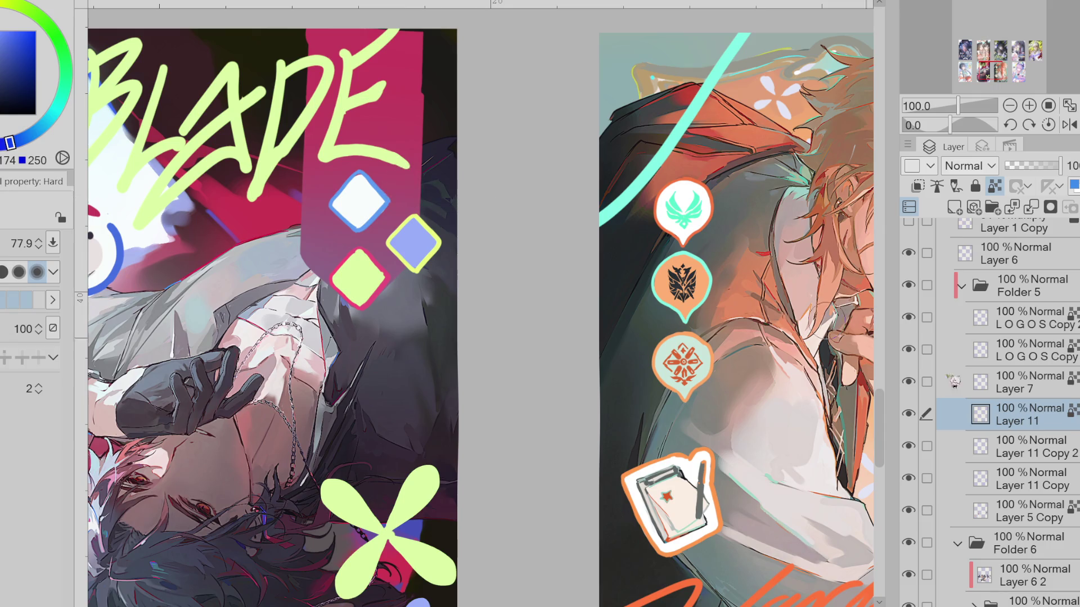
{"action": "left_click", "coordinate": [1018, 445]}
{"action": "key", "text": "m"}
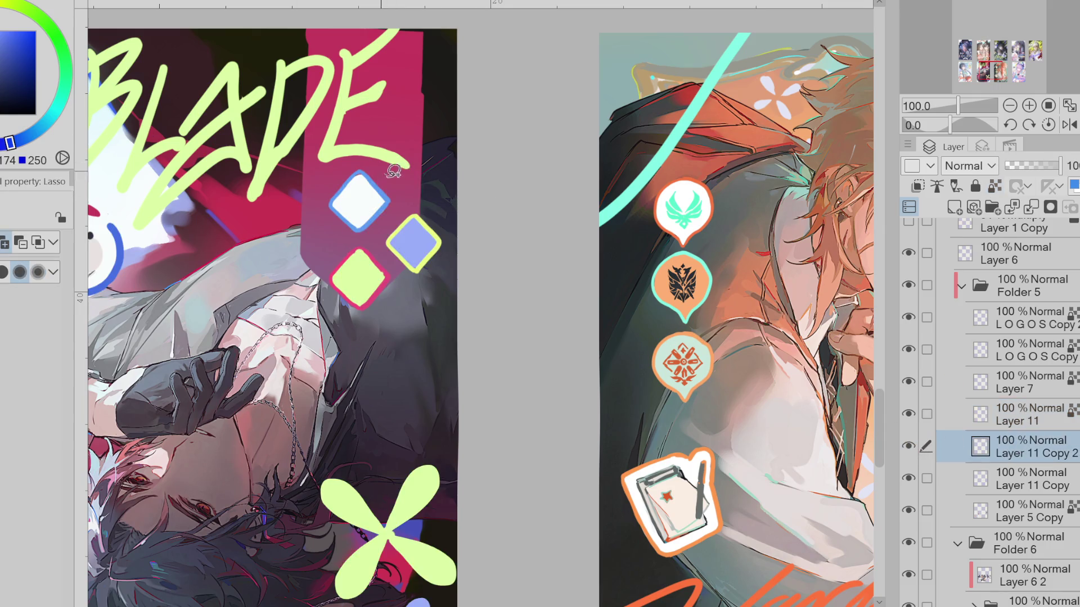
{"action": "left_click_drag", "start_coordinate": [393, 171], "coordinate": [441, 188]}
{"action": "key", "text": "ctrl+t"}
{"action": "mouse_move", "coordinate": [372, 322]}
{"action": "left_mouse_down"}
{"action": "mouse_move", "coordinate": [391, 333]}
{"action": "mouse_move", "coordinate": [392, 349]}
{"action": "mouse_move", "coordinate": [414, 321]}
{"action": "left_mouse_up"}
{"action": "scroll", "coordinate": [405, 326], "scroll_direction": "down", "scroll_amount": 1}
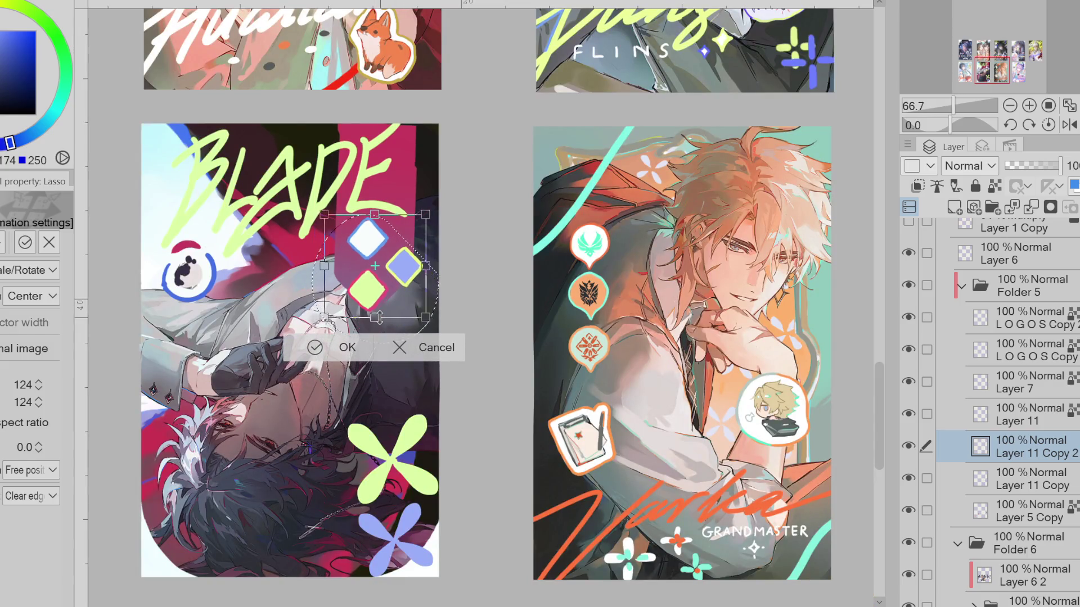
{"action": "left_click", "coordinate": [430, 347]}
{"action": "left_click", "coordinate": [219, 347]}
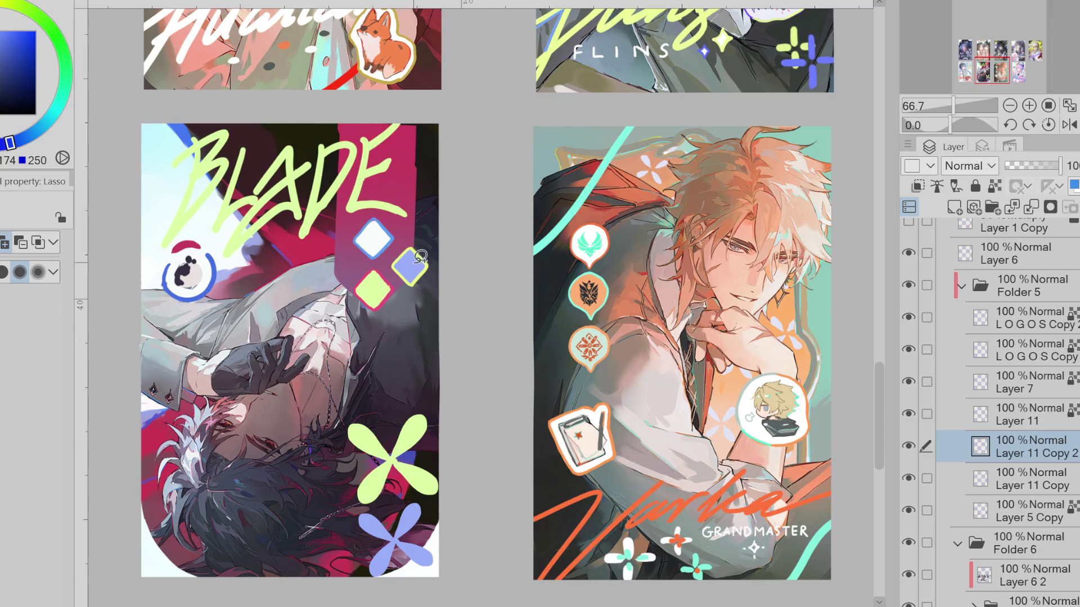
{"action": "scroll", "coordinate": [416, 241], "scroll_direction": "up", "scroll_amount": 1}
{"action": "scroll", "coordinate": [416, 240], "scroll_direction": "up", "scroll_amount": 1}
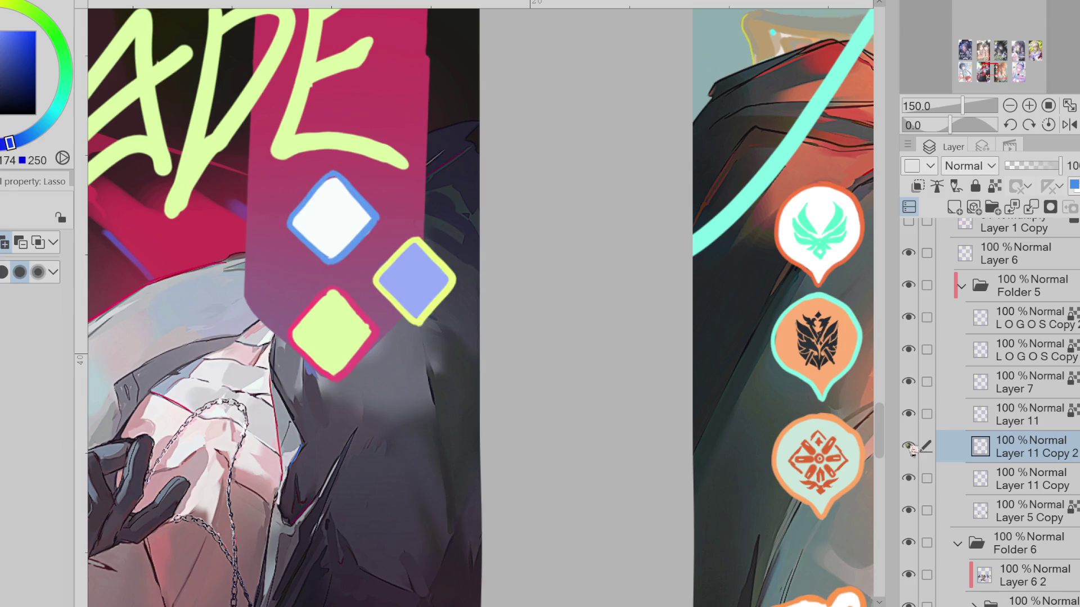
On Layer 11, sketch the blue curl in the BLADE diamond, redrawing its lower tail with a small brush
{"action": "left_click", "coordinate": [949, 416]}
{"action": "scroll", "coordinate": [333, 196], "scroll_direction": "up", "scroll_amount": 1}
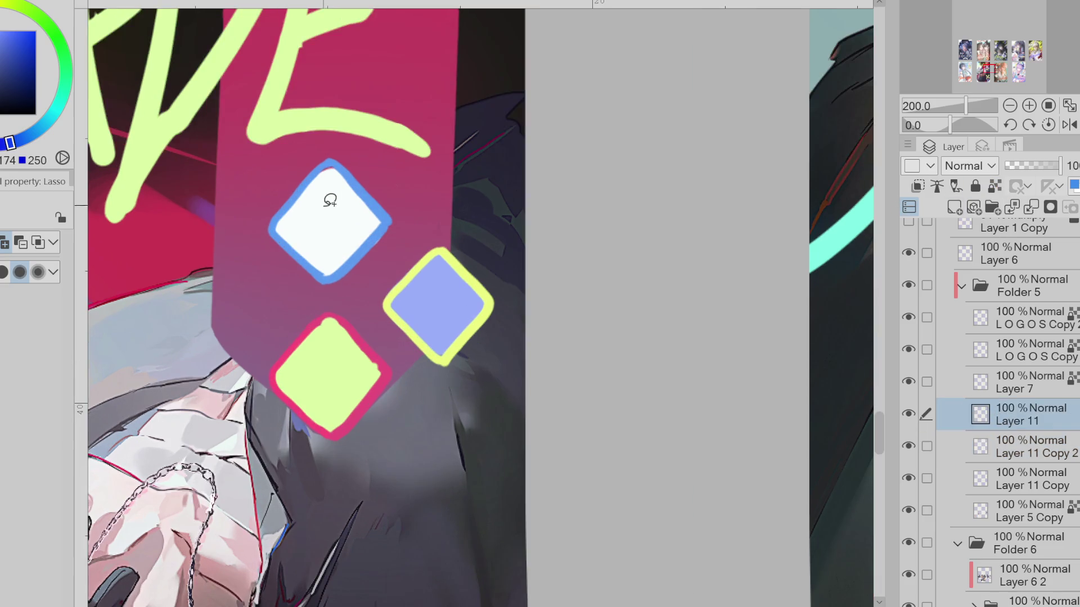
{"action": "key", "text": "b"}
{"action": "mouse_move", "coordinate": [345, 217]}
{"action": "left_mouse_down"}
{"action": "mouse_move", "coordinate": [302, 231]}
{"action": "mouse_move", "coordinate": [343, 208]}
{"action": "mouse_move", "coordinate": [339, 224]}
{"action": "mouse_move", "coordinate": [326, 221]}
{"action": "mouse_move", "coordinate": [364, 215]}
{"action": "mouse_move", "coordinate": [333, 236]}
{"action": "mouse_move", "coordinate": [312, 230]}
{"action": "mouse_move", "coordinate": [322, 253]}
{"action": "left_mouse_up"}
{"action": "key", "text": "ctrl+z"}
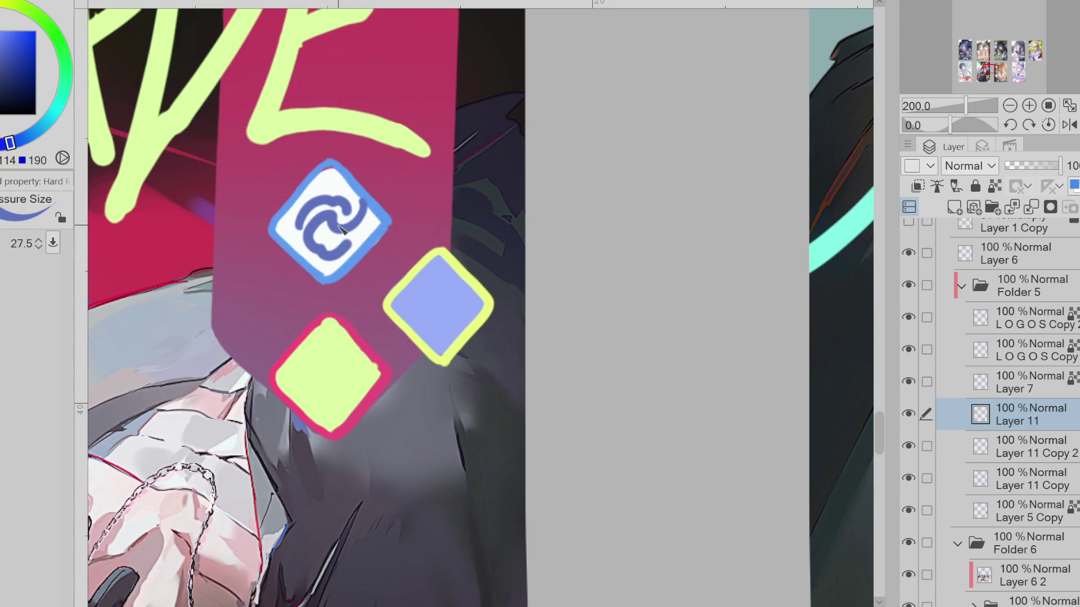
{"action": "key", "text": "ctrl+z"}
{"action": "mouse_move", "coordinate": [355, 201]}
{"action": "left_mouse_down"}
{"action": "mouse_move", "coordinate": [358, 229]}
{"action": "mouse_move", "coordinate": [330, 218]}
{"action": "mouse_move", "coordinate": [321, 253]}
{"action": "mouse_move", "coordinate": [364, 239]}
{"action": "left_mouse_up"}
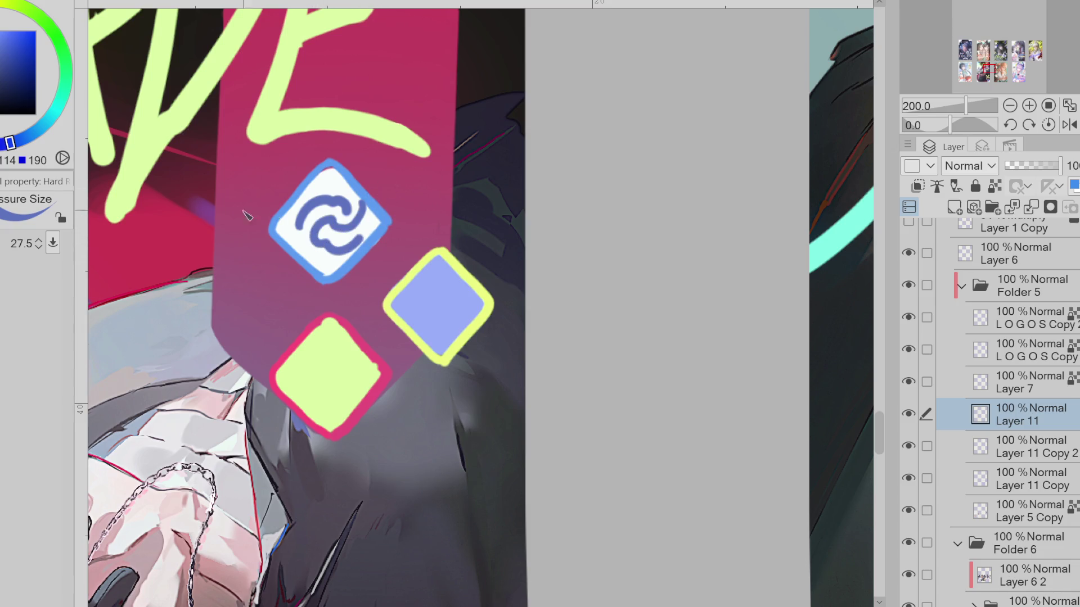
{"action": "mouse_move", "coordinate": [376, 248]}
{"action": "left_mouse_down"}
{"action": "mouse_move", "coordinate": [341, 255]}
{"action": "mouse_move", "coordinate": [374, 229]}
{"action": "left_mouse_up"}
{"action": "key", "text": "e"}
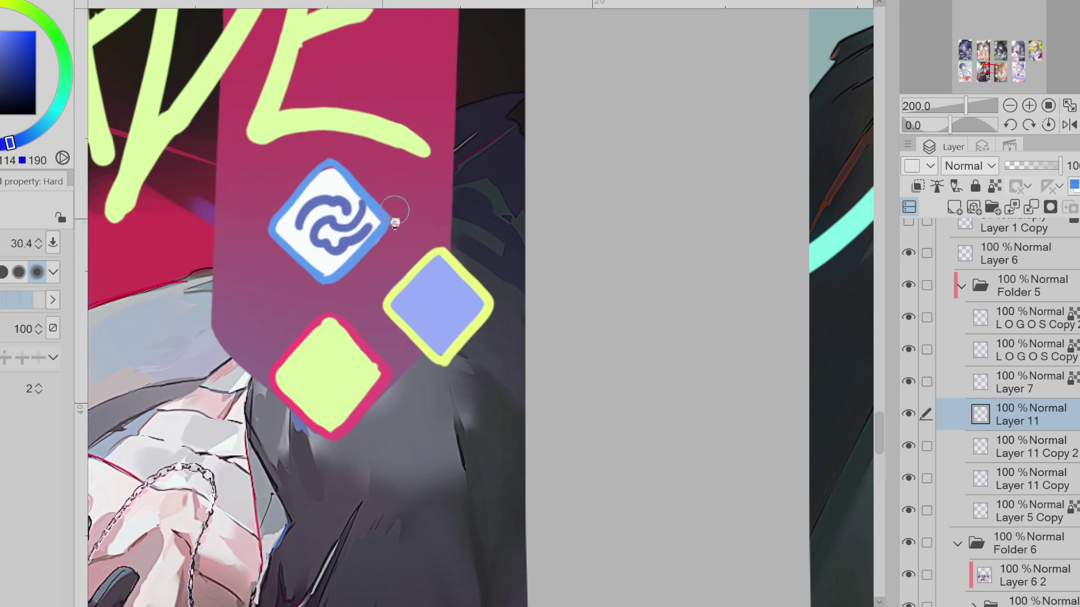
{"action": "left_click_drag", "start_coordinate": [371, 222], "coordinate": [355, 240]}
{"action": "key", "text": "p"}
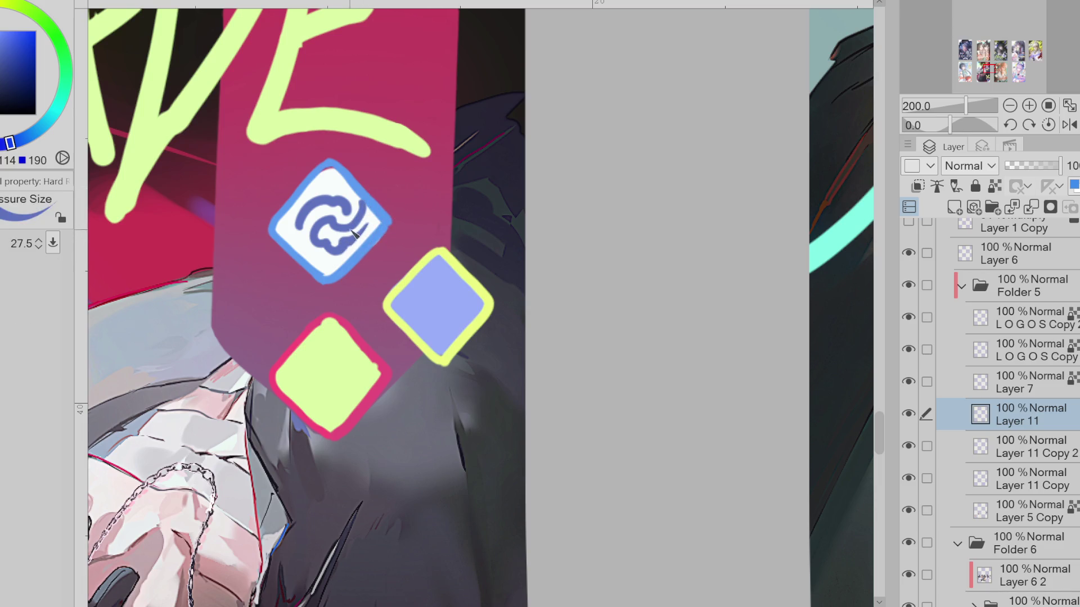
{"action": "key", "text": "e"}
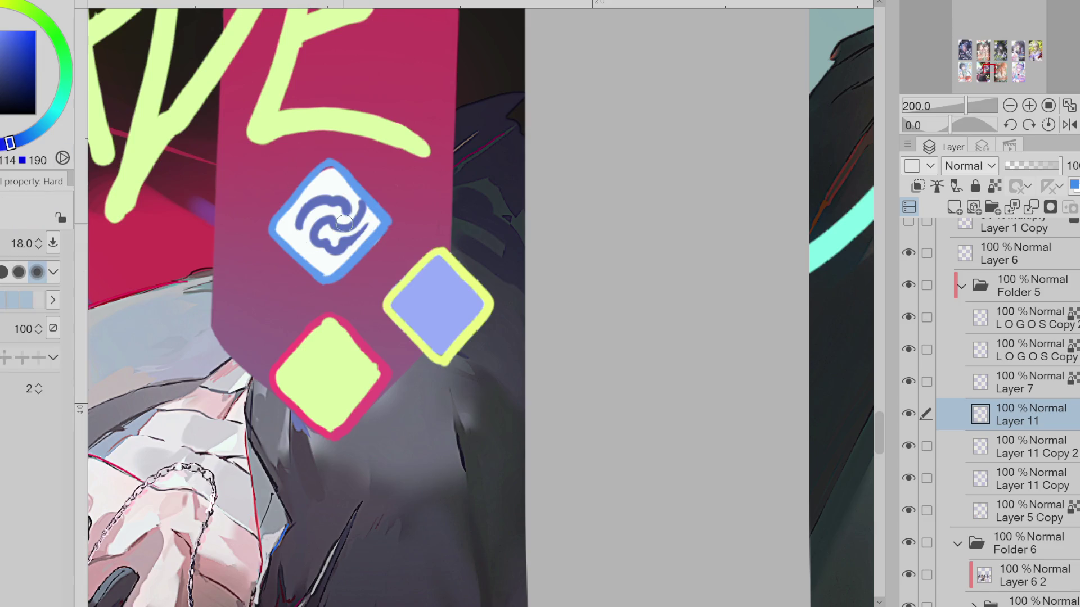
{"action": "key", "text": "p"}
Thicken the curl and fill its upper loop in the sampled blue, trimming with the Hard eraser
{"action": "key", "text": "b"}
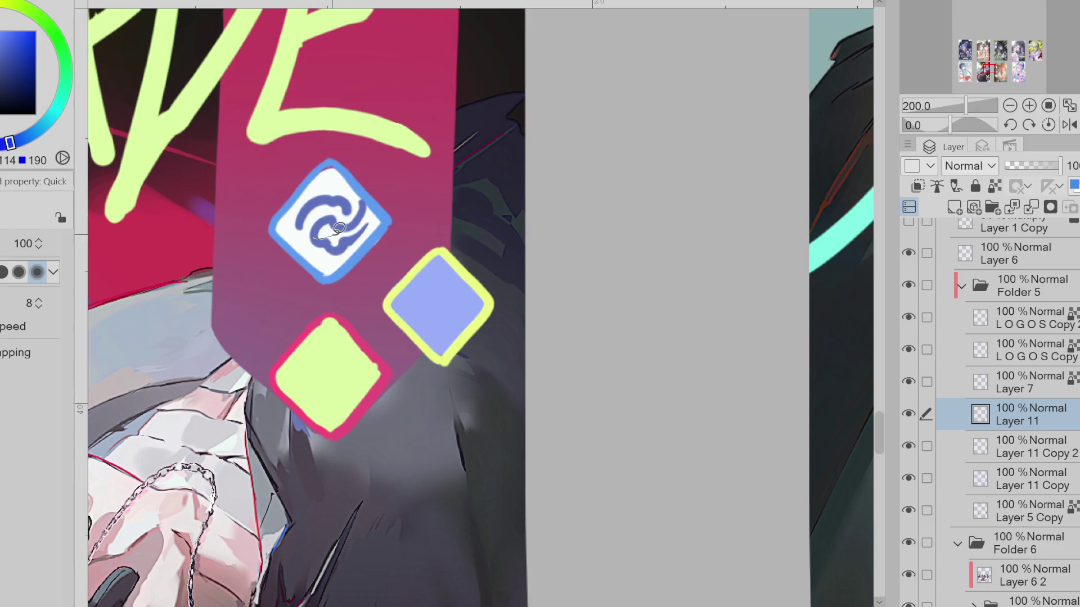
{"action": "mouse_move", "coordinate": [330, 243]}
{"action": "left_mouse_down"}
{"action": "mouse_move", "coordinate": [355, 218]}
{"action": "mouse_move", "coordinate": [323, 210]}
{"action": "left_mouse_up"}
{"action": "left_click_drag", "start_coordinate": [324, 211], "coordinate": [338, 212]}
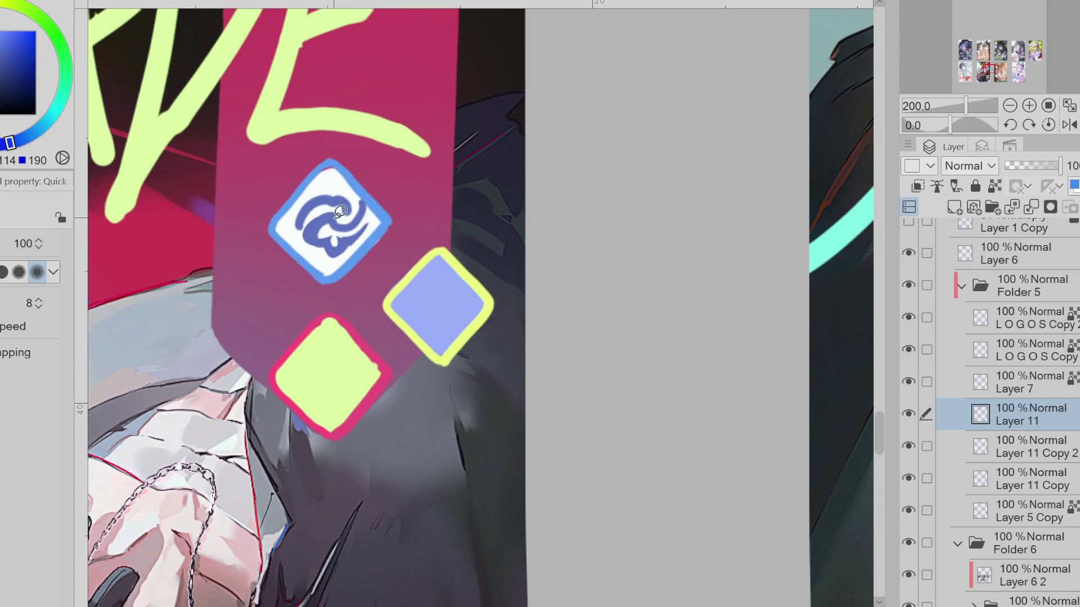
{"action": "key", "text": "e"}
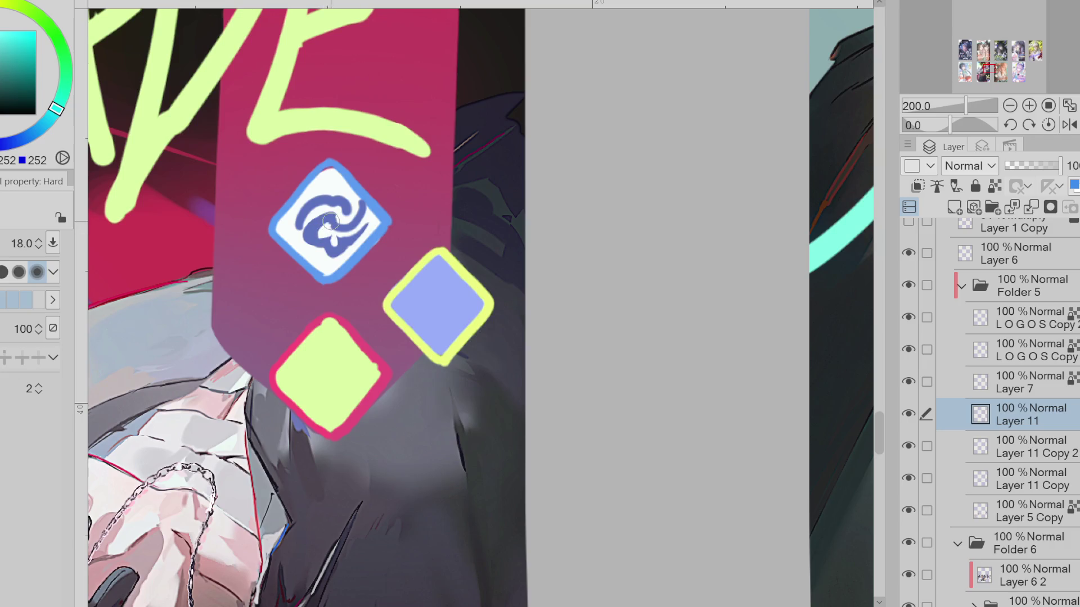
{"action": "left_click_drag", "start_coordinate": [359, 225], "coordinate": [357, 214]}
{"action": "key", "text": "b"}
{"action": "left_click", "coordinate": [330, 219], "text": "alt"}
{"action": "key", "text": "e"}
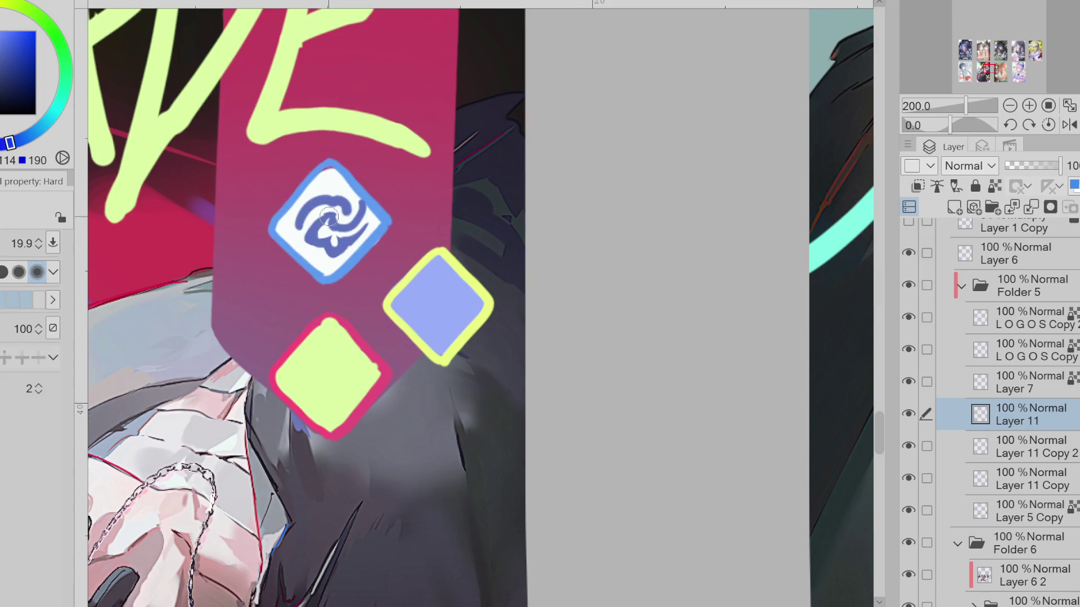
{"action": "key", "text": "b"}
{"action": "key", "text": "e"}
Refine the swirl's lower loop and tail, carving a gap then filling and erasing to a clean shape
{"action": "key", "text": "b"}
{"action": "key", "text": "bracketleft"}
{"action": "key", "text": "bracketleft"}
{"action": "key", "text": "bracketleft"}
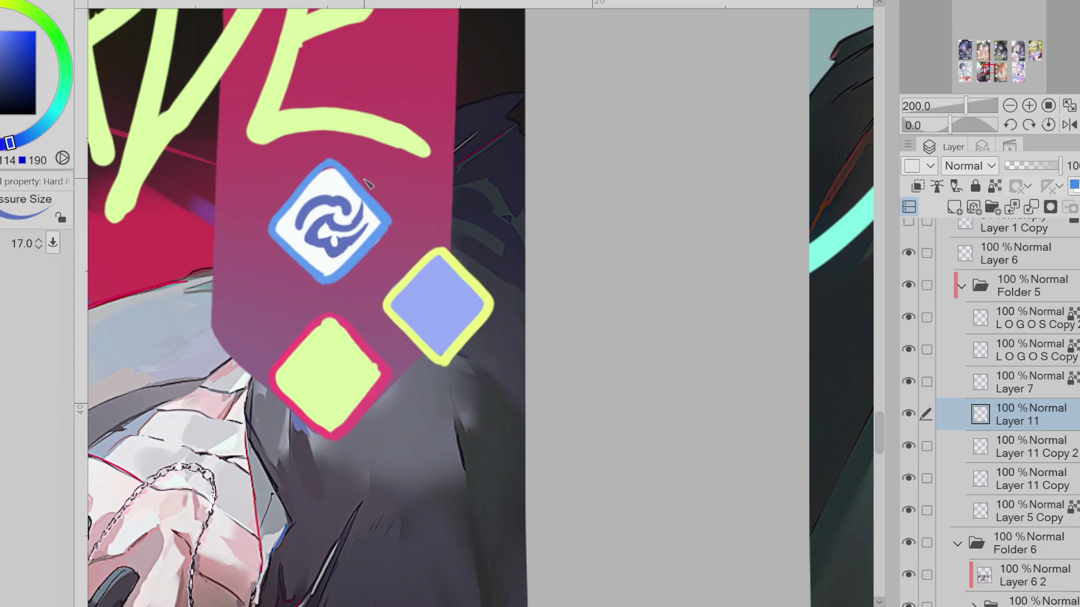
{"action": "key", "text": "e"}
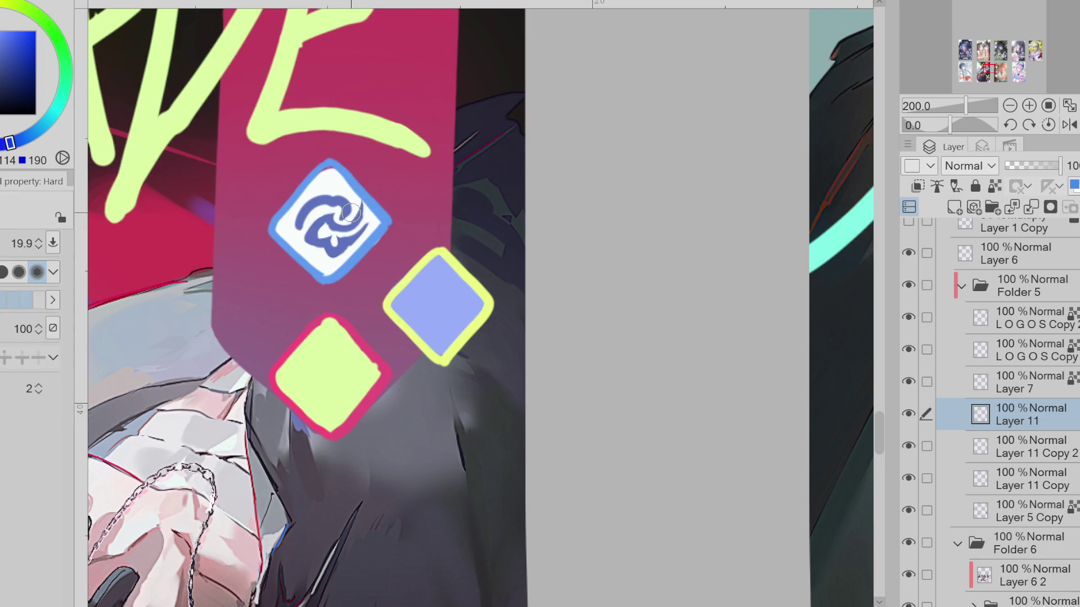
{"action": "left_click_drag", "start_coordinate": [314, 222], "coordinate": [299, 231]}
{"action": "key", "text": "p"}
{"action": "mouse_move", "coordinate": [327, 216]}
{"action": "left_mouse_down"}
{"action": "mouse_move", "coordinate": [316, 229]}
{"action": "mouse_move", "coordinate": [308, 221]}
{"action": "left_mouse_up"}
{"action": "key", "text": "e"}
{"action": "key", "text": "bracketright"}
{"action": "left_click_drag", "start_coordinate": [342, 249], "coordinate": [373, 228]}
{"action": "key", "text": "p"}
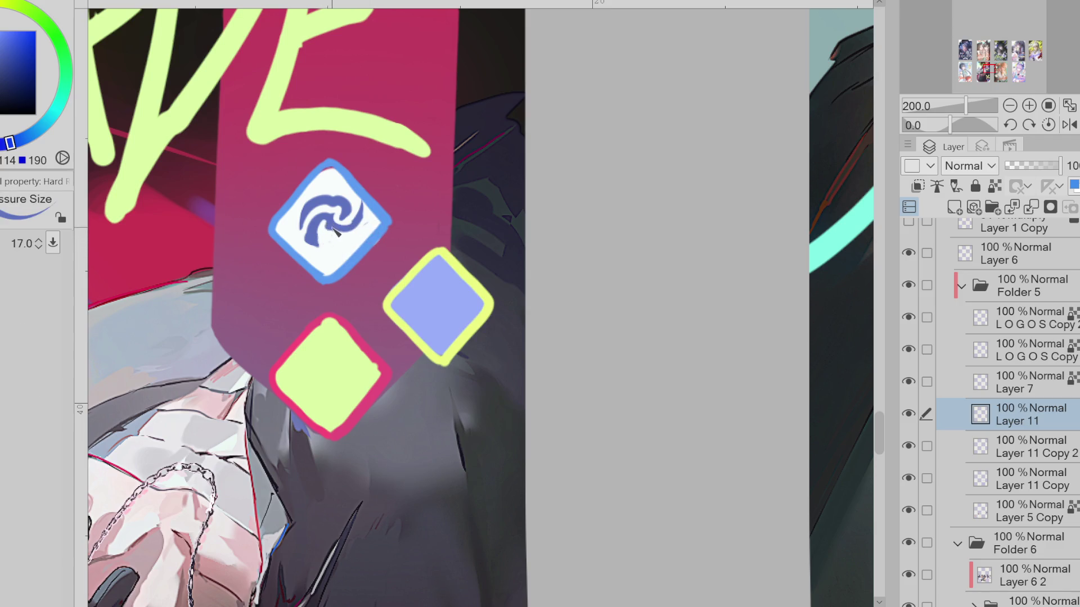